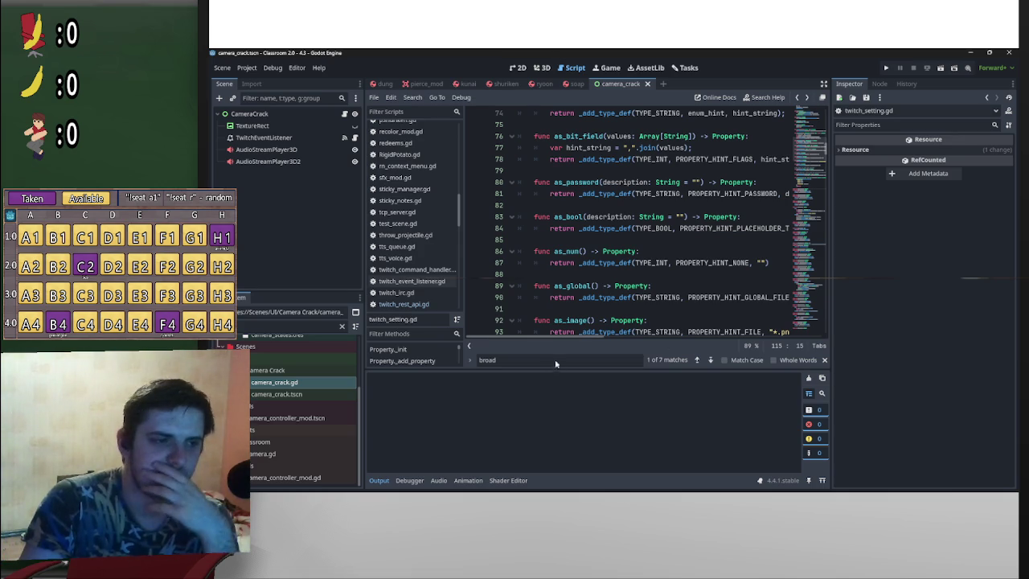
# Step: Scroll to the client_secret getter, then minimize and restore the camera_crack window
pyautogui.scroll(-15, 627, 305)
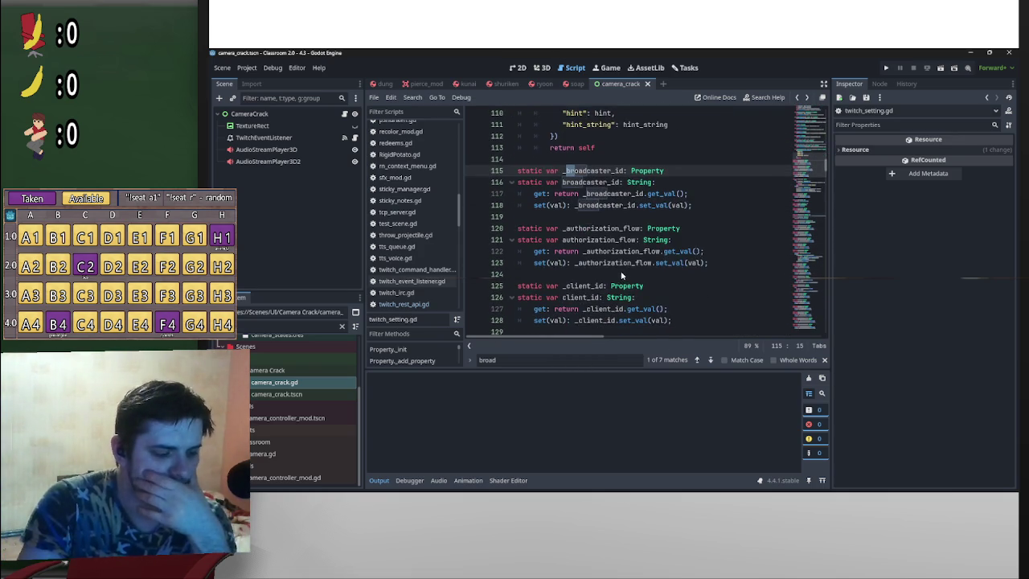
pyautogui.click(690, 295)
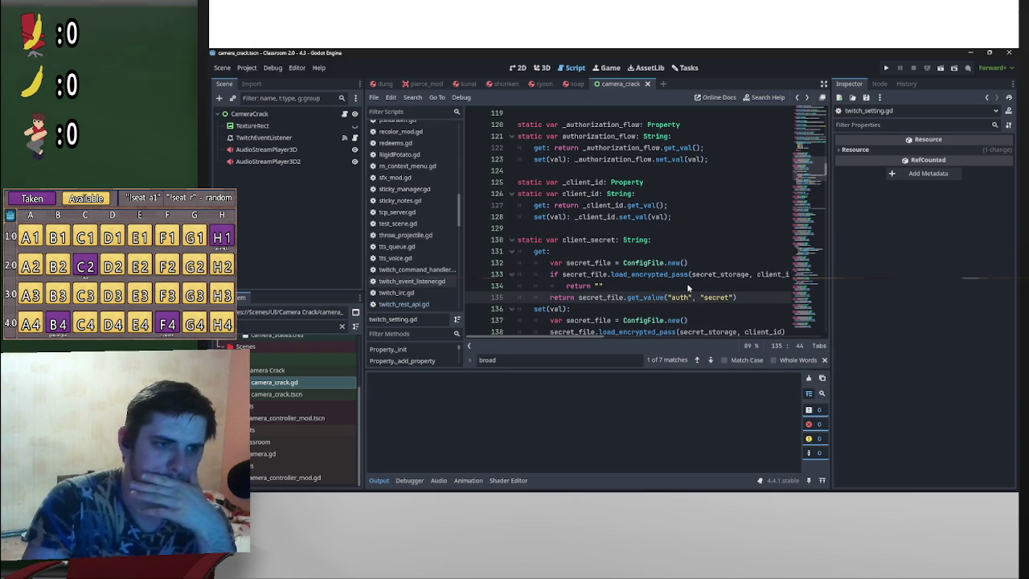
pyautogui.click(971, 52)
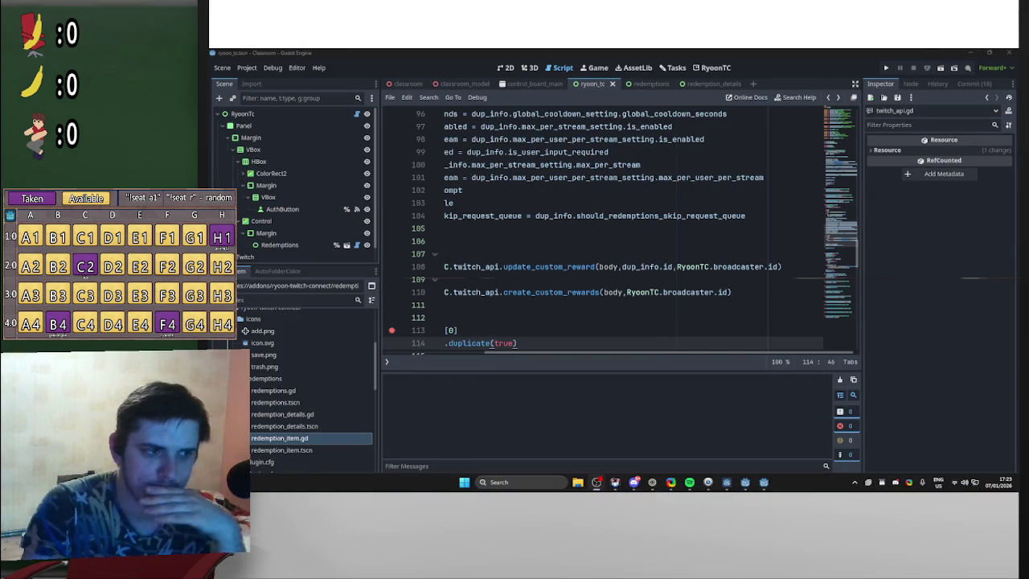
pyautogui.click(764, 484)
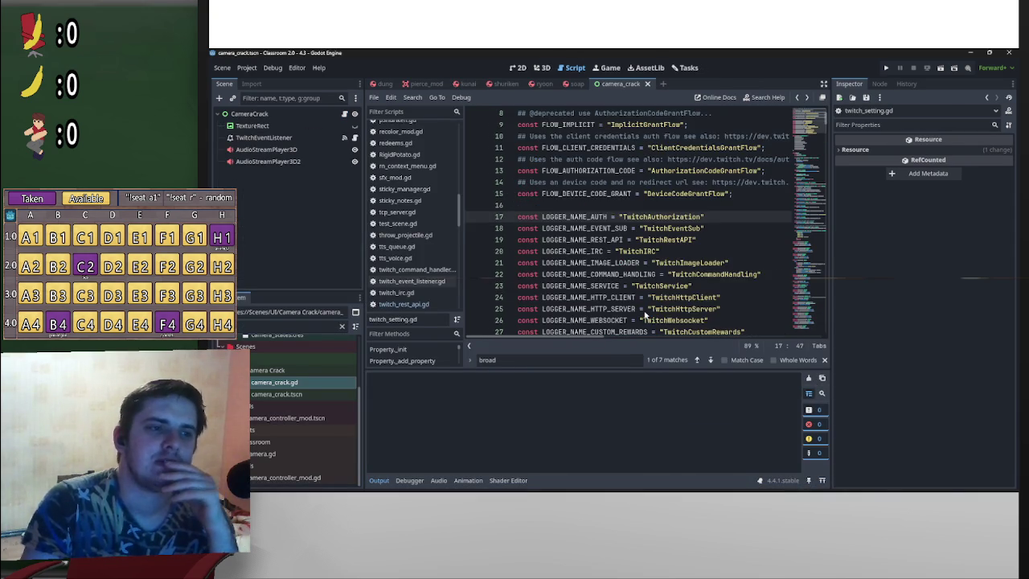
# Step: Switch to the RyoonTC Godot window showing the update_custom_reward call
pyautogui.moveTo(632, 340)
pyautogui.mouseDown()
pyautogui.moveTo(731, 340)
pyautogui.moveTo(691, 334)
pyautogui.mouseUp()
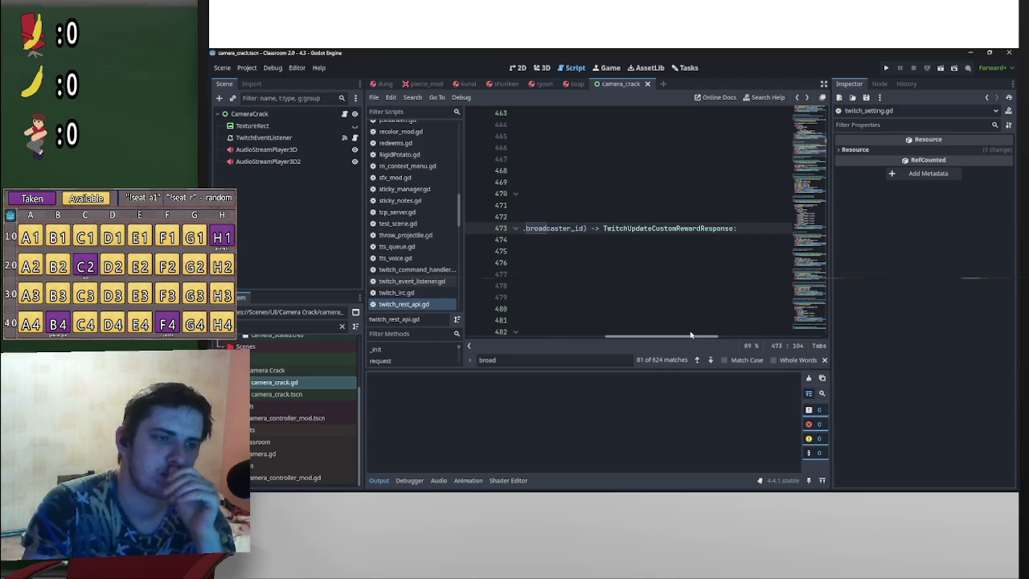
pyautogui.moveTo(708, 336); pyautogui.dragTo(703, 336)
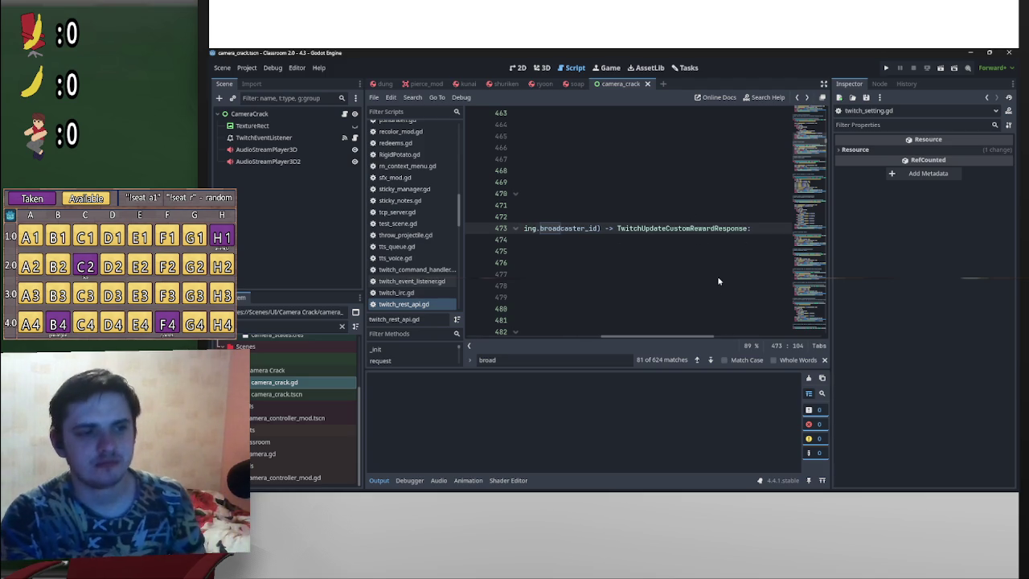
pyautogui.hotkey('alt', 'Tab')
pyautogui.hotkey('alt', 'Tab')
pyautogui.hotkey('alt', 'Tab')
pyautogui.hotkey('alt', 'Tab')
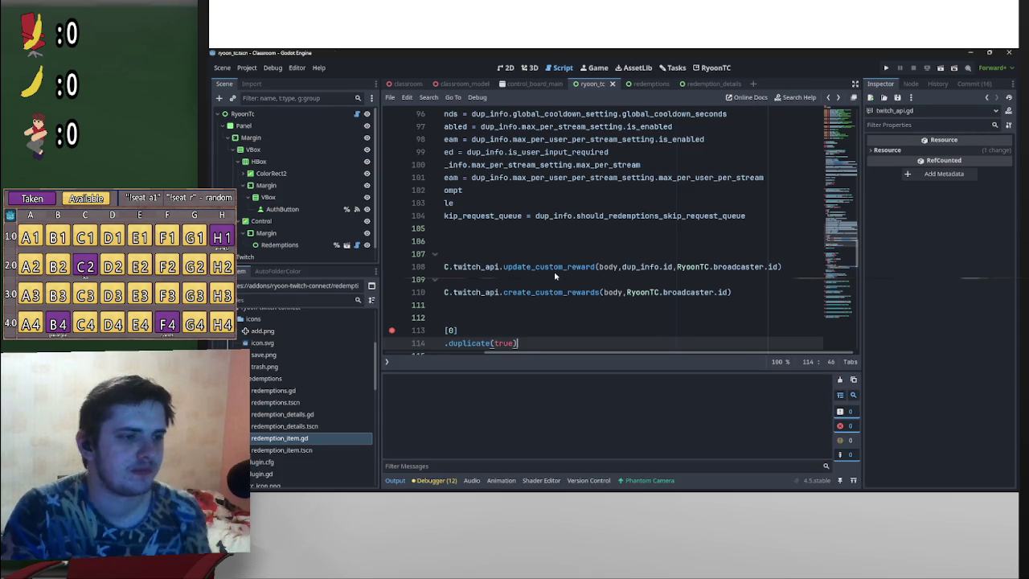
# Step: Jump to RyoonTC's update_custom_reward definition, then bring the camera_crack window back to the front
pyautogui.keyDown('ctrl'); pyautogui.click(554, 269); pyautogui.keyUp('ctrl')
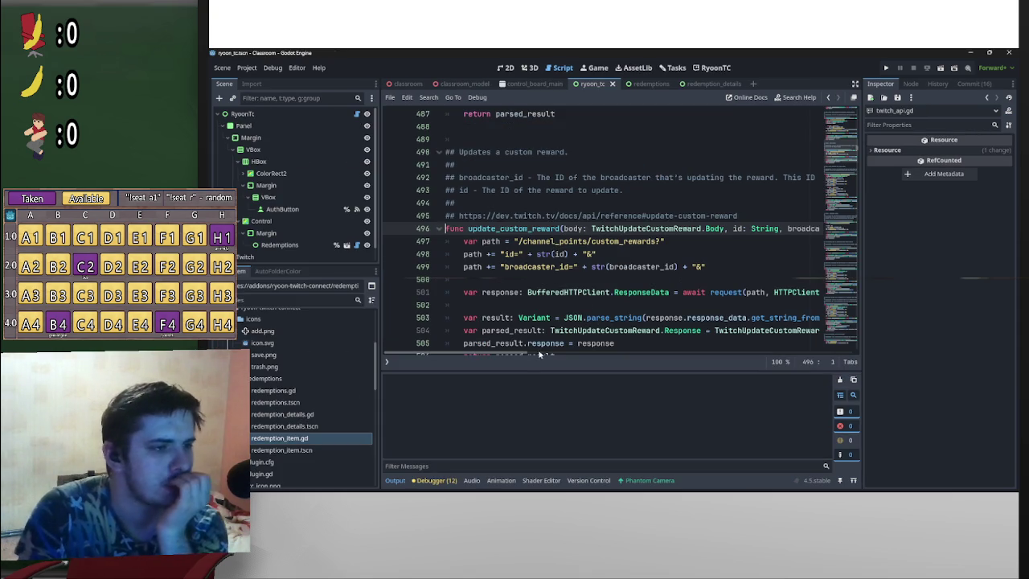
pyautogui.moveTo(512, 356)
pyautogui.mouseDown()
pyautogui.moveTo(619, 356)
pyautogui.moveTo(435, 356)
pyautogui.mouseUp()
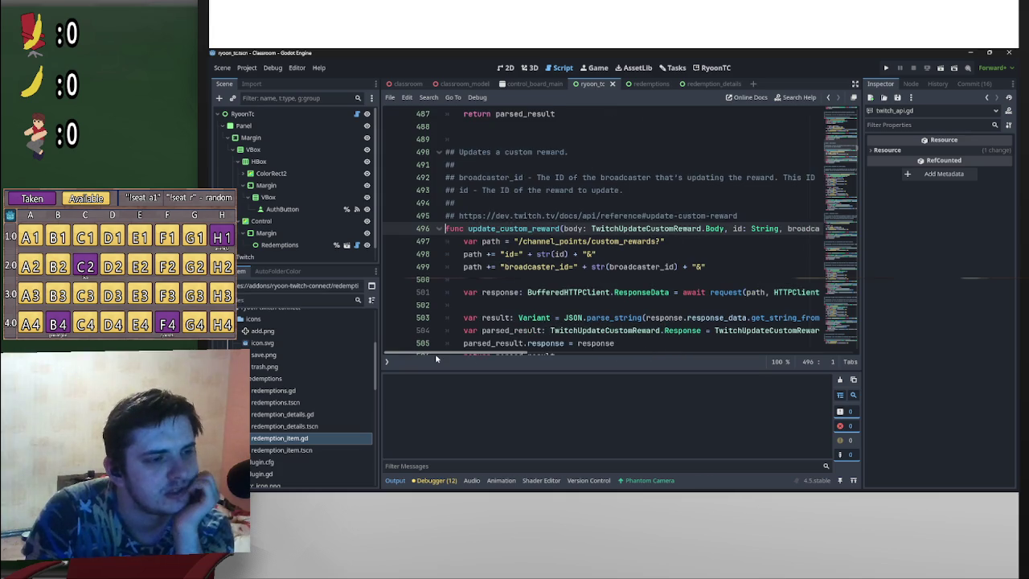
pyautogui.scroll(-2, 485, 323)
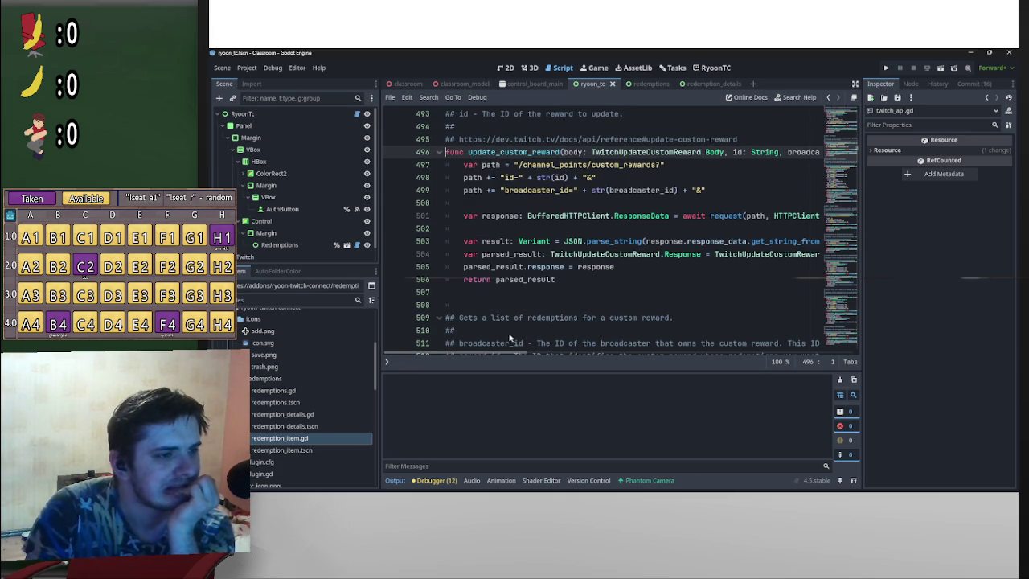
pyautogui.moveTo(675, 487)
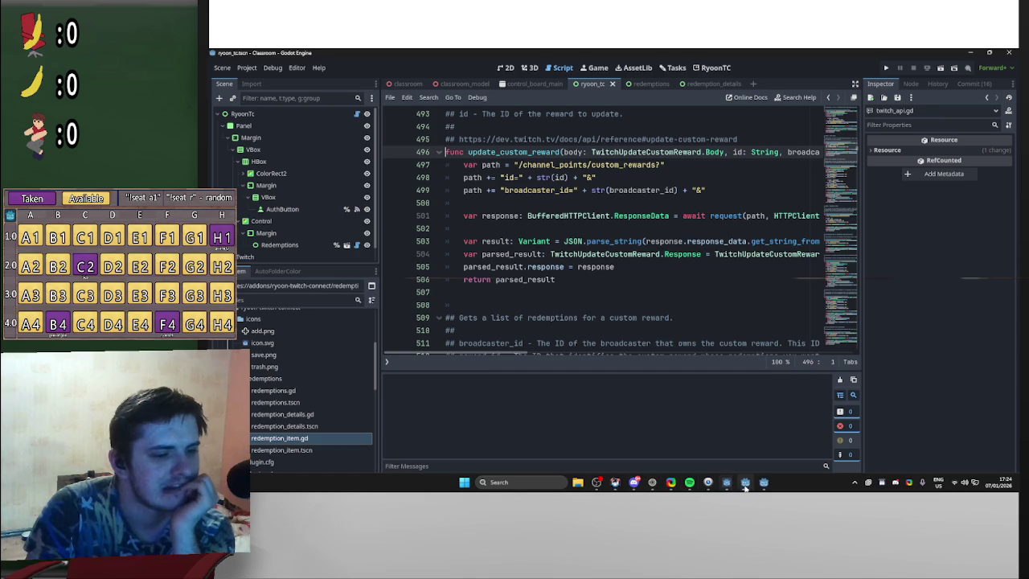
pyautogui.click(762, 483)
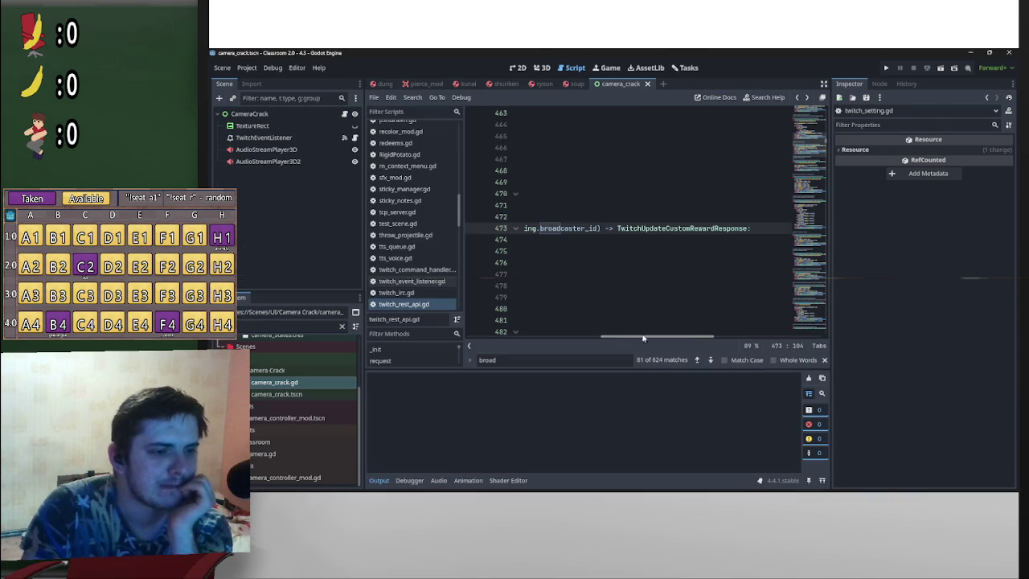
# Step: Shrink the camera_crack window to reveal the RyoonTC editor behind it
pyautogui.hscroll(-1, 543, 337)
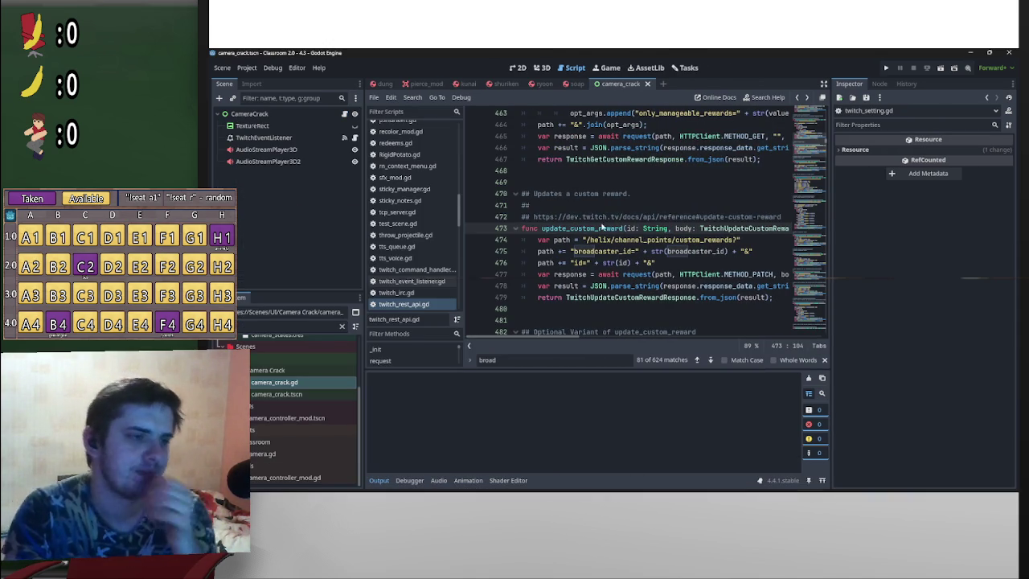
pyautogui.moveTo(753, 62)
pyautogui.mouseDown()
pyautogui.moveTo(804, 118)
pyautogui.moveTo(833, 238)
pyautogui.moveTo(847, 177)
pyautogui.moveTo(849, 186)
pyautogui.mouseUp()
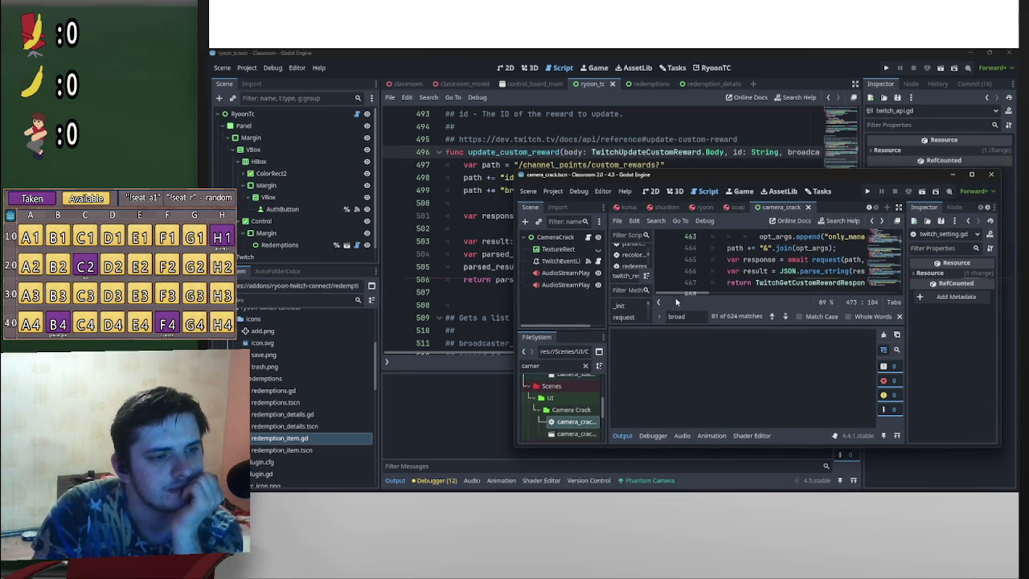
pyautogui.click(898, 208)
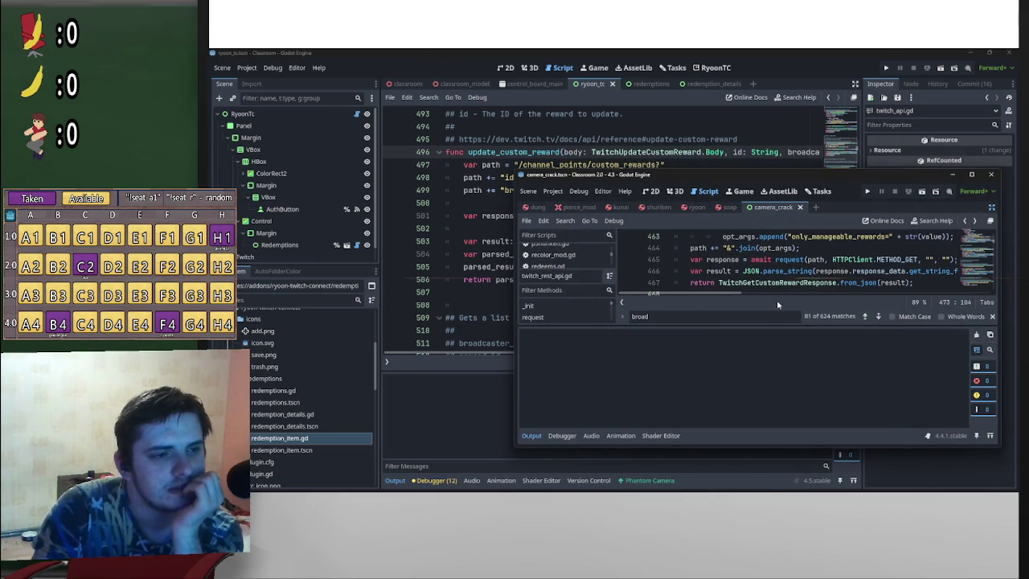
# Step: Close the find bar, hide the output panel and script list, and float the code over RyoonTC's editor
pyautogui.click(993, 317)
pyautogui.click(534, 436)
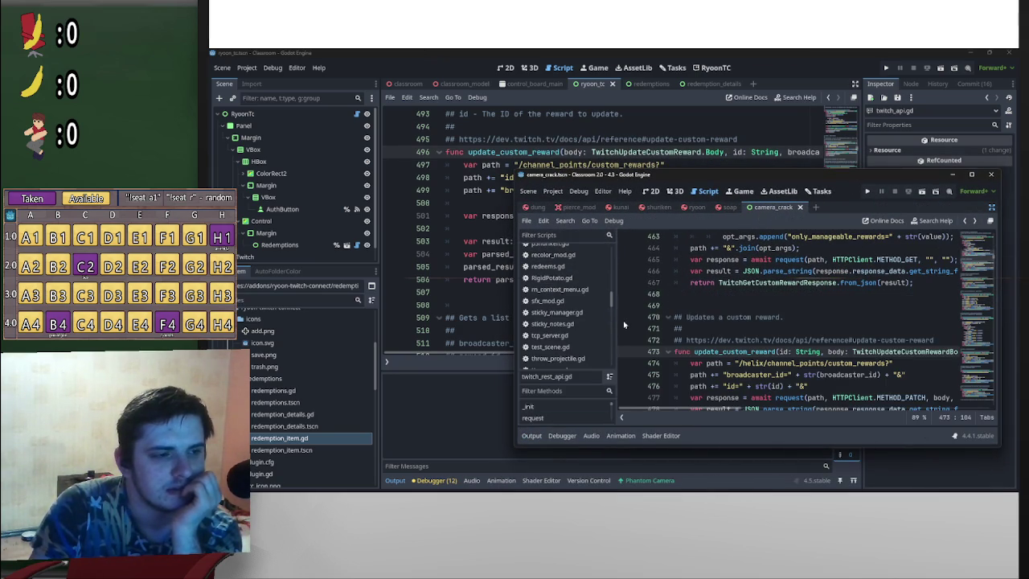
pyautogui.click(623, 419)
pyautogui.moveTo(869, 170); pyautogui.dragTo(1028, 133)
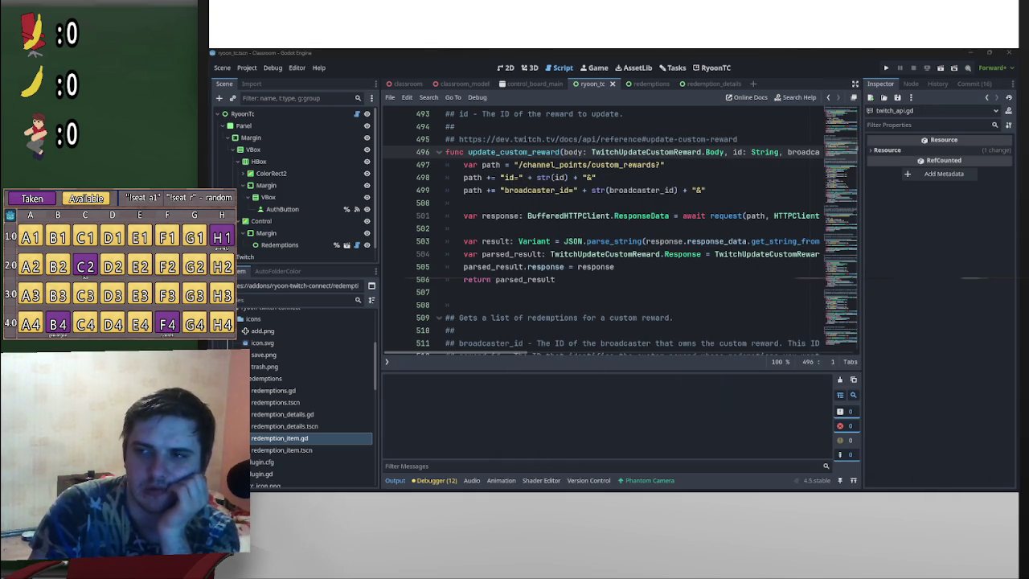
pyautogui.moveTo(1028, 221)
pyautogui.mouseDown()
pyautogui.moveTo(896, 218)
pyautogui.moveTo(857, 252)
pyautogui.moveTo(901, 283)
pyautogui.mouseUp()
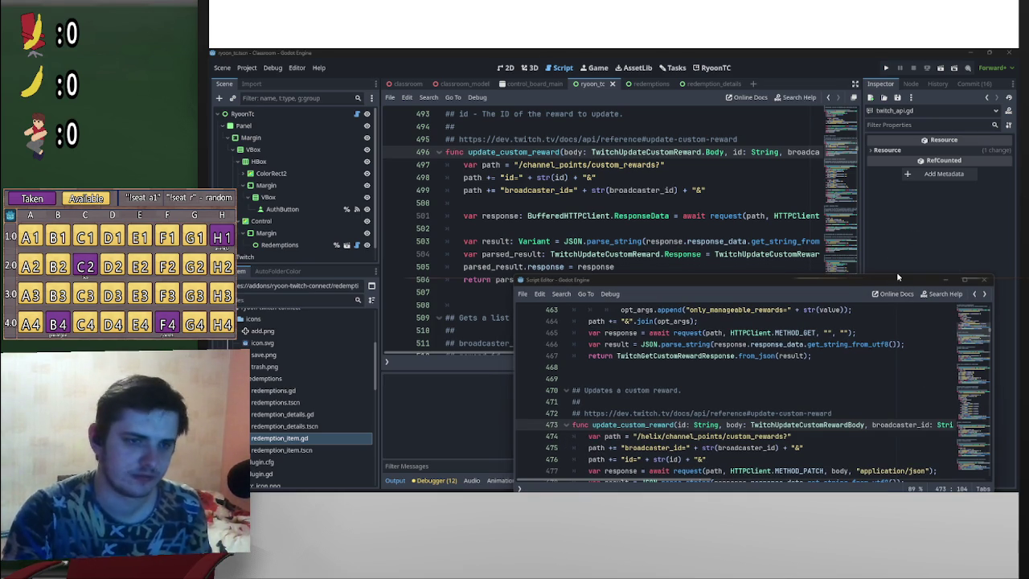
pyautogui.moveTo(898, 279); pyautogui.dragTo(851, 203)
pyautogui.moveTo(926, 480)
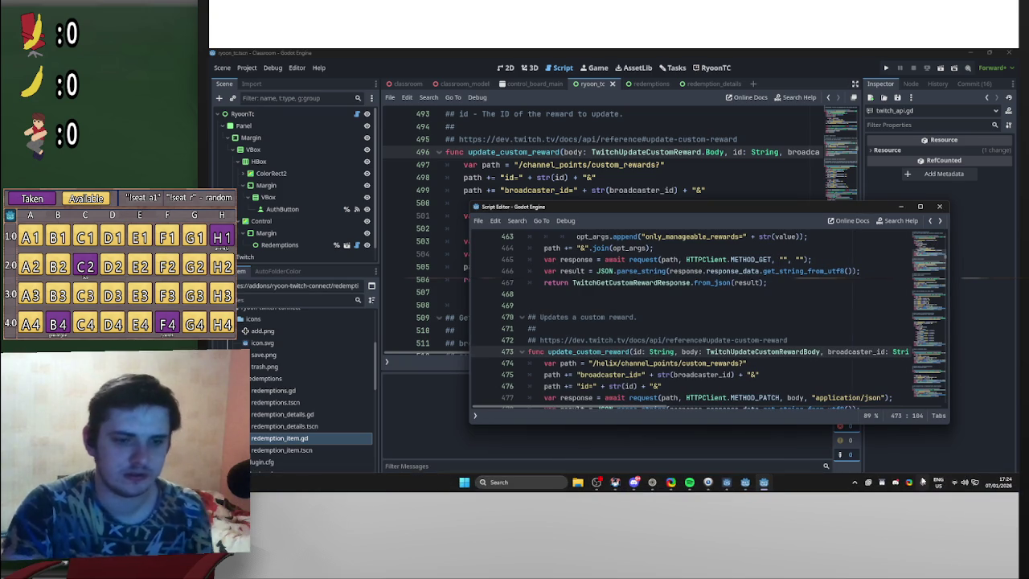
pyautogui.click(855, 482)
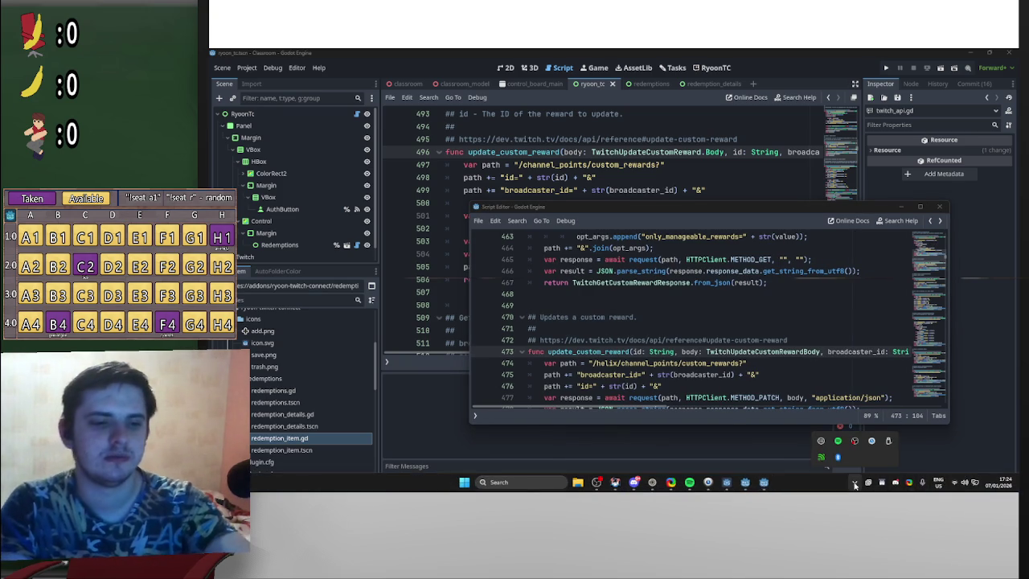
pyautogui.click(857, 210)
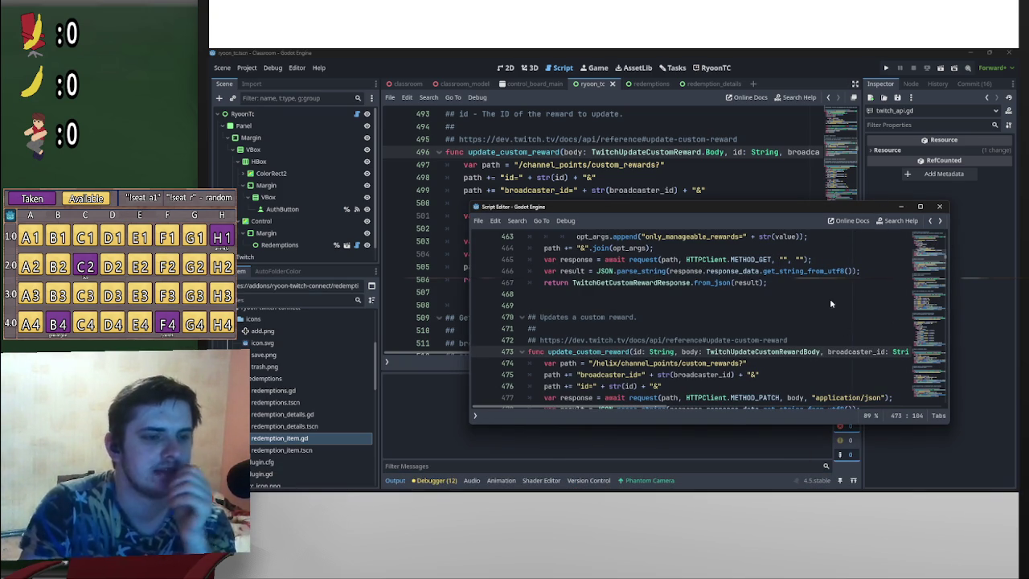
pyautogui.scroll(4, 836, 321)
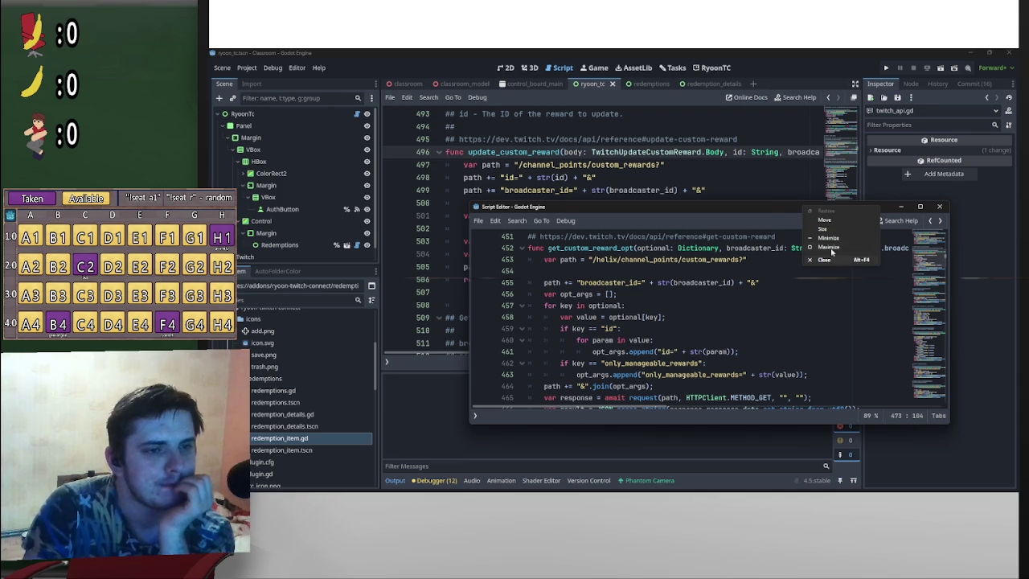
pyautogui.click(770, 208)
pyautogui.scroll(1, 807, 312)
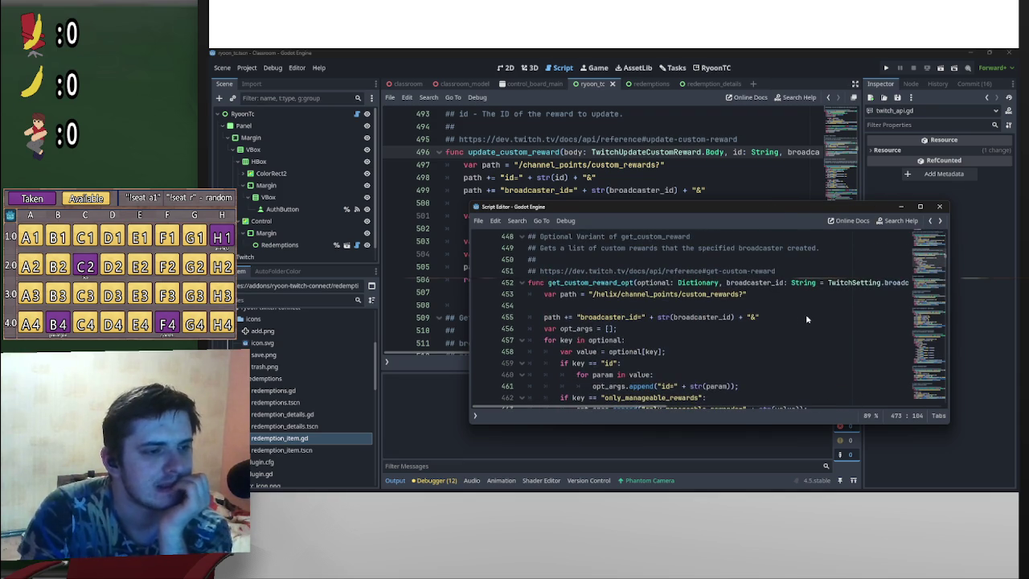
pyautogui.scroll(-3, 635, 176)
pyautogui.scroll(3, 635, 182)
pyautogui.scroll(-6, 700, 302)
pyautogui.scroll(-2, 700, 302)
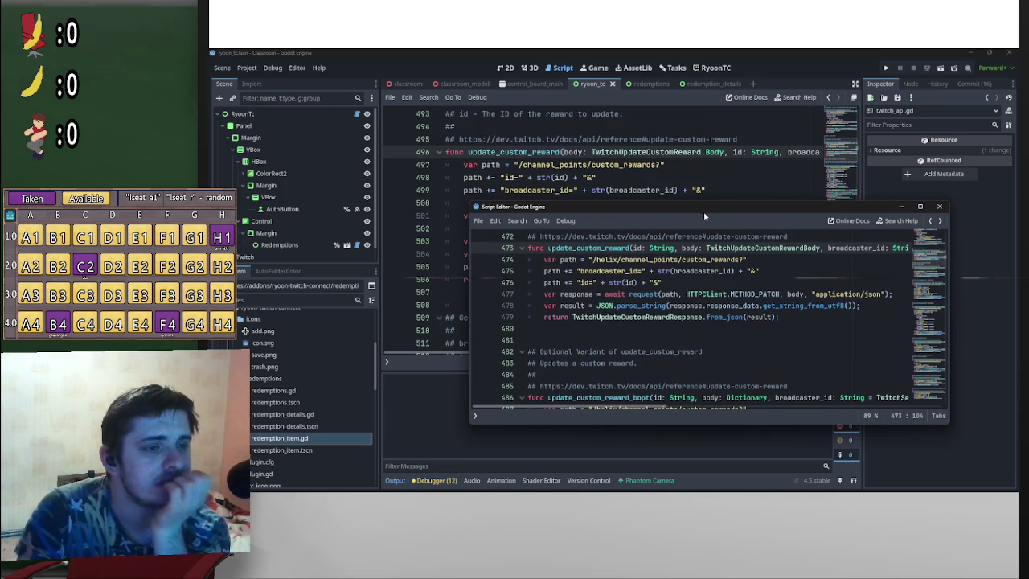
pyautogui.moveTo(729, 212); pyautogui.dragTo(856, 231)
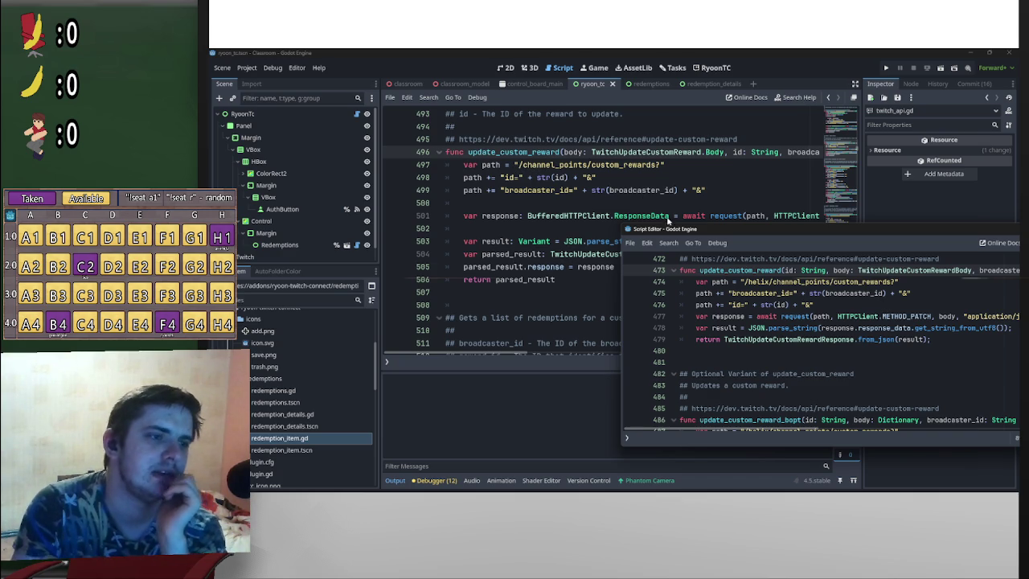
pyautogui.moveTo(672, 231); pyautogui.dragTo(708, 254)
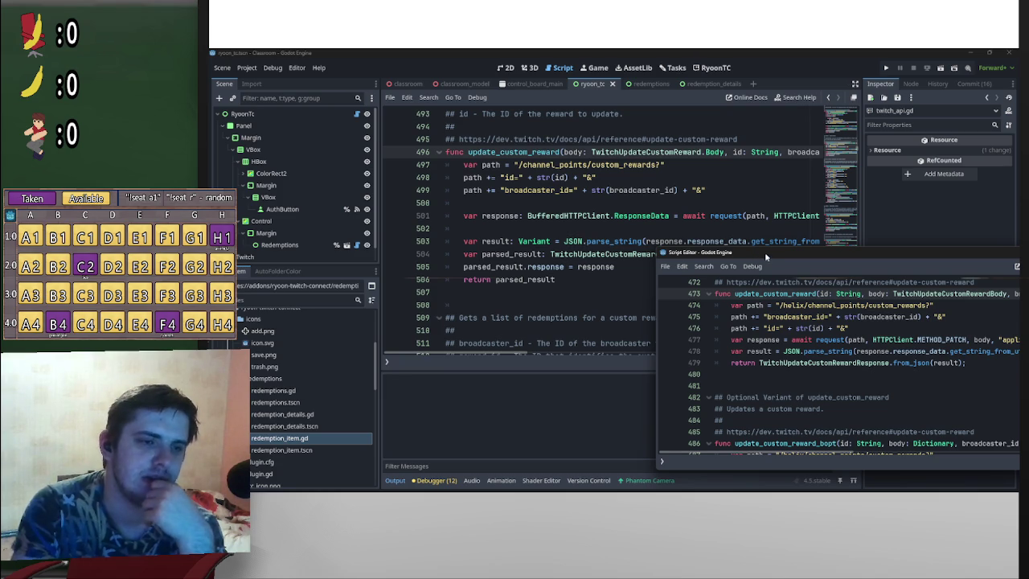
pyautogui.moveTo(765, 252); pyautogui.dragTo(675, 255)
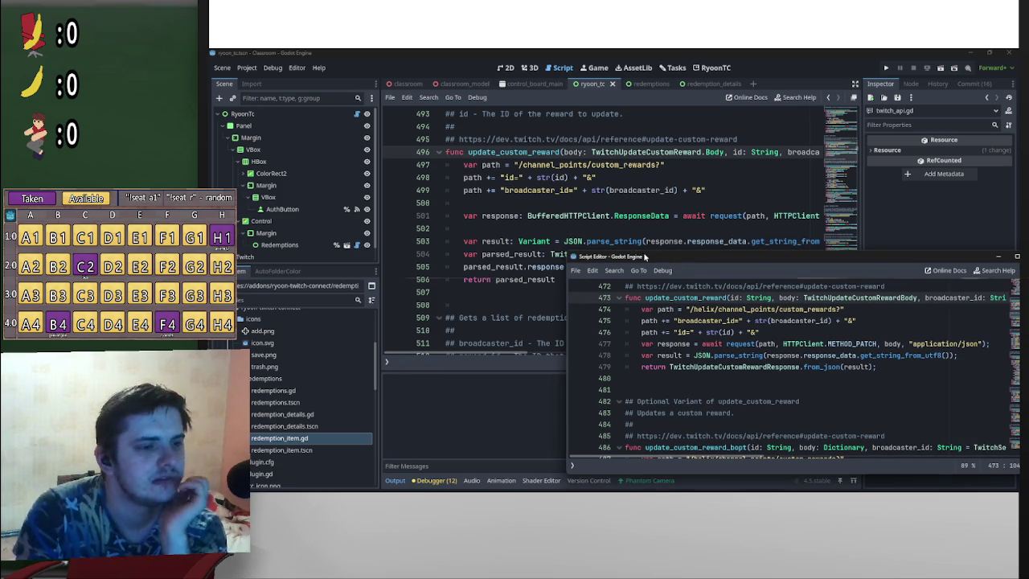
pyautogui.moveTo(724, 257); pyautogui.dragTo(889, 258)
pyautogui.scroll(-3, 678, 251)
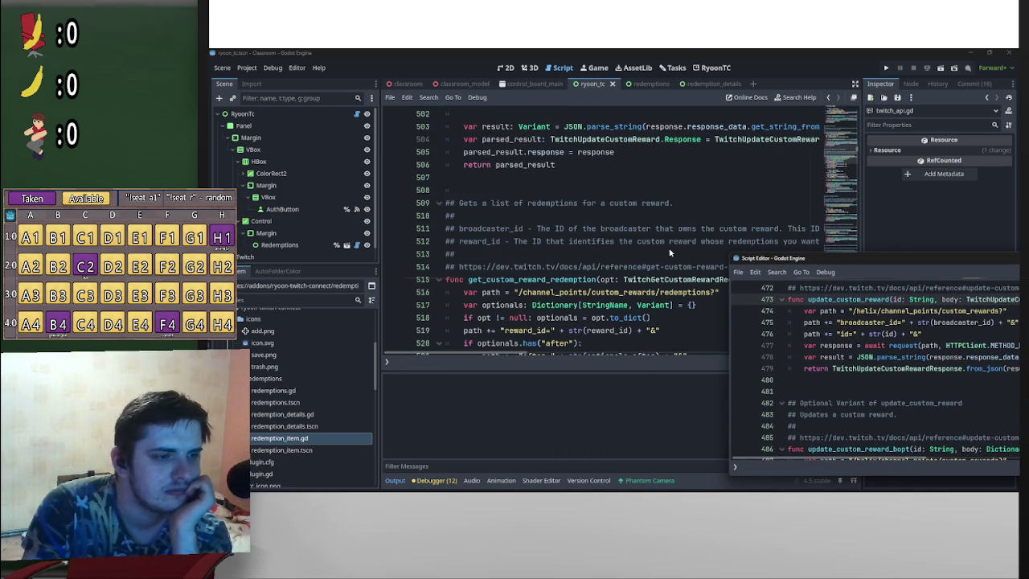
pyautogui.scroll(4, 527, 325)
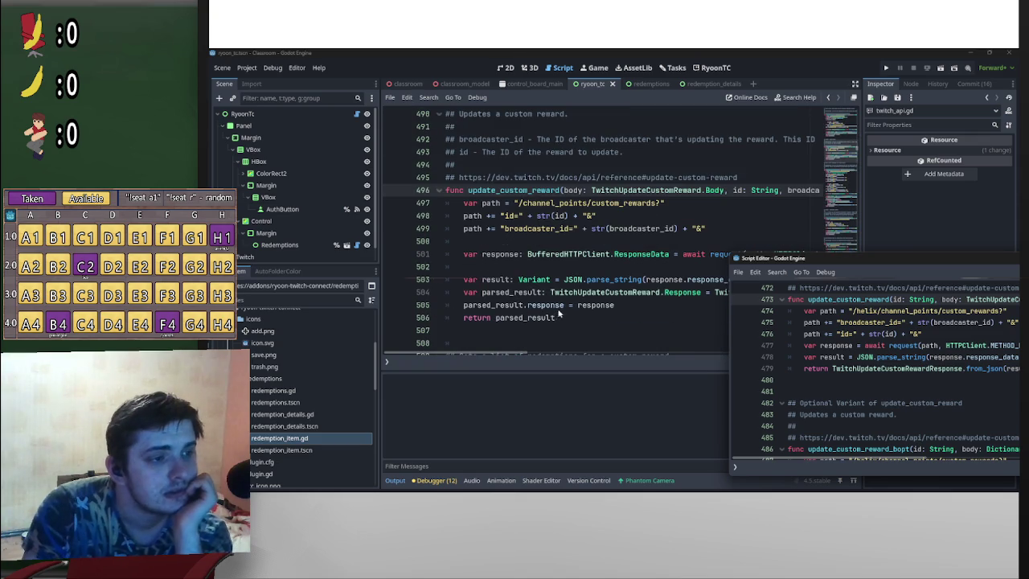
pyautogui.scroll(-2, 678, 288)
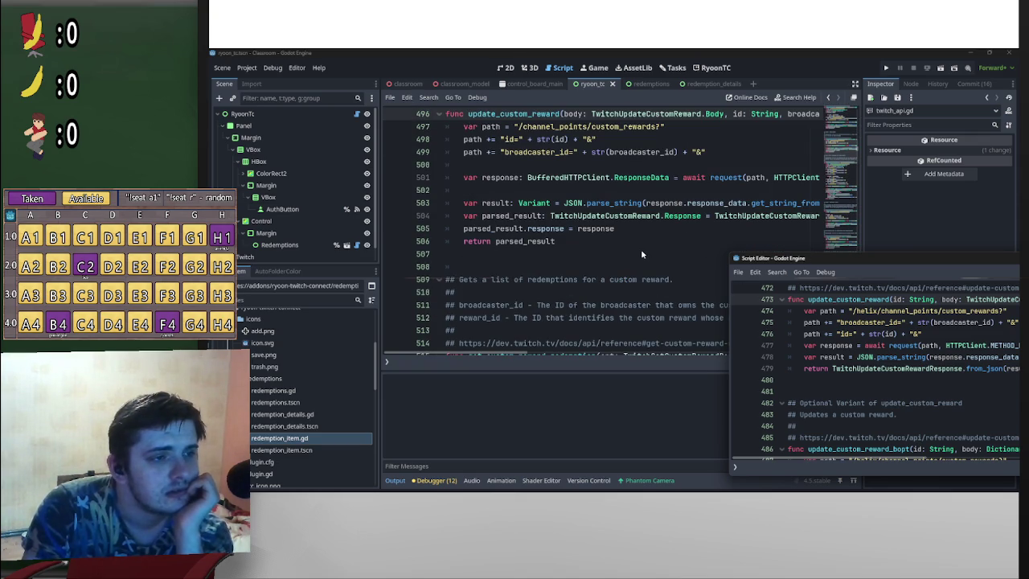
pyautogui.scroll(1, 643, 254)
pyautogui.moveTo(869, 261); pyautogui.dragTo(542, 255)
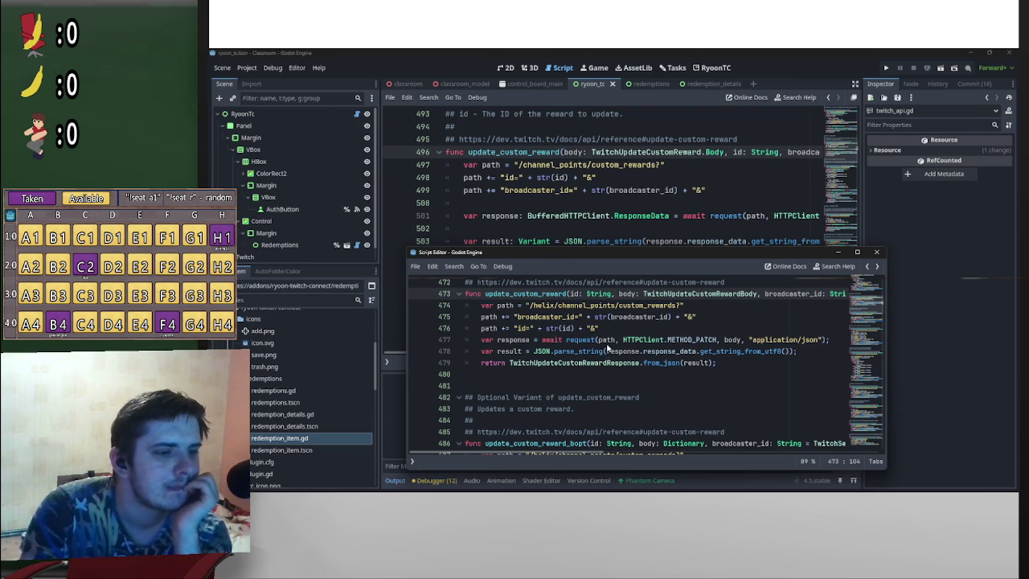
pyautogui.scroll(1, 590, 396)
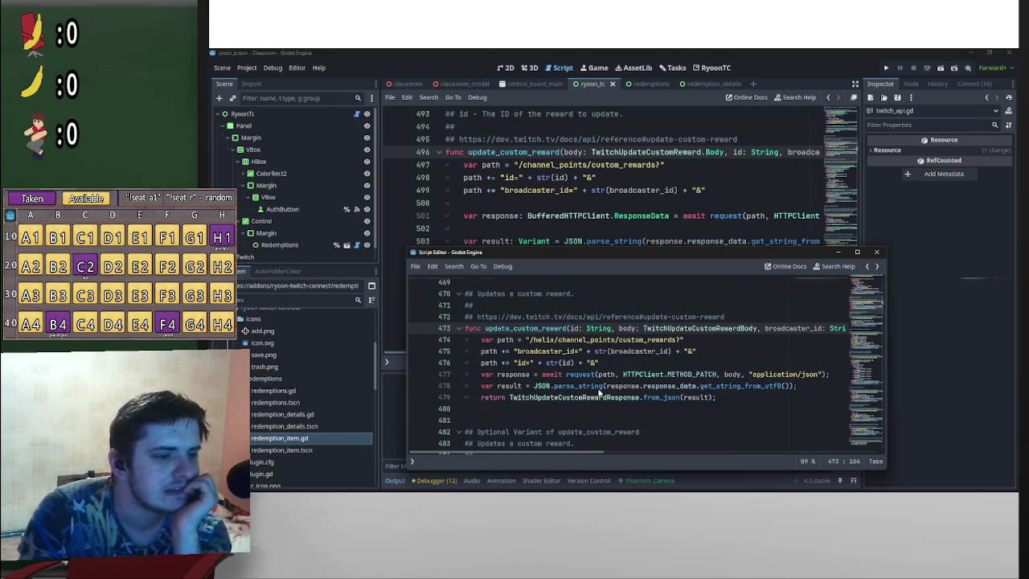
pyautogui.moveTo(601, 390)
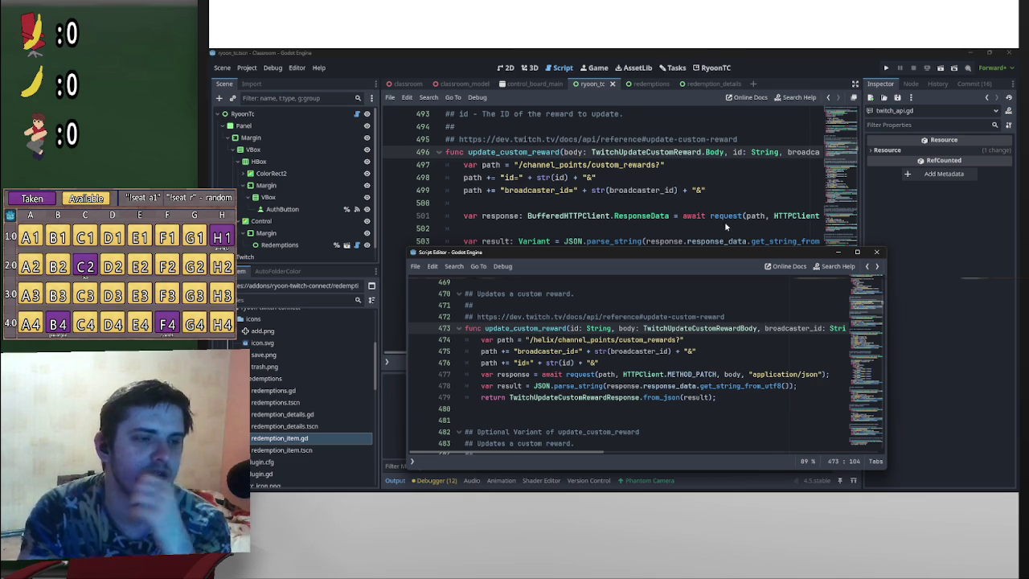
pyautogui.click(722, 255)
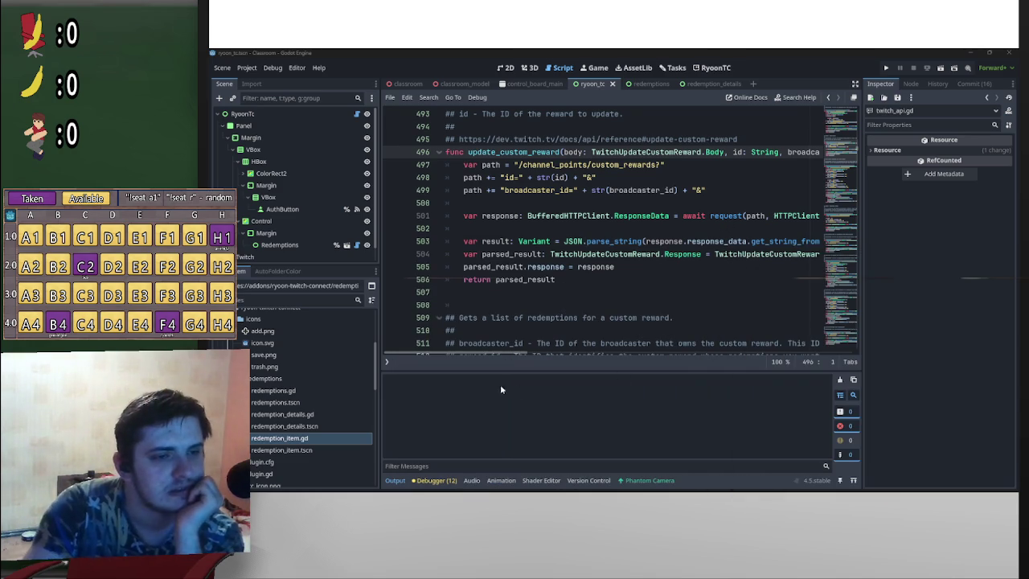
pyautogui.moveTo(515, 354)
pyautogui.mouseDown()
pyautogui.moveTo(582, 356)
pyautogui.moveTo(486, 368)
pyautogui.moveTo(555, 368)
pyautogui.moveTo(509, 368)
pyautogui.mouseUp()
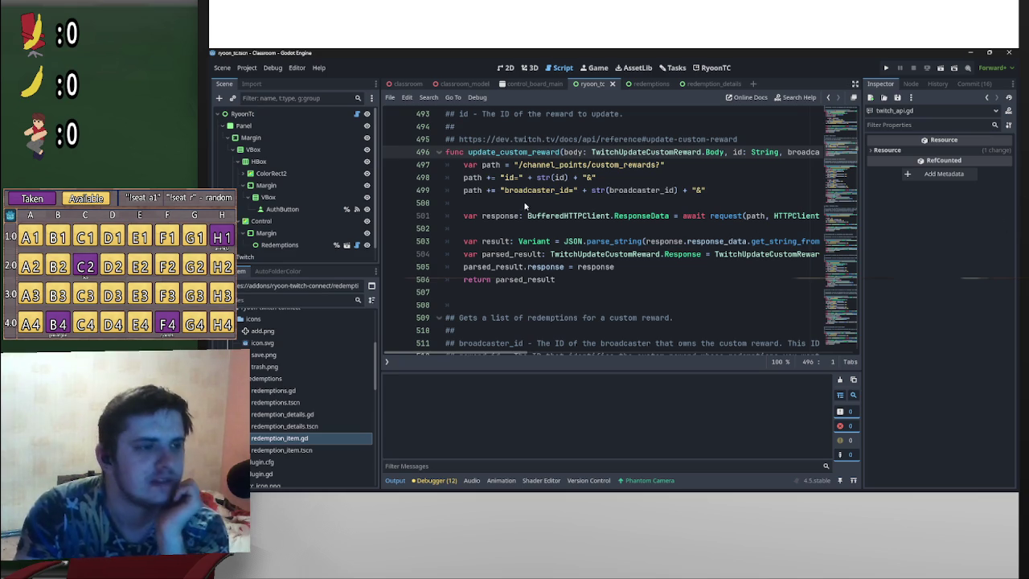
pyautogui.moveTo(1002, 204)
pyautogui.mouseDown()
pyautogui.moveTo(665, 208)
pyautogui.moveTo(696, 221)
pyautogui.moveTo(637, 236)
pyautogui.mouseUp()
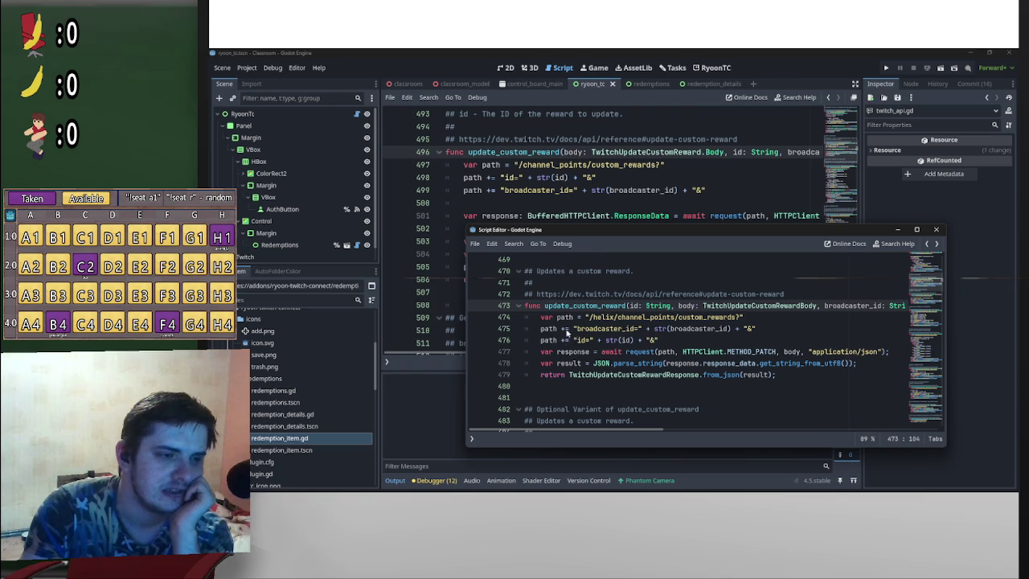
# Step: Move the path += "id=" line below the broadcaster_id line and tidy the blank lines
pyautogui.click(550, 190)
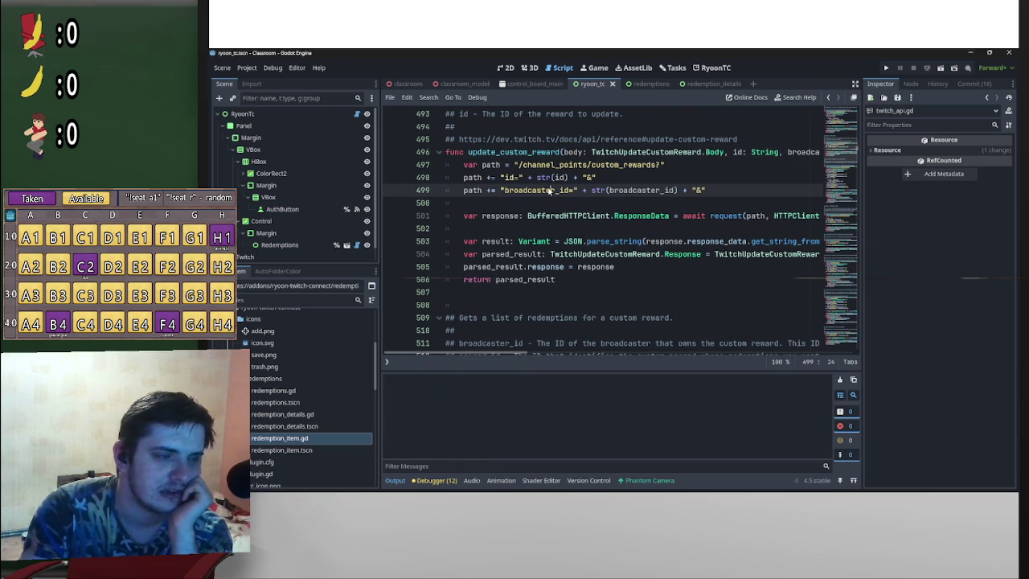
pyautogui.moveTo(463, 177); pyautogui.dragTo(636, 172)
pyautogui.moveTo(565, 179); pyautogui.dragTo(577, 206)
pyautogui.click(478, 179)
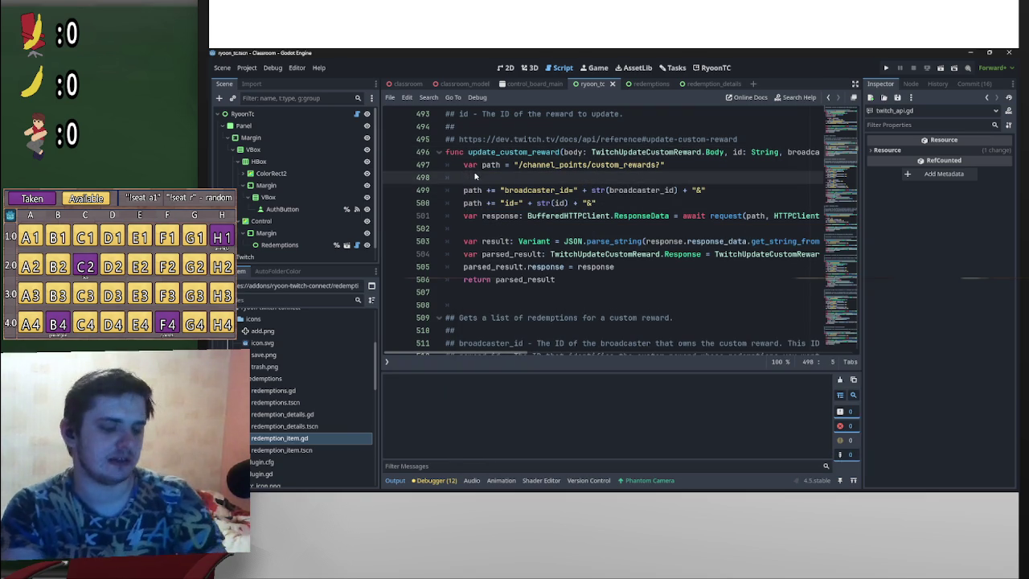
pyautogui.press('BackSpace')
pyautogui.click(465, 201)
pyautogui.press('Return')
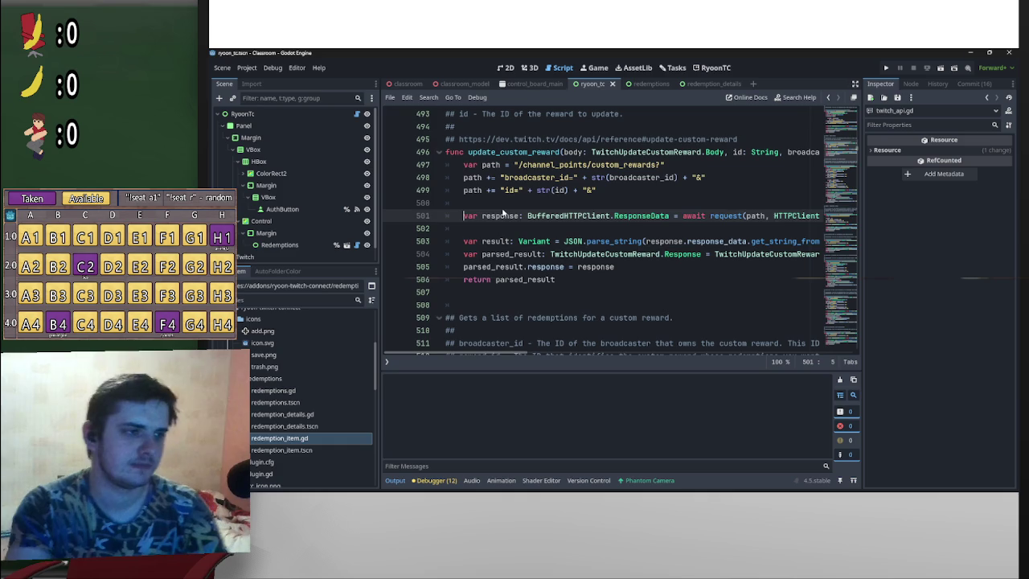
pyautogui.press('Up')
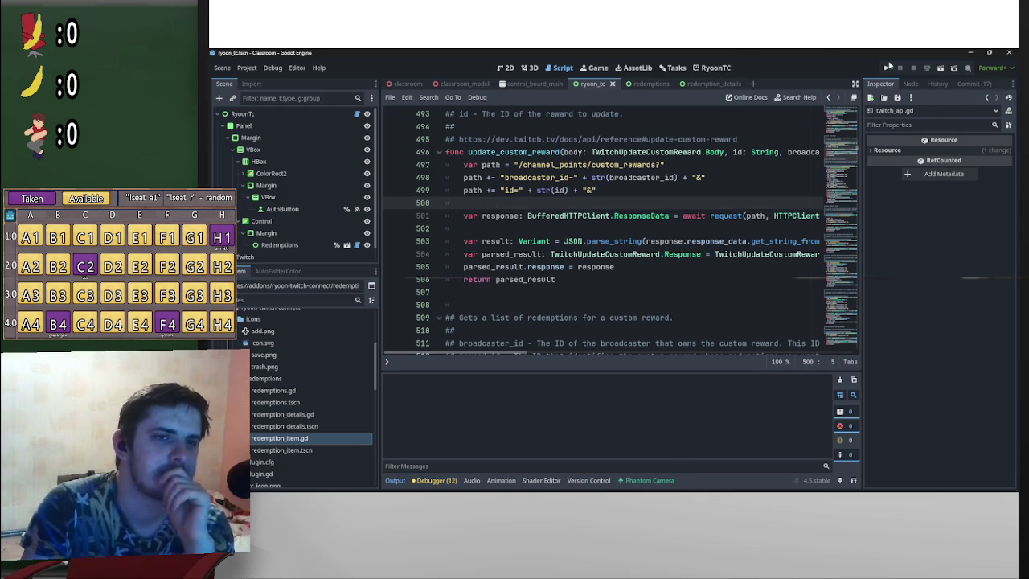
pyautogui.click(706, 67)
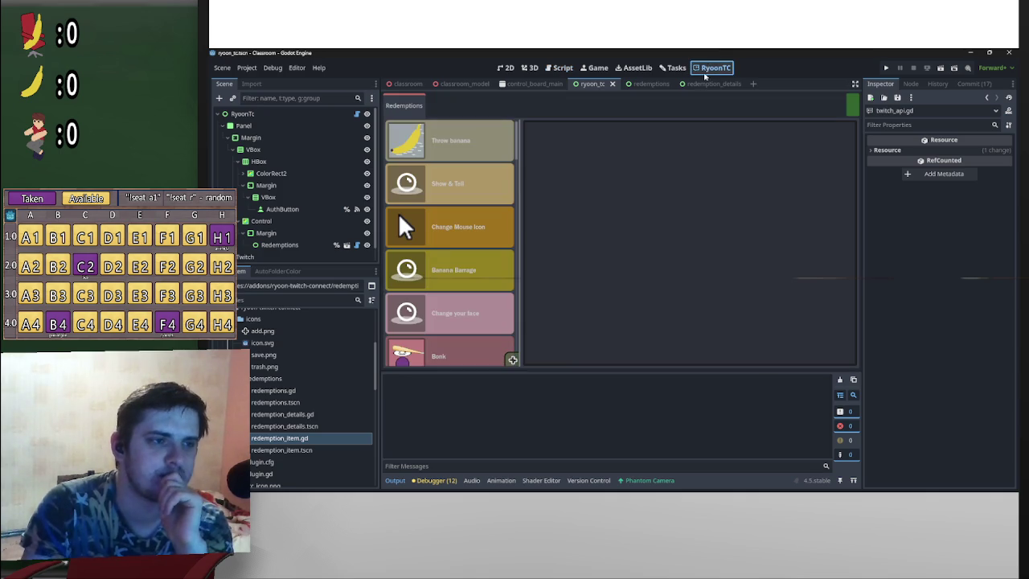
# Step: Switch to the Game view and run the project
pyautogui.scroll(-3, 492, 322)
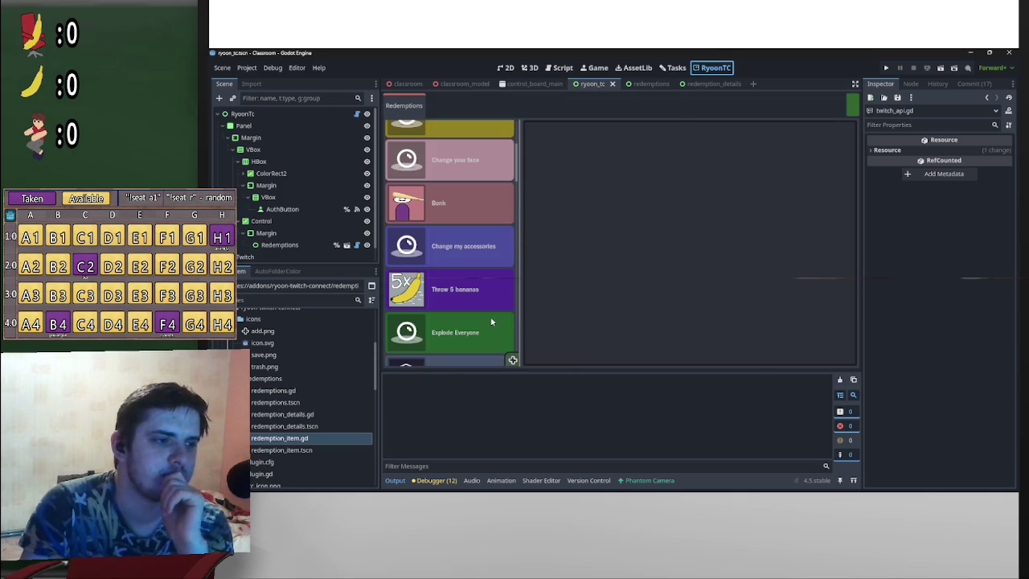
pyautogui.click(595, 68)
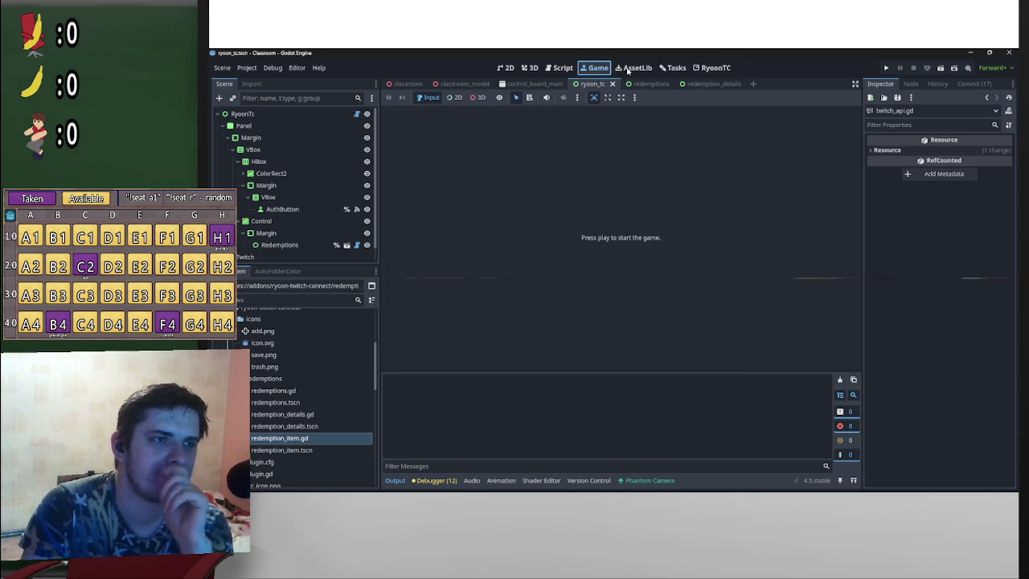
pyautogui.click(943, 69)
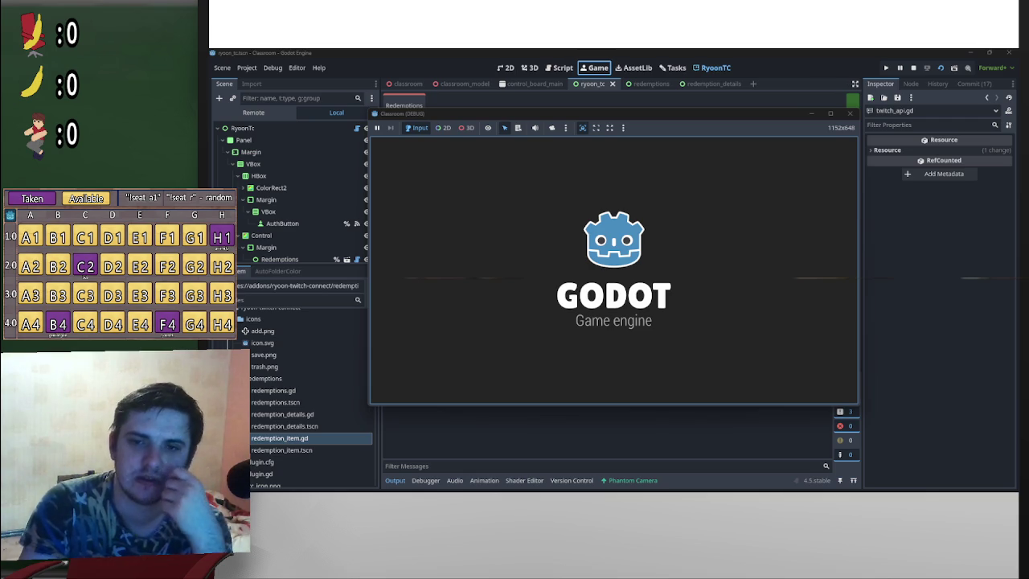
pyautogui.click(850, 150)
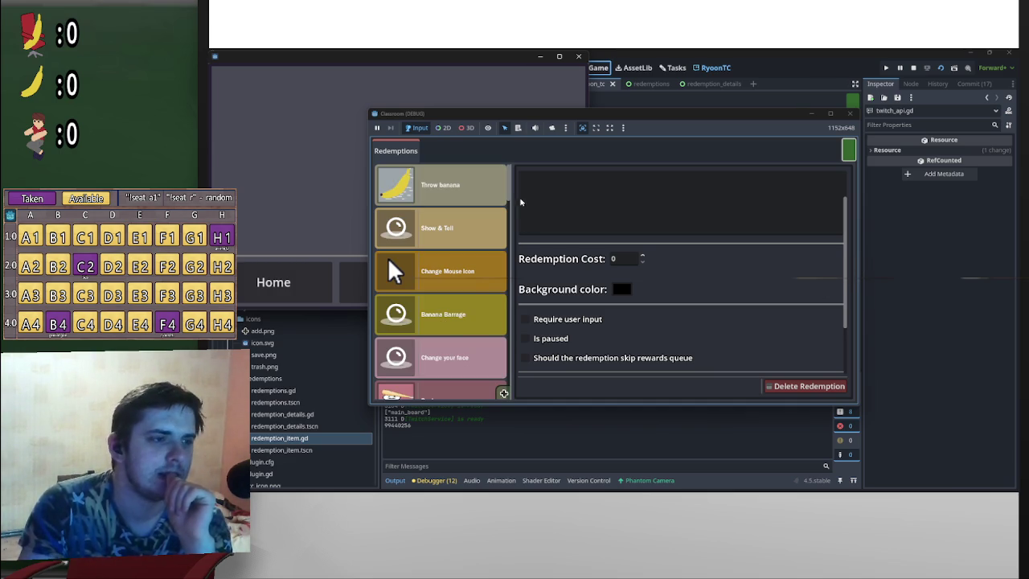
# Step: Mark the Kick Someone Out redemption as paused and save the changes
pyautogui.moveTo(509, 195); pyautogui.dragTo(506, 363)
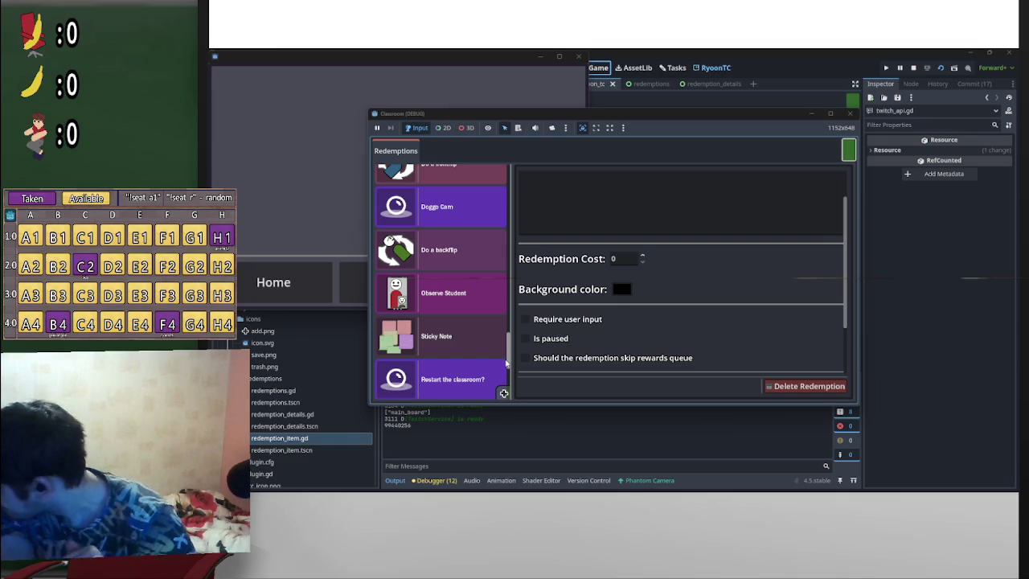
pyautogui.moveTo(505, 363); pyautogui.dragTo(496, 387)
pyautogui.scroll(-2, 483, 362)
pyautogui.click(476, 342)
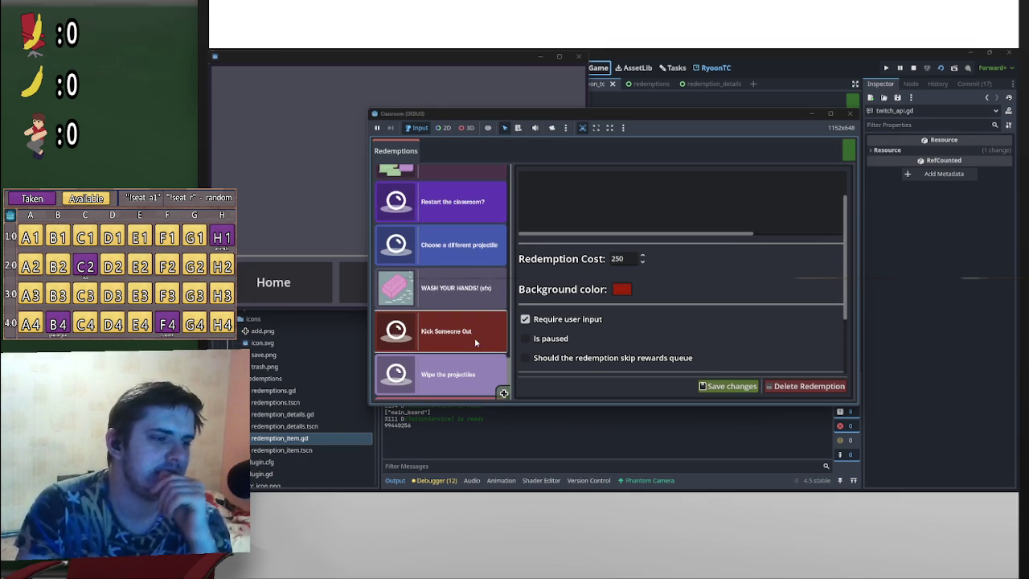
pyautogui.click(525, 339)
pyautogui.click(739, 389)
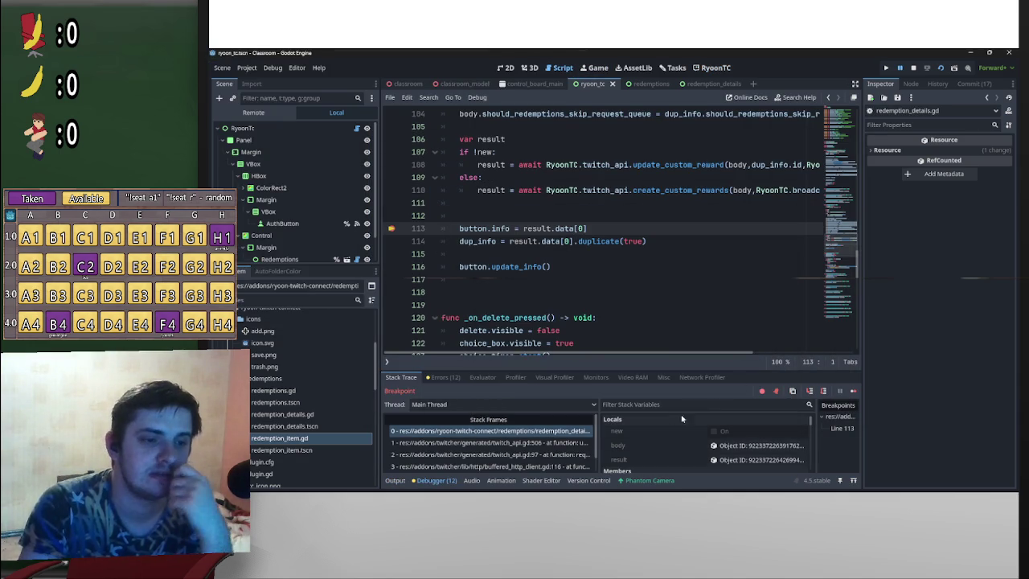
# Step: Inspect the update result's Response, showing status code 400, and return to update_custom_reward
pyautogui.click(715, 457)
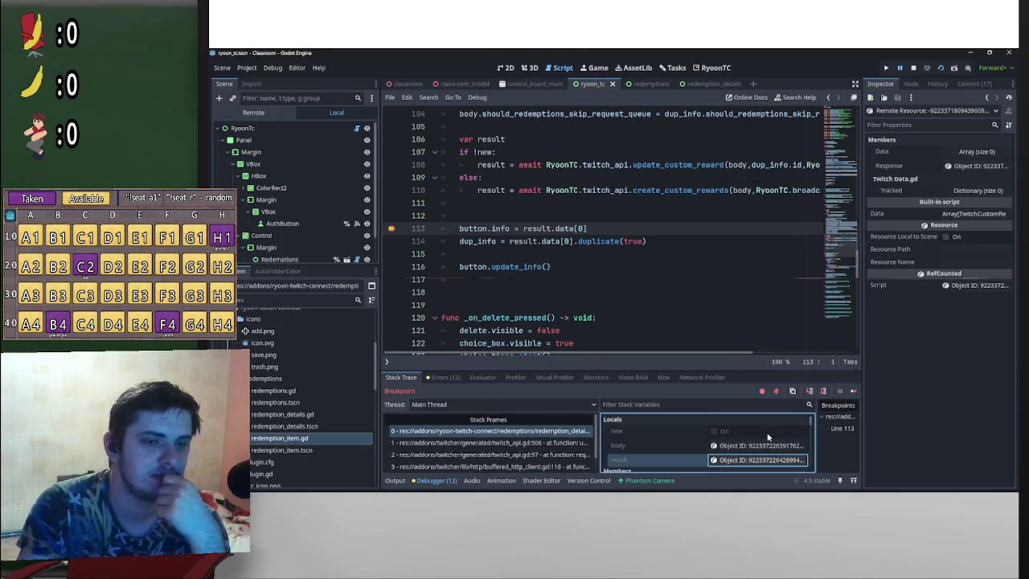
pyautogui.click(976, 165)
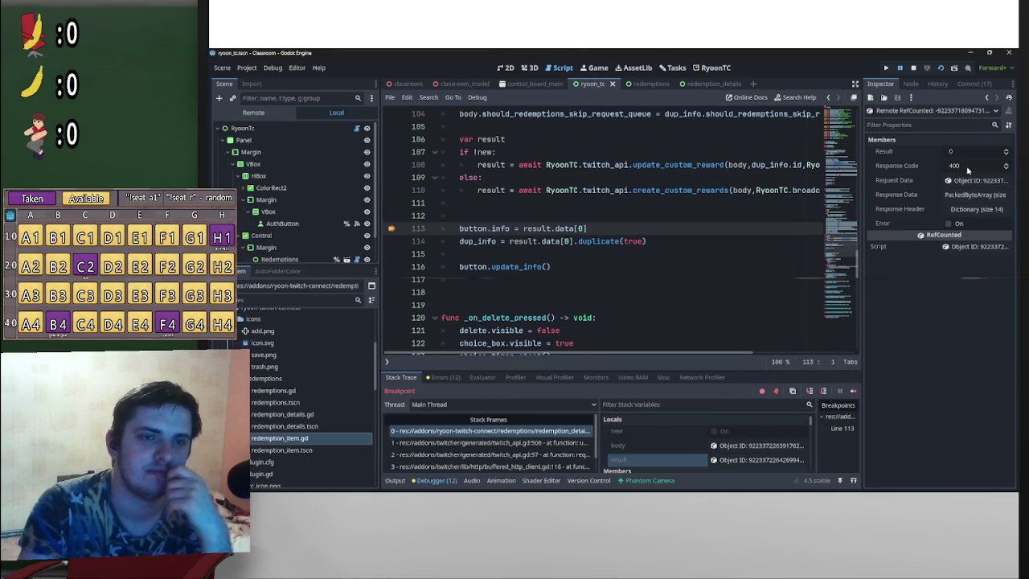
pyautogui.hotkey('alt', 'Left')
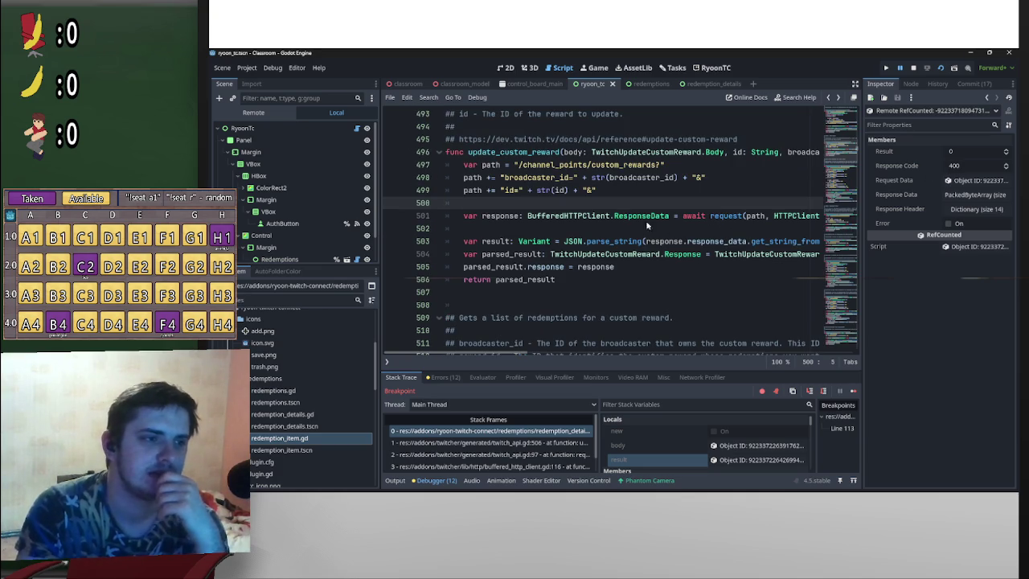
# Step: Move the id line back above broadcaster_id and view the HTTP client's request_done frame
pyautogui.press('Up')
pyautogui.hotkey('shift', 'End')
pyautogui.hotkey('alt', 'Up')
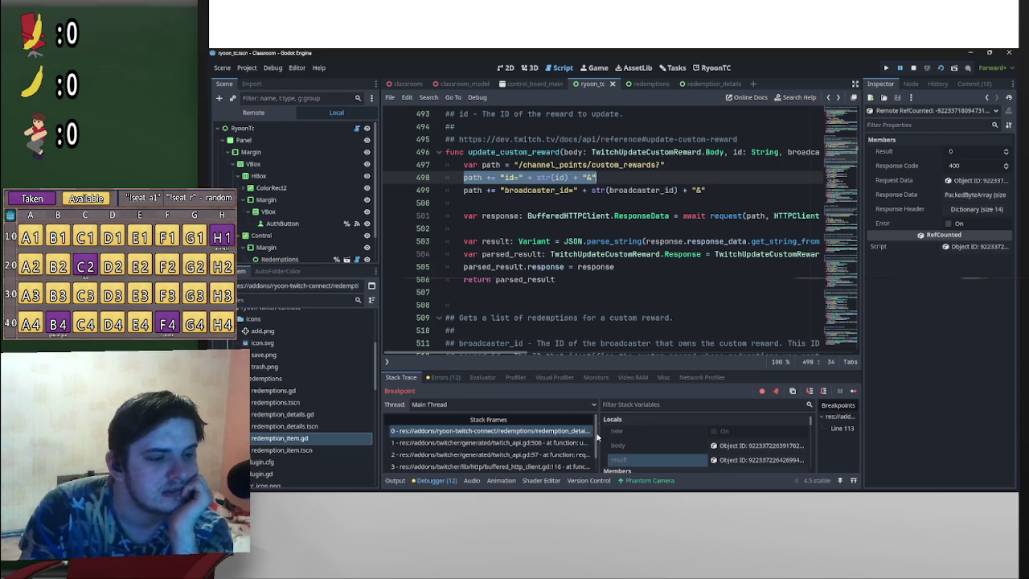
pyautogui.scroll(-1, 595, 446)
pyautogui.click(580, 463)
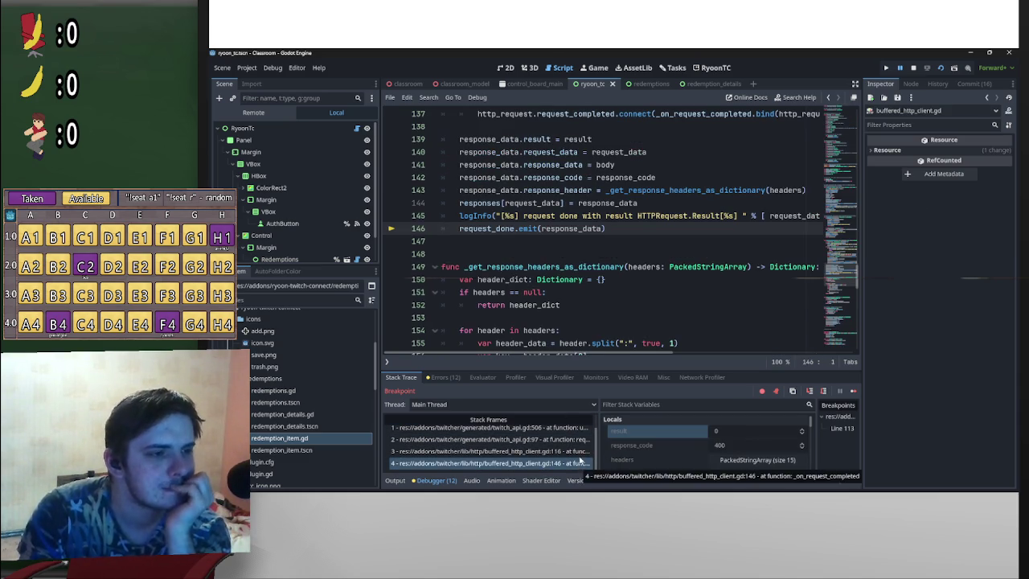
# Step: Browse the debugger stack frames and return to the redemption details frame
pyautogui.click(581, 451)
pyautogui.click(581, 463)
pyautogui.scroll(3, 649, 291)
pyautogui.scroll(8, 650, 292)
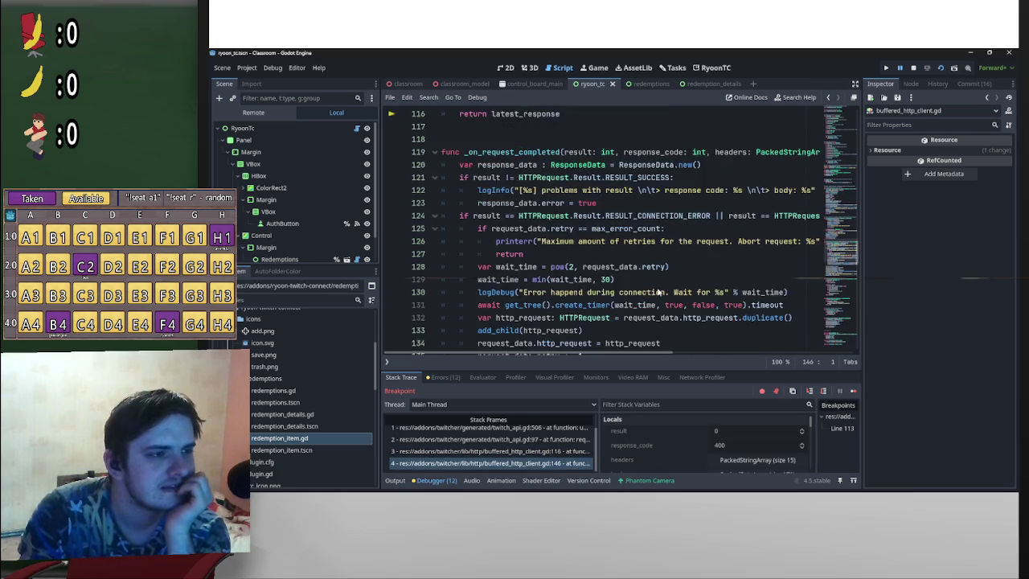
pyautogui.scroll(1, 593, 447)
pyautogui.click(576, 431)
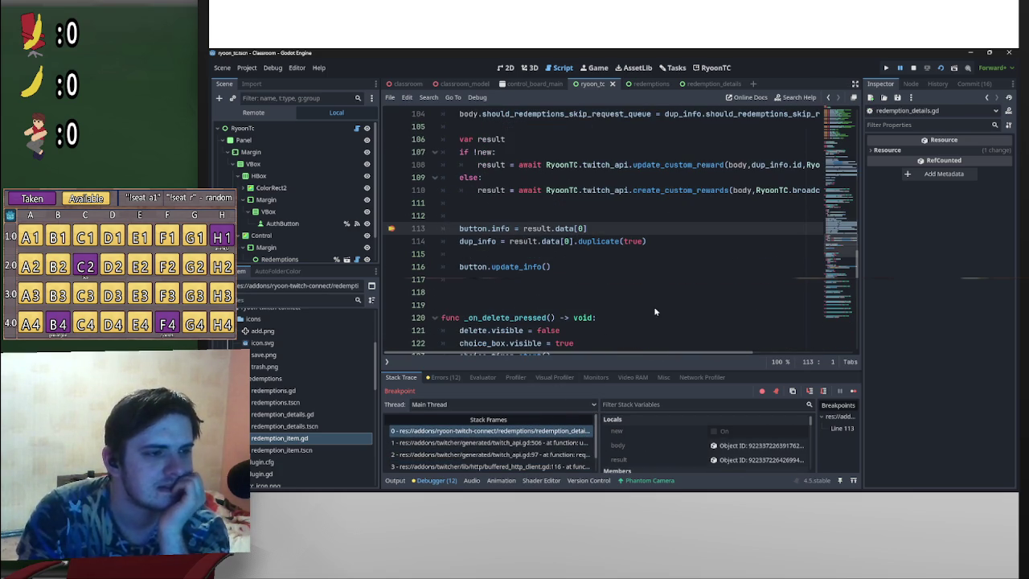
# Step: Read the path's id and broadcaster_id values in the line 506 twitch_api frame, then open the line 97 frame
pyautogui.click(575, 443)
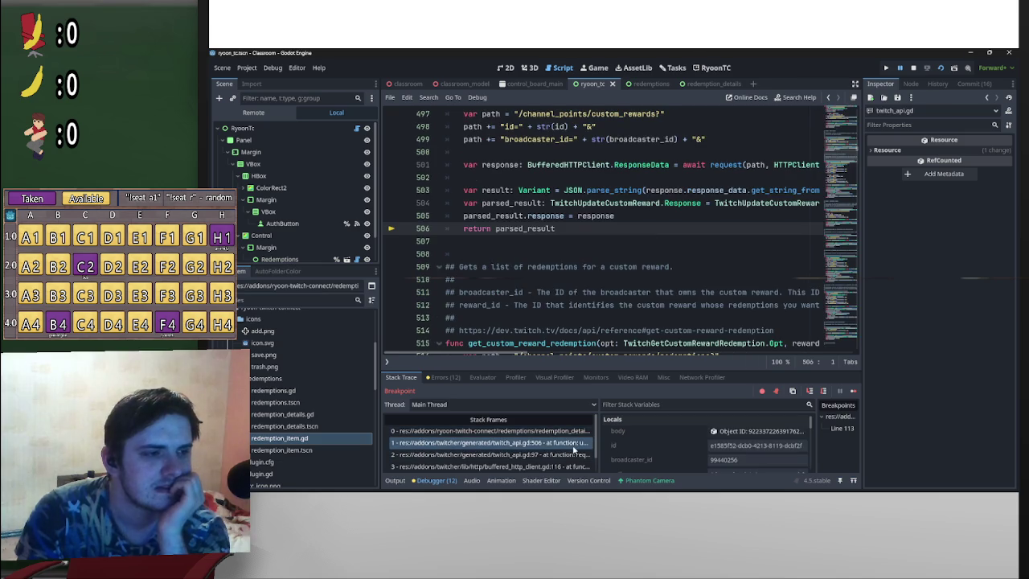
pyautogui.scroll(2, 570, 322)
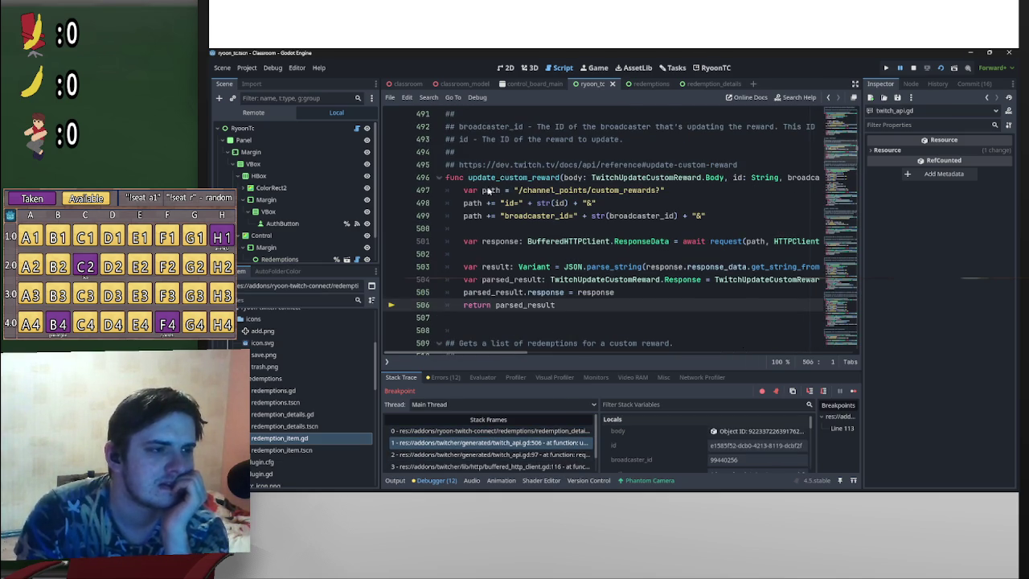
pyautogui.moveTo(497, 191)
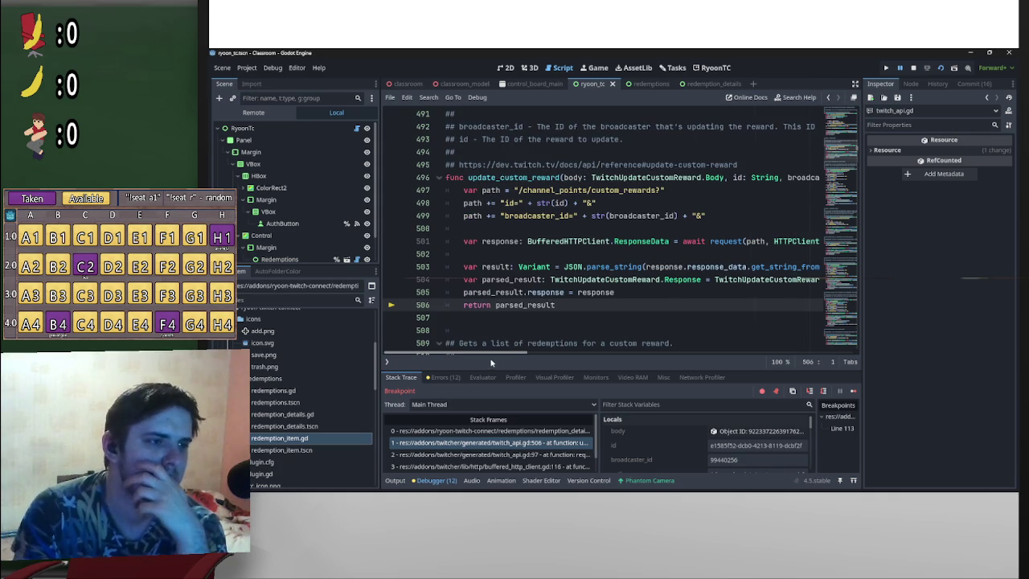
pyautogui.moveTo(490, 358); pyautogui.dragTo(587, 359)
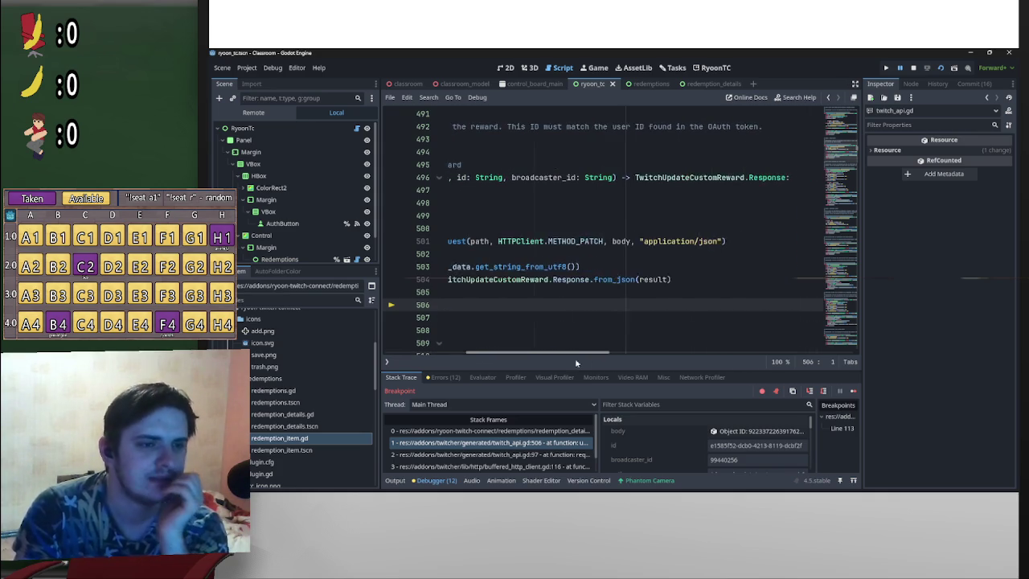
pyautogui.hscroll(-5, 634, 286)
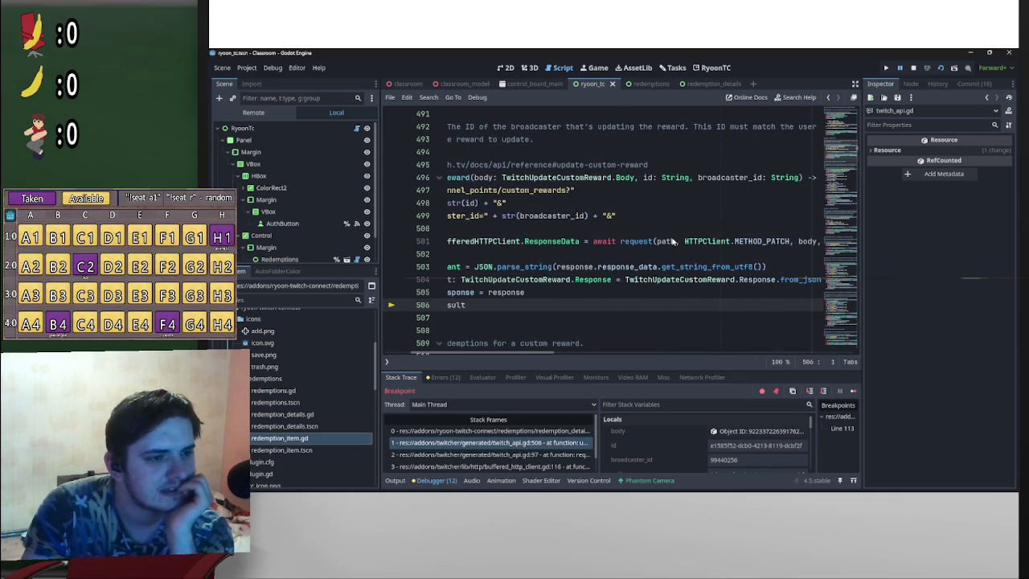
pyautogui.moveTo(674, 241)
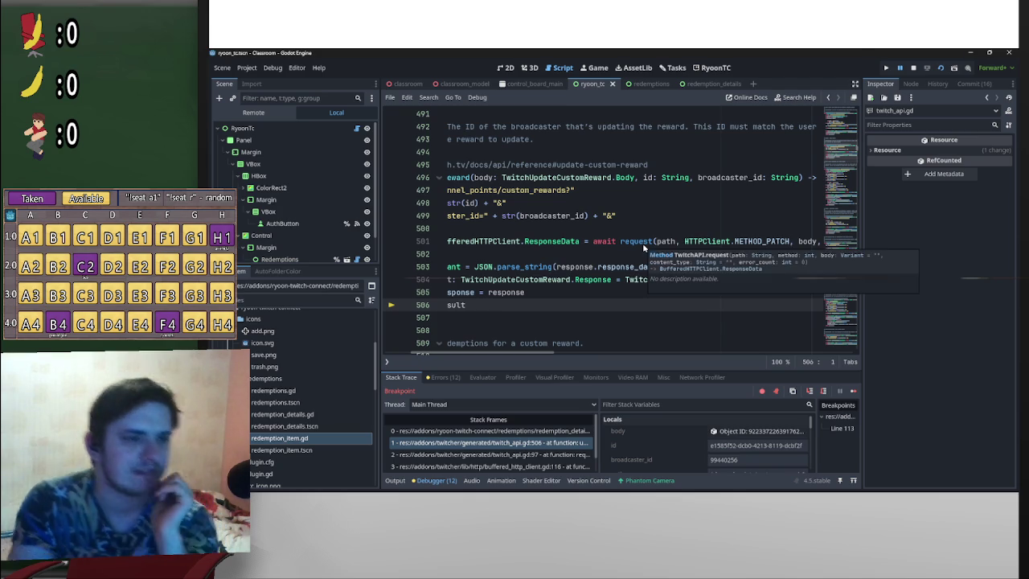
pyautogui.click(530, 455)
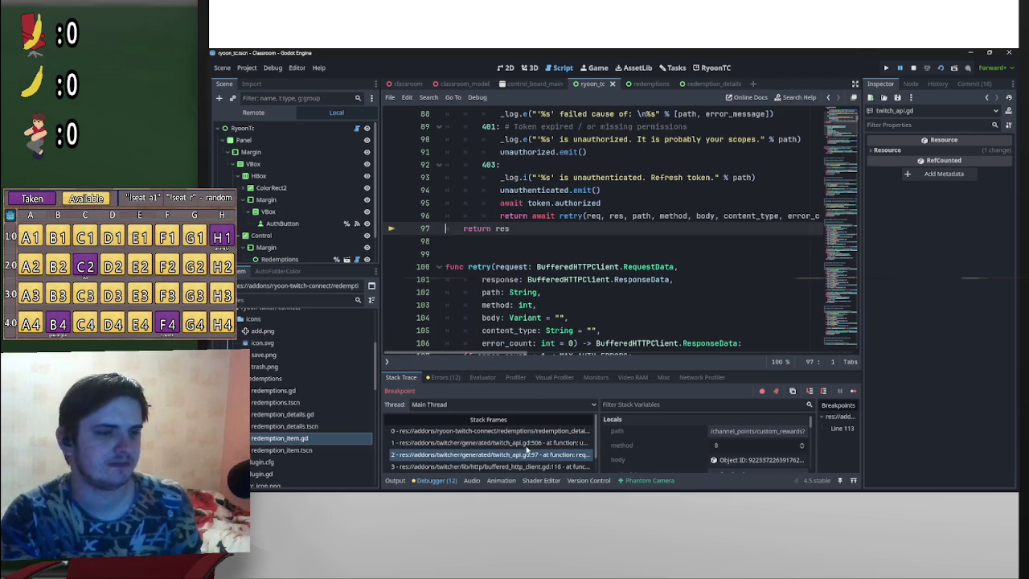
# Step: Switch between the line 506 and line 97 stack frames to compare path and method
pyautogui.click(532, 443)
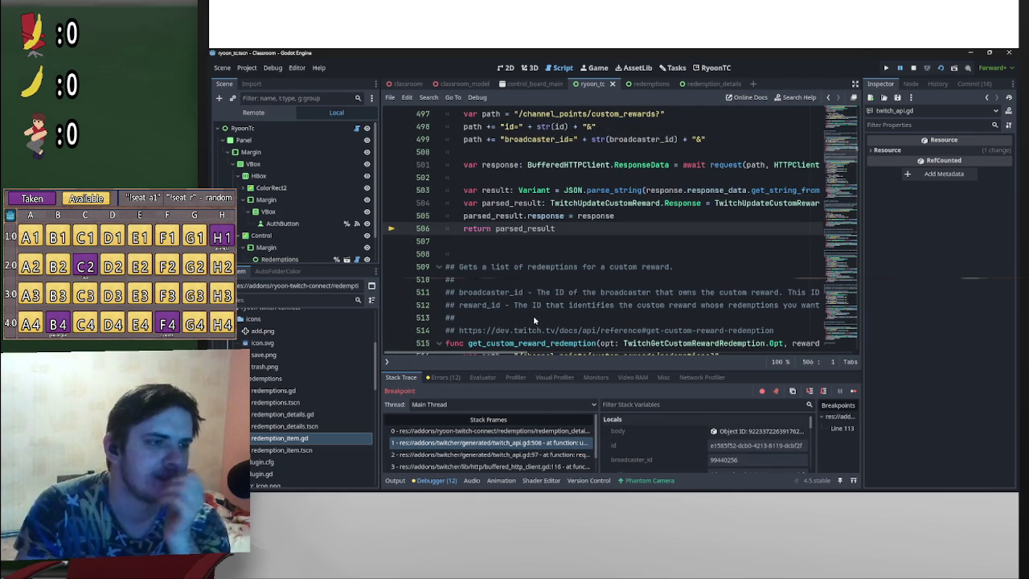
pyautogui.click(512, 454)
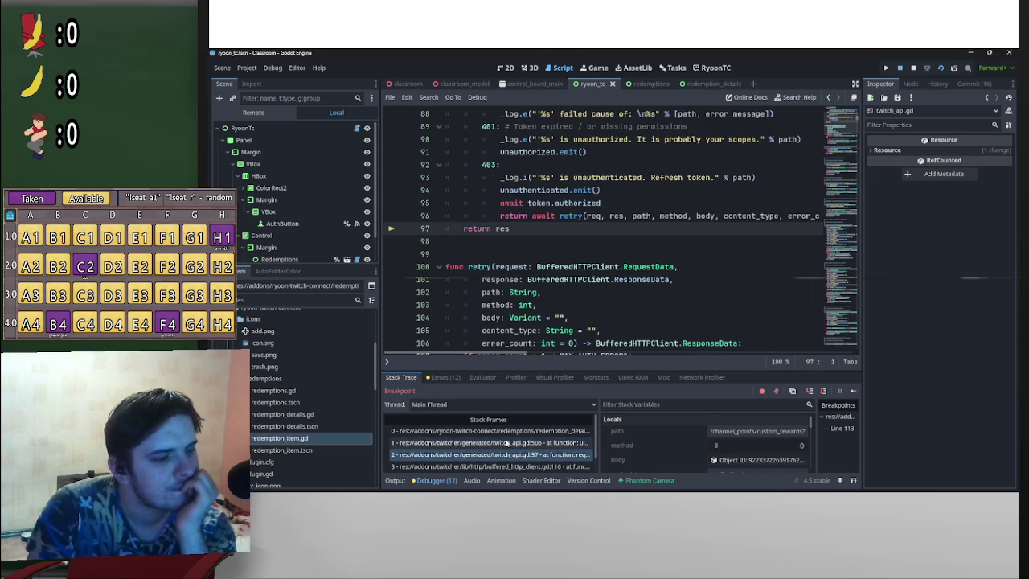
pyautogui.click(509, 443)
pyautogui.moveTo(514, 356)
pyautogui.mouseDown()
pyautogui.moveTo(564, 356)
pyautogui.moveTo(522, 356)
pyautogui.mouseUp()
pyautogui.scroll(4, 523, 281)
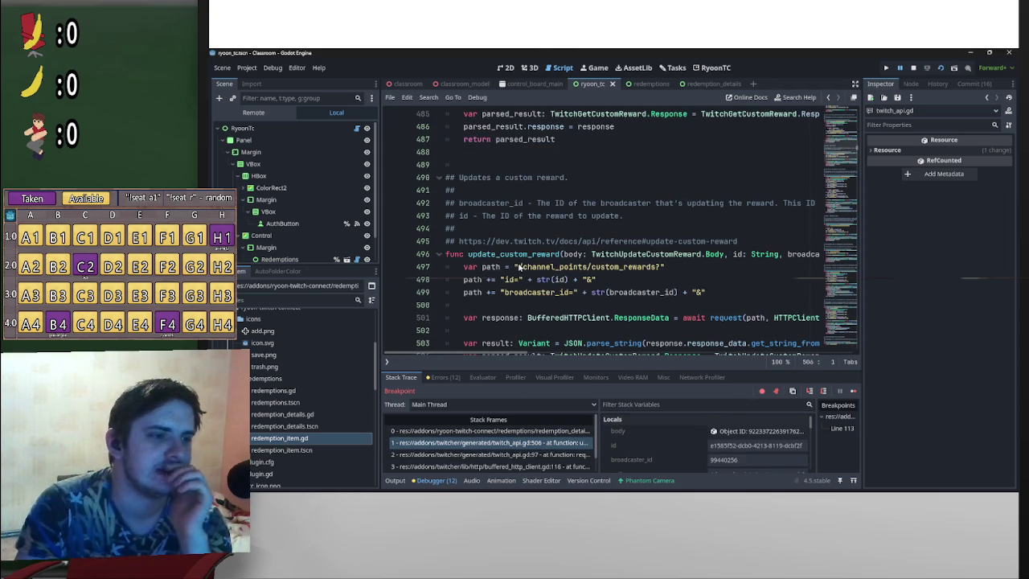
# Step: View request()'s definition, then return to the path string on line 497 of update_custom_reward
pyautogui.click(729, 318)
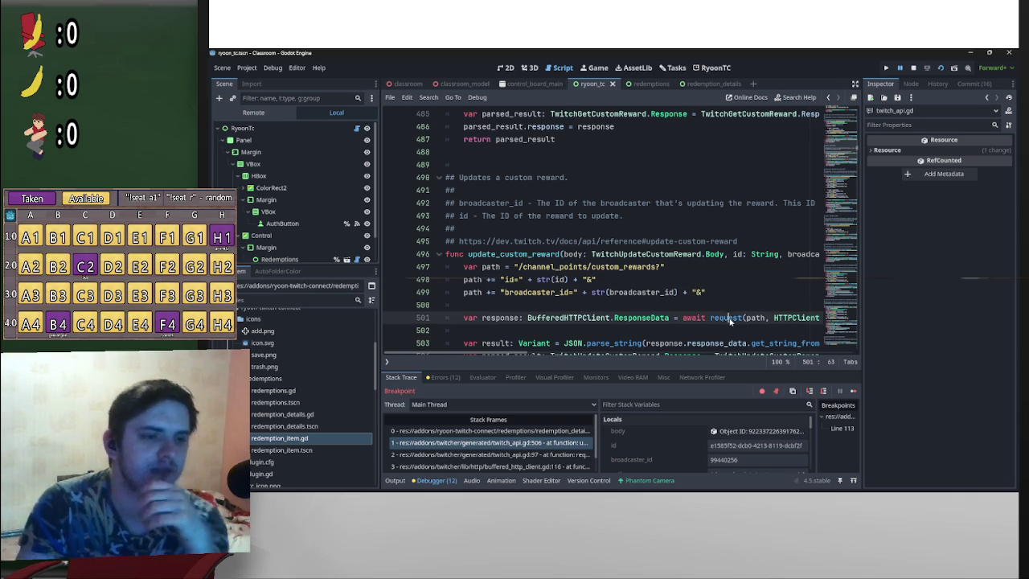
pyautogui.keyDown('ctrl'); pyautogui.click(728, 317); pyautogui.keyUp('ctrl')
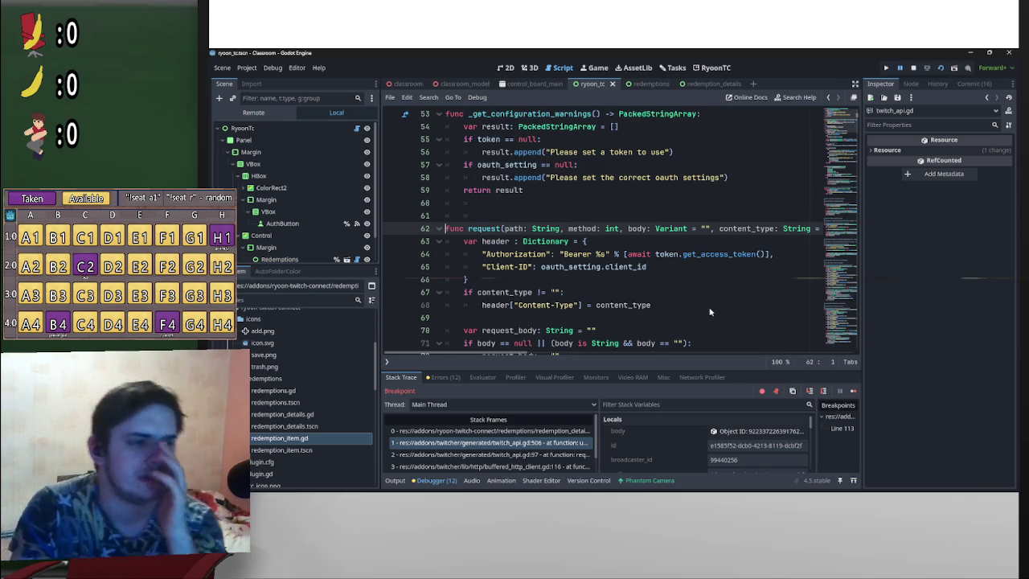
pyautogui.scroll(-3, 703, 310)
pyautogui.scroll(-6, 702, 310)
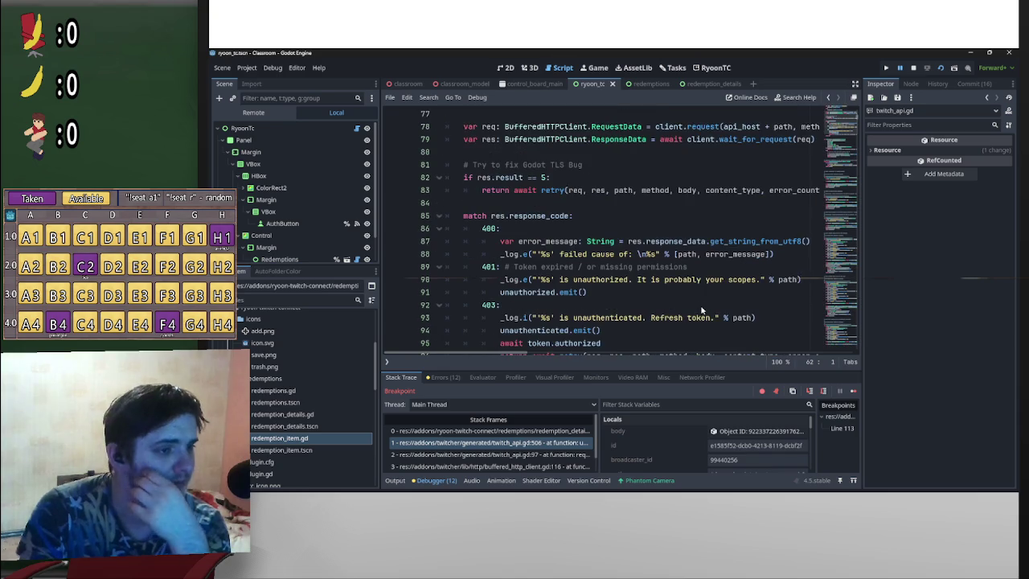
pyautogui.scroll(-3, 698, 311)
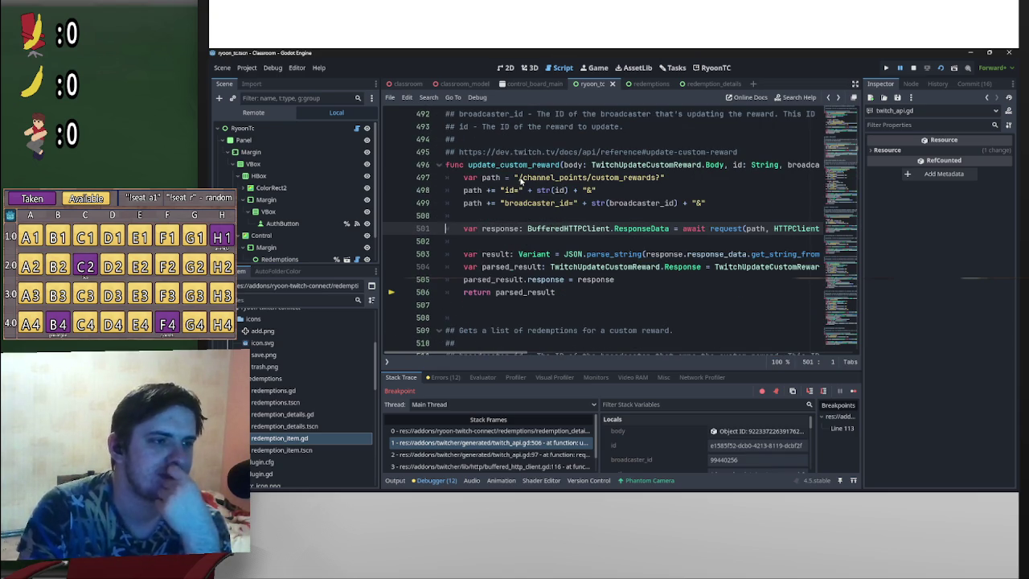
pyautogui.click(519, 178)
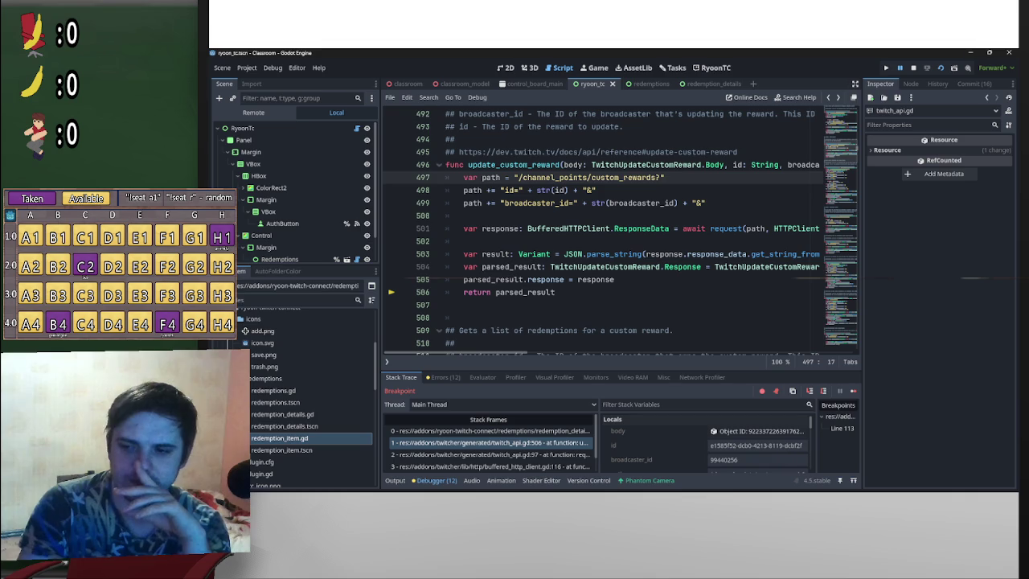
# Step: Prefix line 497's path with '/helix' copied from the reference script
pyautogui.hotkey('alt', 'Tab')
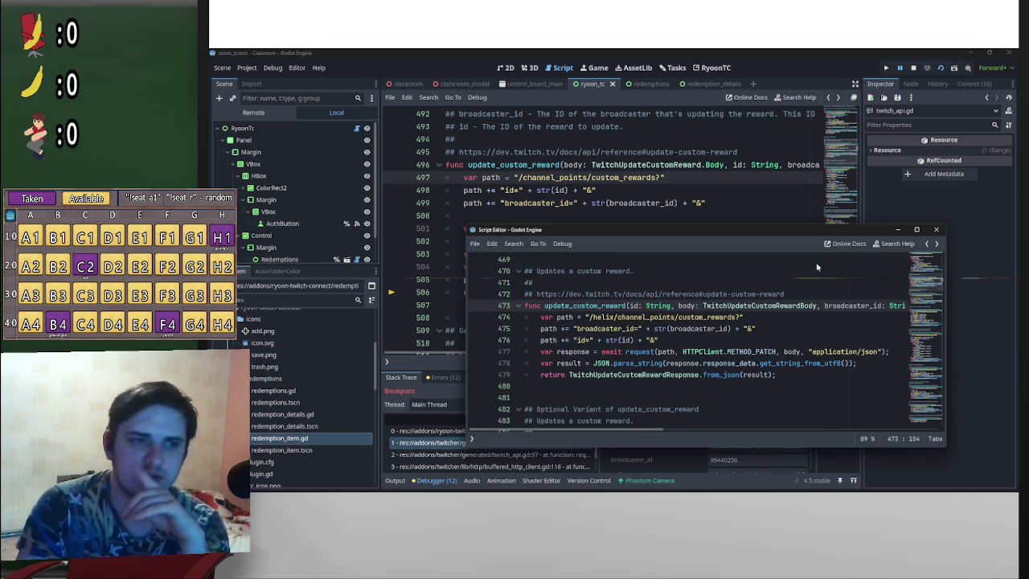
pyautogui.moveTo(616, 319); pyautogui.dragTo(591, 320)
pyautogui.hotkey('ctrl', 'c')
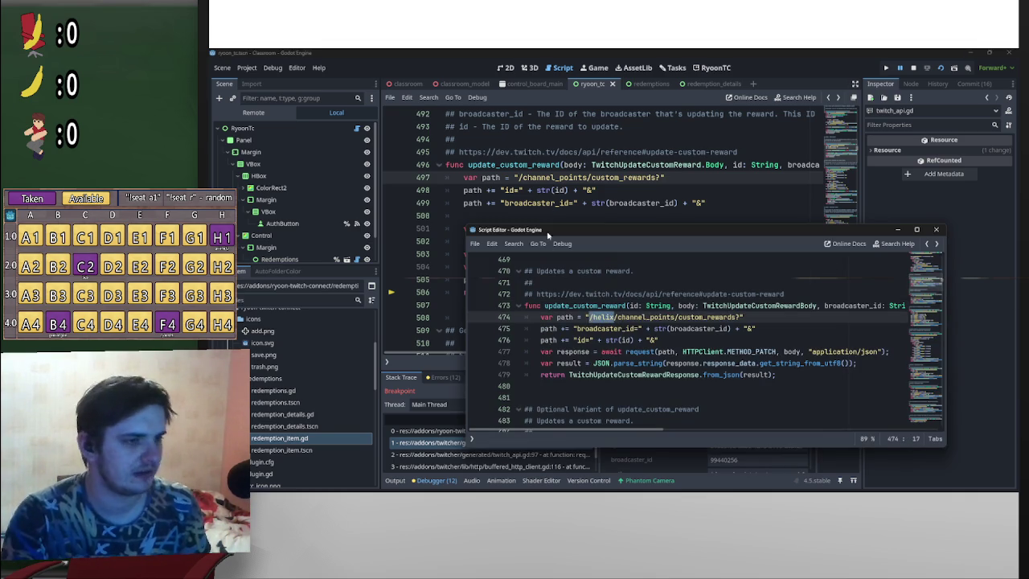
pyautogui.click(522, 178)
pyautogui.hotkey('ctrl', 'v')
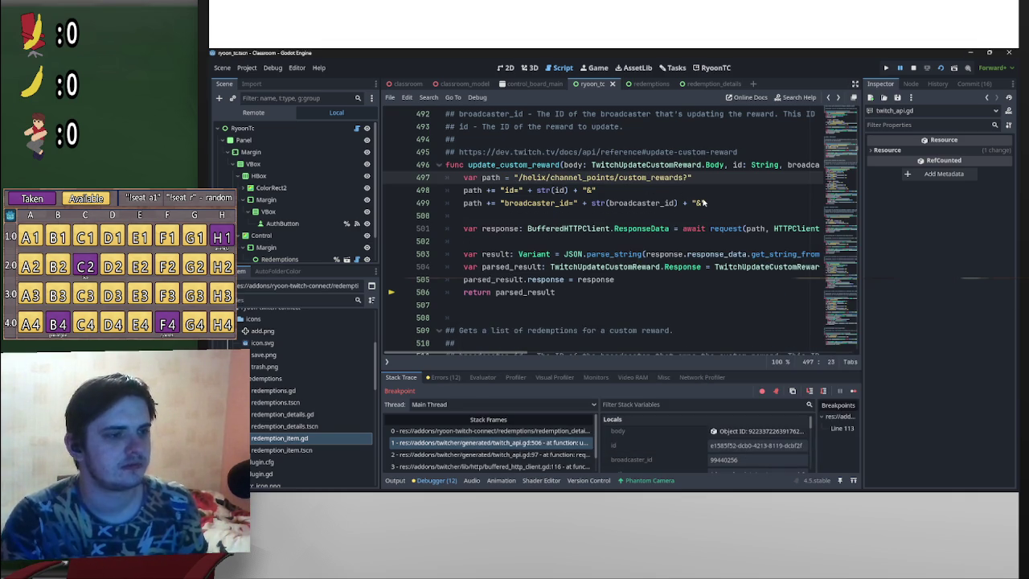
# Step: Save the script, stop the running game, and run the project again
pyautogui.hotkey('ctrl', 's')
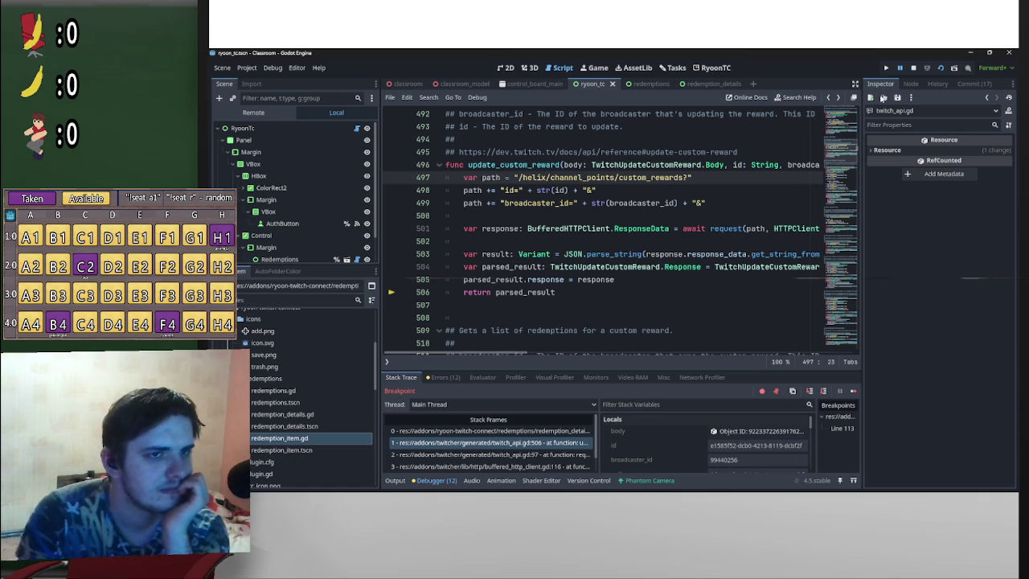
pyautogui.click(914, 68)
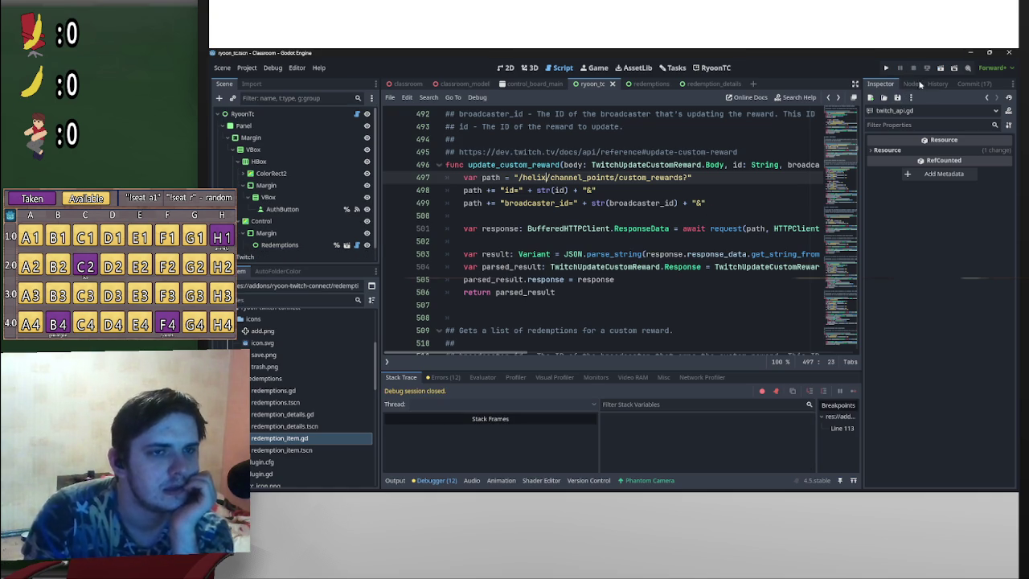
pyautogui.click(941, 68)
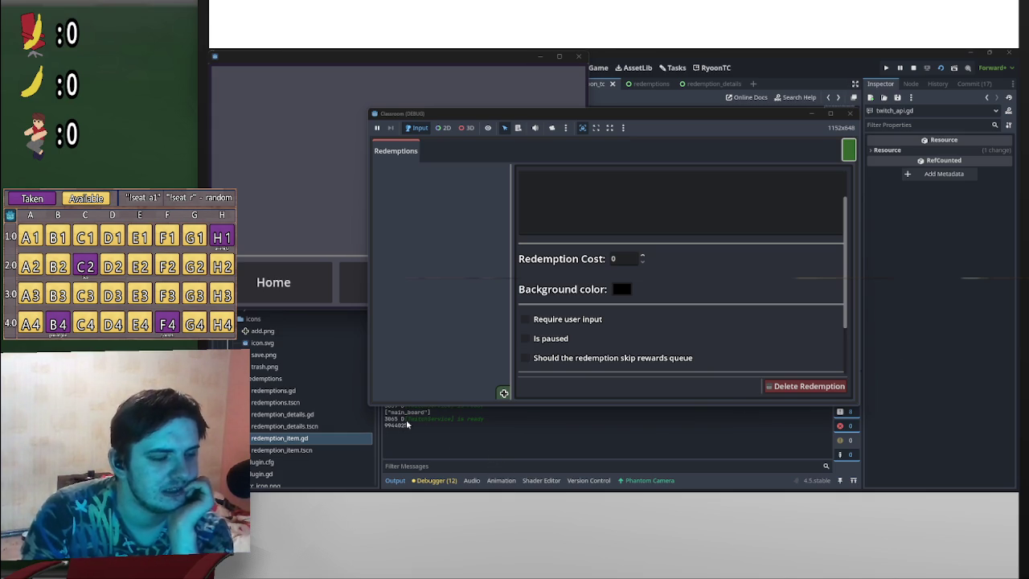
# Step: In the running game, set Kick Someone Out to Is paused and save changes to trigger the breakpoint
pyautogui.click(636, 154)
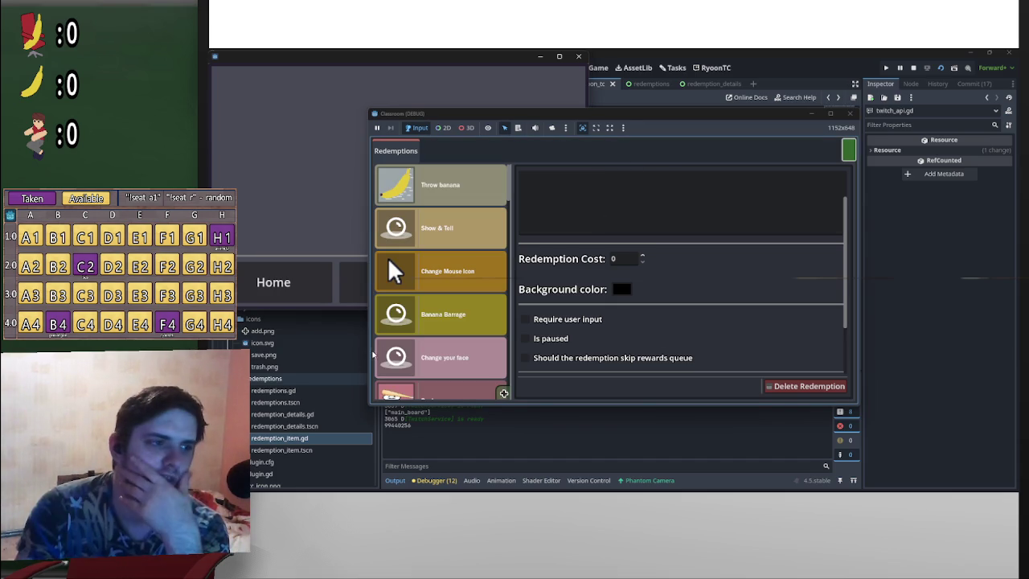
pyautogui.click(471, 187)
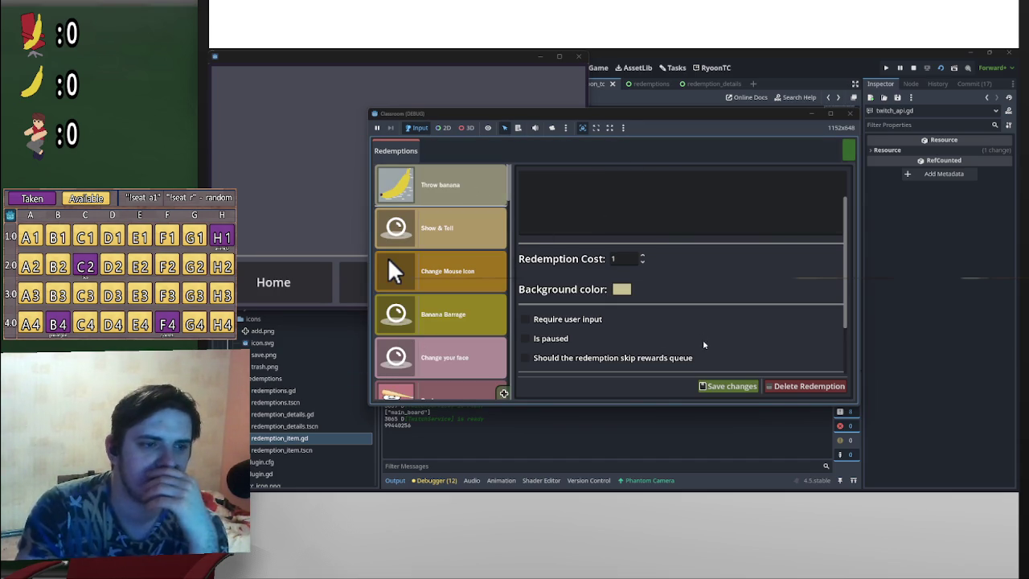
pyautogui.scroll(-5, 505, 322)
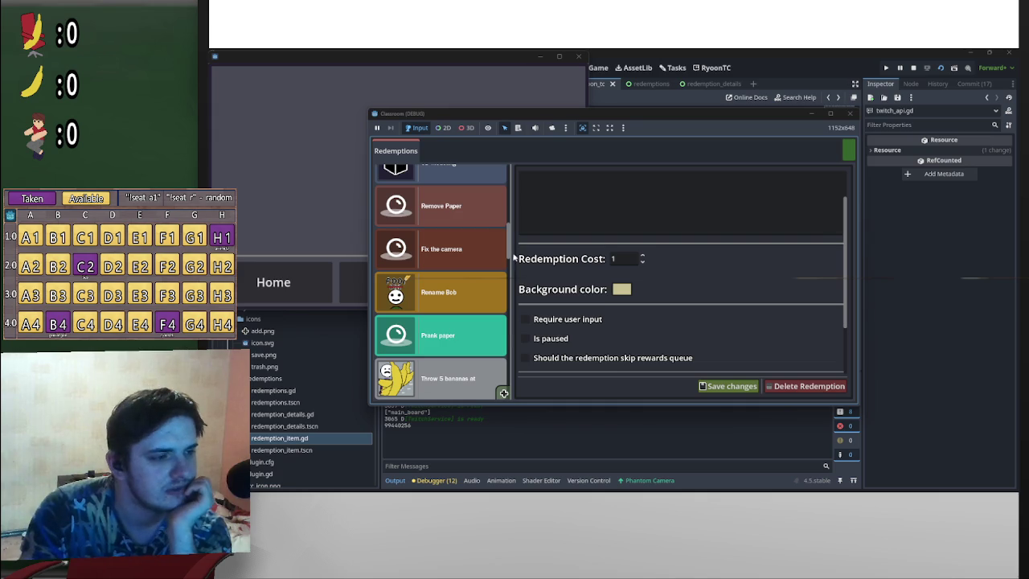
pyautogui.scroll(-5, 508, 228)
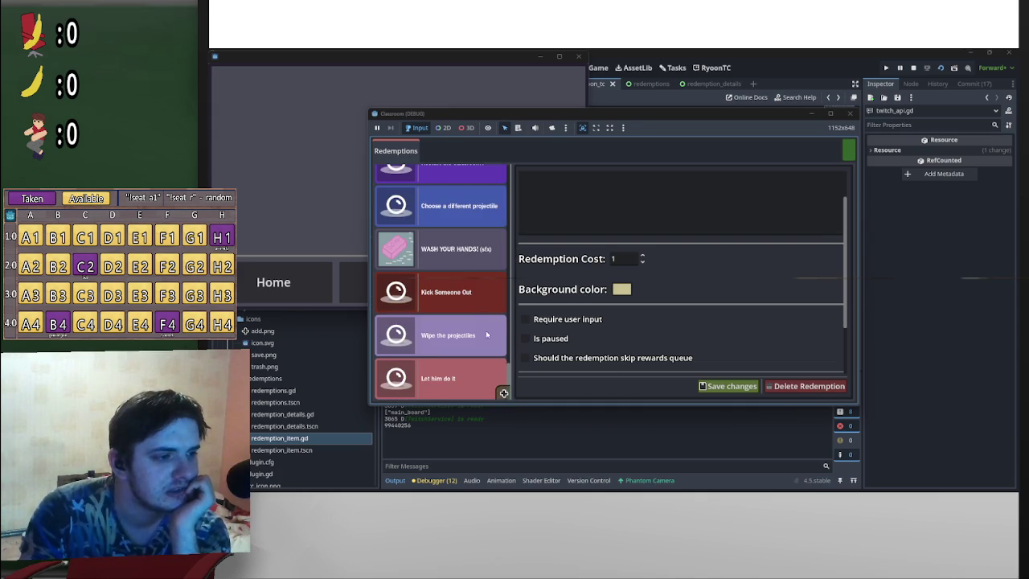
pyautogui.click(471, 295)
pyautogui.click(526, 338)
pyautogui.click(721, 387)
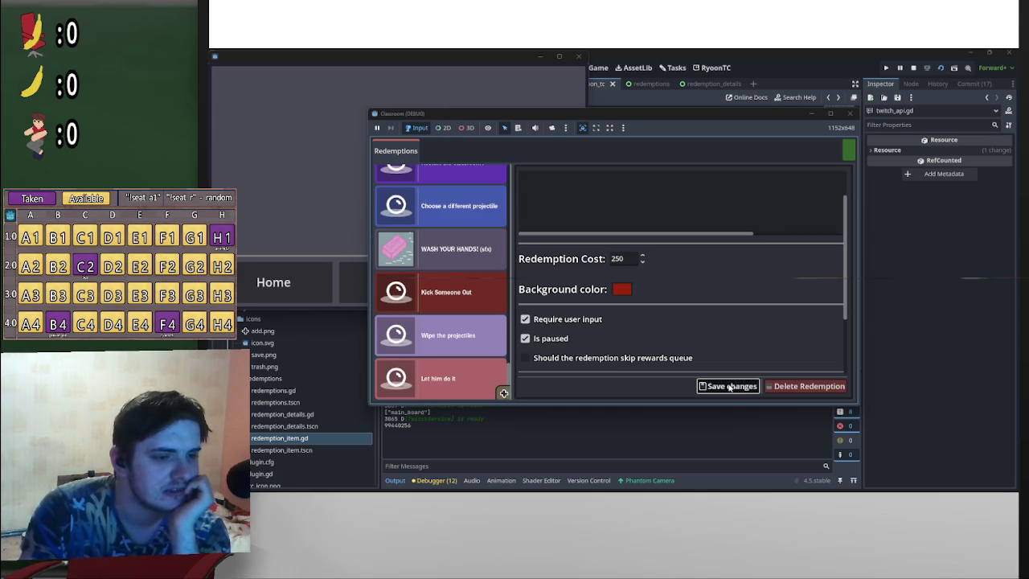
pyautogui.click(813, 115)
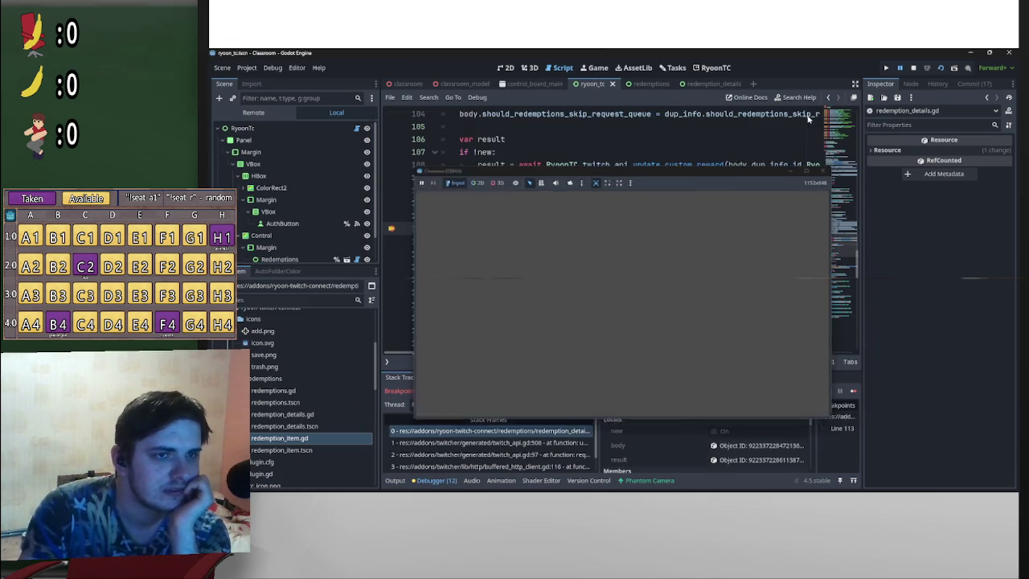
# Step: Inspect the update result's Response (code 404), then return to update_custom_reward at line 497
pyautogui.click(724, 459)
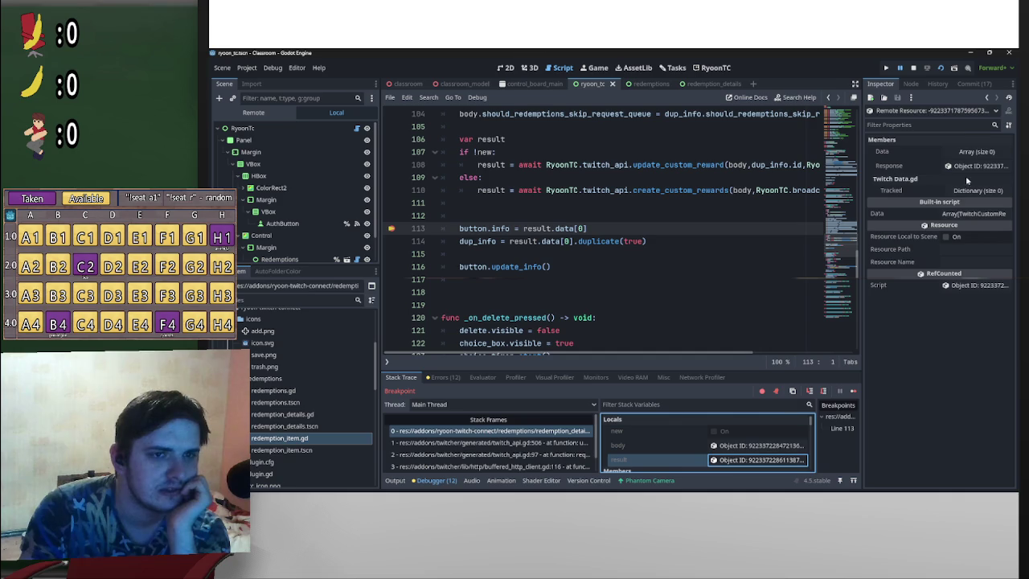
pyautogui.click(966, 165)
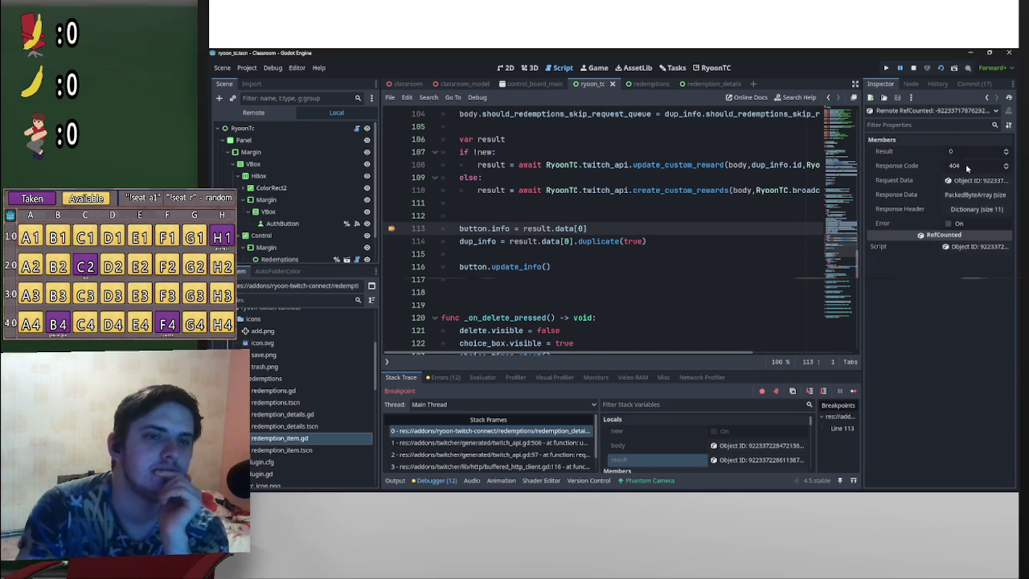
pyautogui.scroll(3, 728, 268)
pyautogui.keyDown('ctrl'); pyautogui.click(728, 268); pyautogui.keyUp('ctrl')
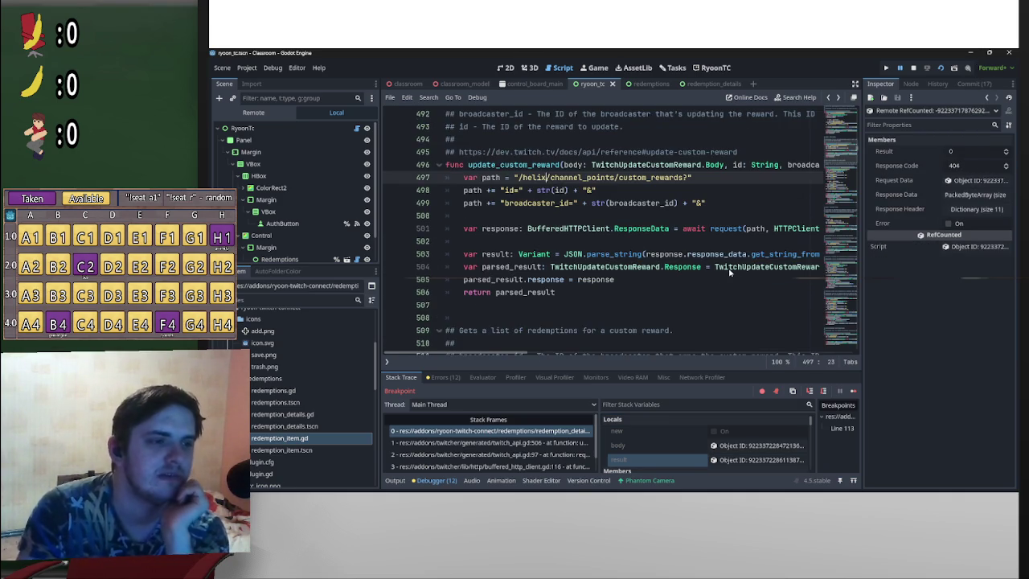
pyautogui.moveTo(549, 178); pyautogui.dragTo(518, 181)
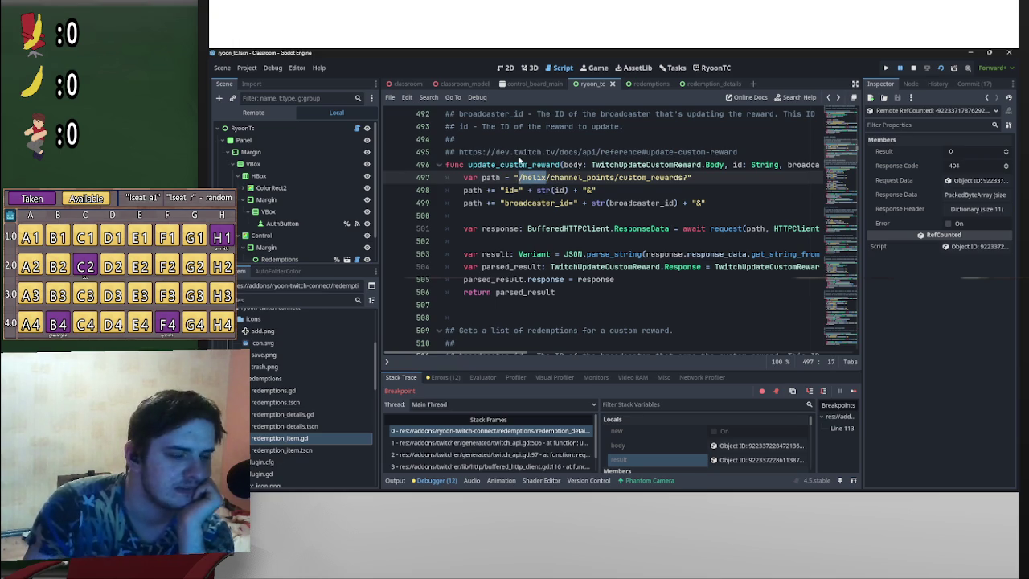
pyautogui.press('BackSpace')
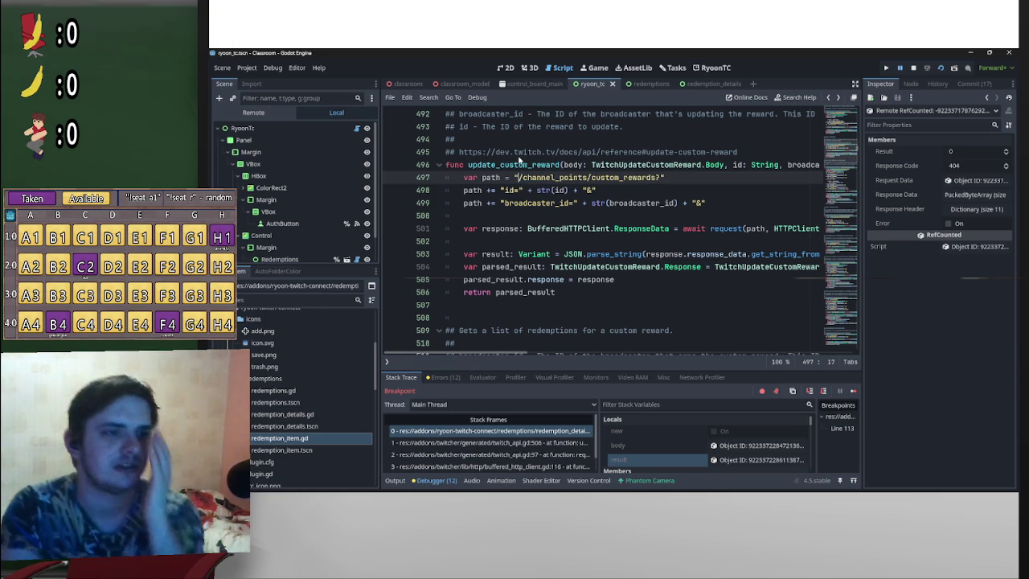
pyautogui.click(566, 178)
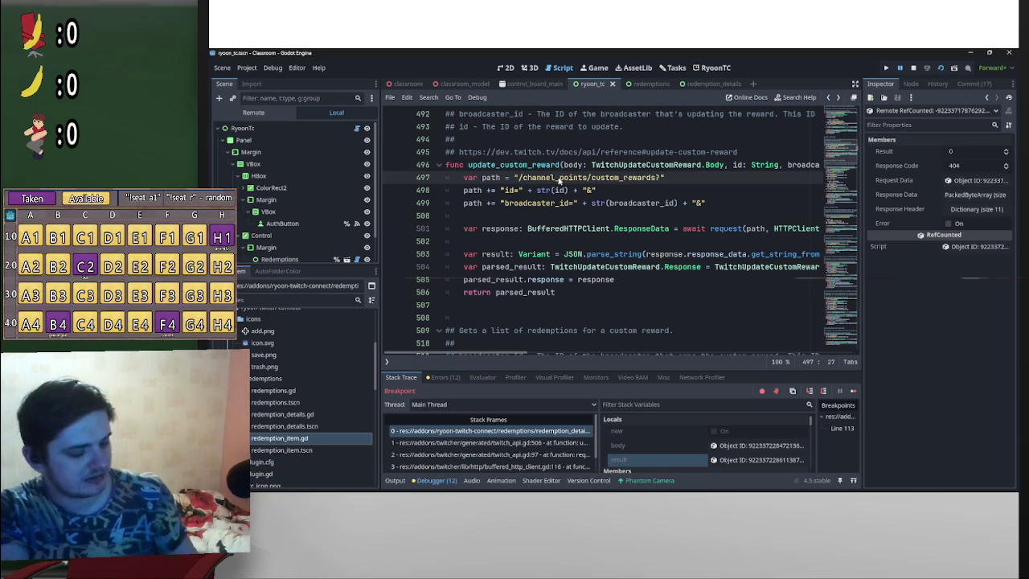
pyautogui.moveTo(692, 489)
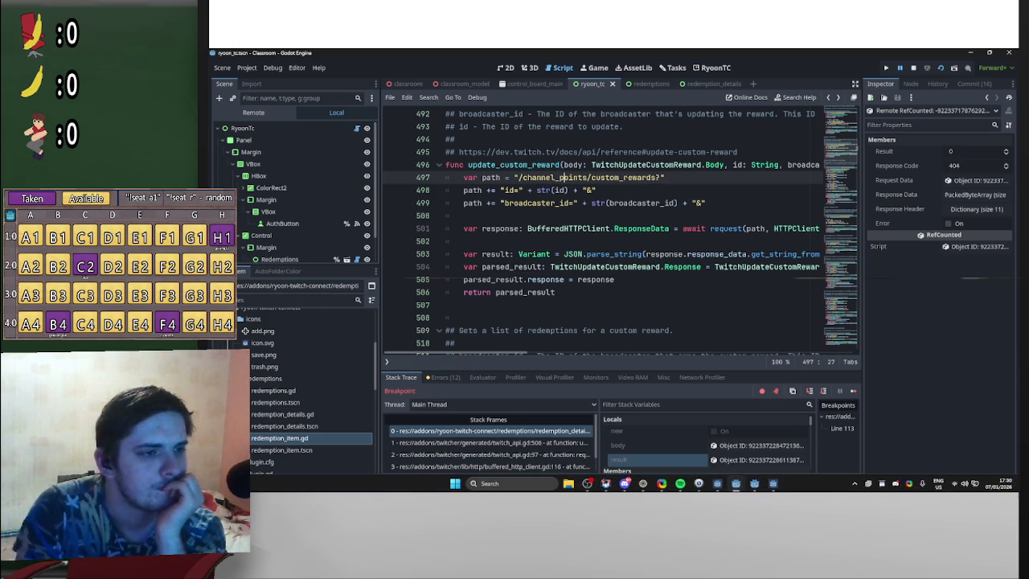
pyautogui.click(448, 491)
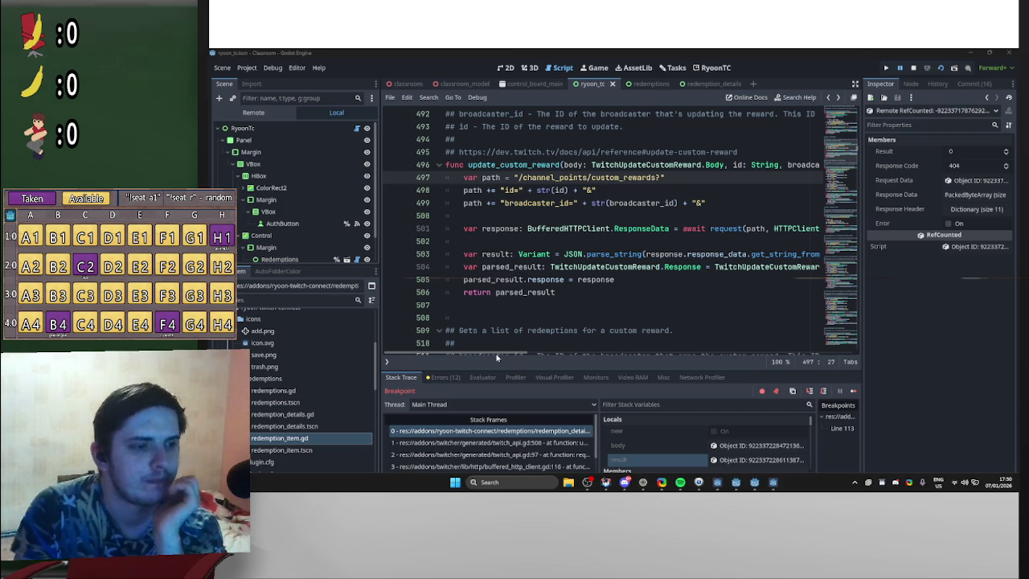
pyautogui.moveTo(496, 356); pyautogui.dragTo(551, 355)
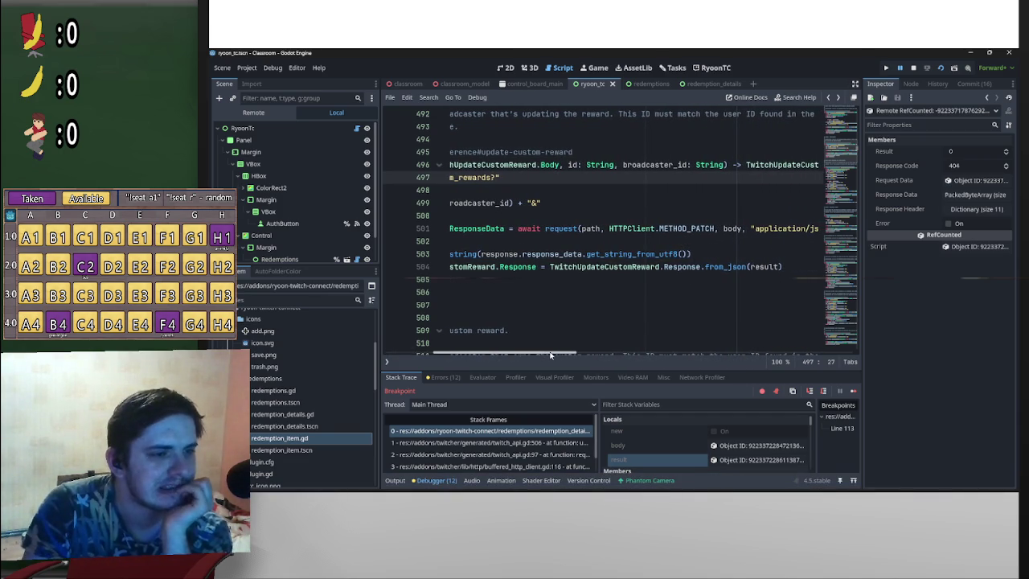
pyautogui.hscroll(5, 552, 355)
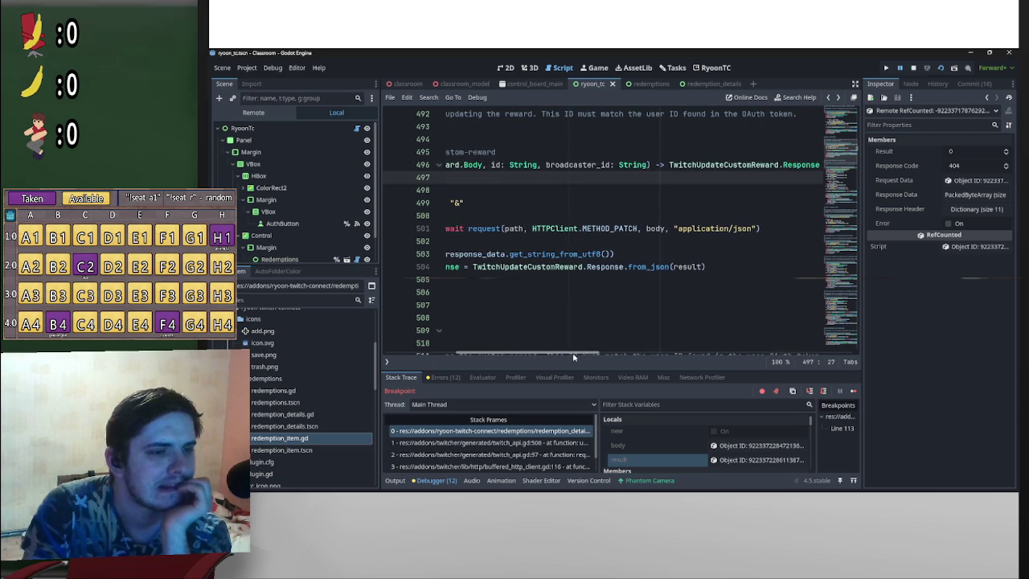
pyautogui.hscroll(-5, 490, 358)
pyautogui.hscroll(5, 467, 354)
pyautogui.hscroll(-5, 434, 357)
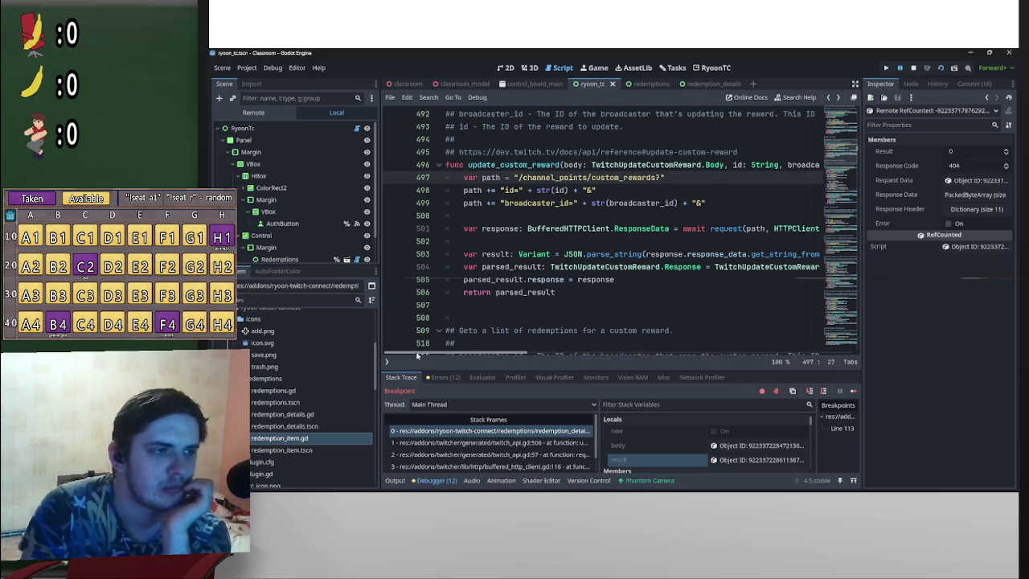
pyautogui.scroll(1, 521, 315)
pyautogui.scroll(1, 521, 301)
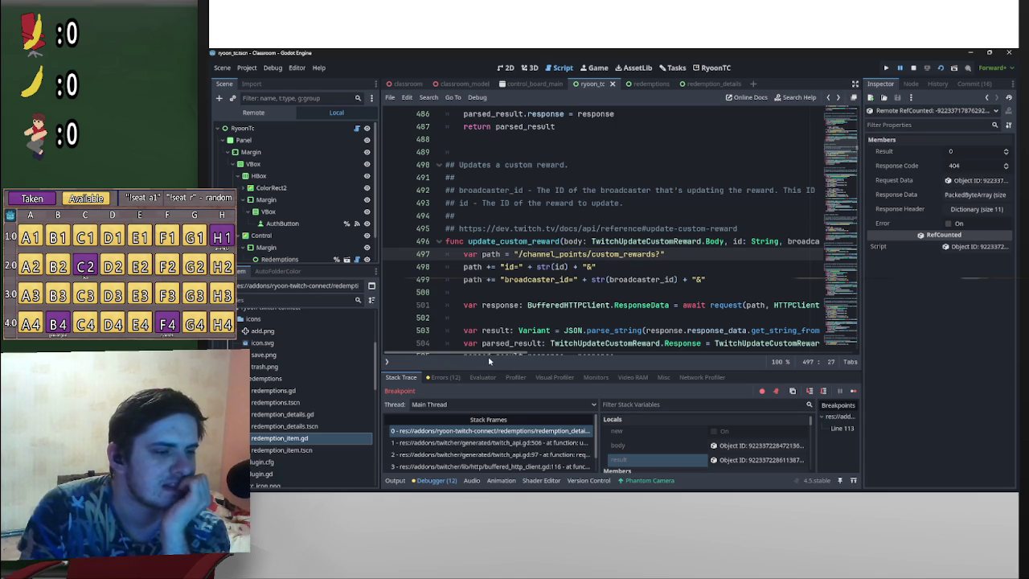
pyautogui.hscroll(1, 489, 358)
pyautogui.hscroll(-1, 462, 358)
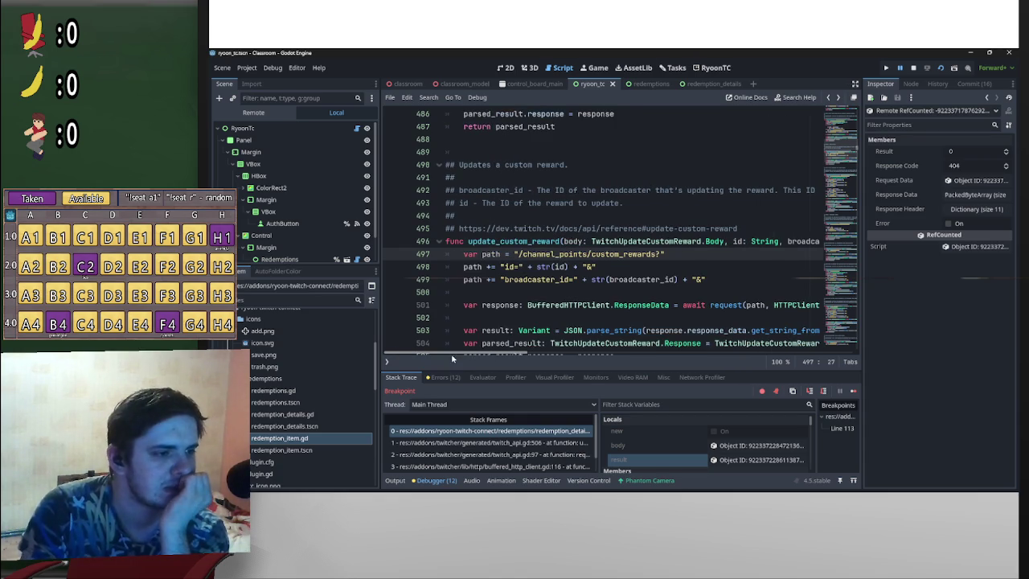
pyautogui.scroll(-2, 516, 322)
pyautogui.scroll(2, 595, 238)
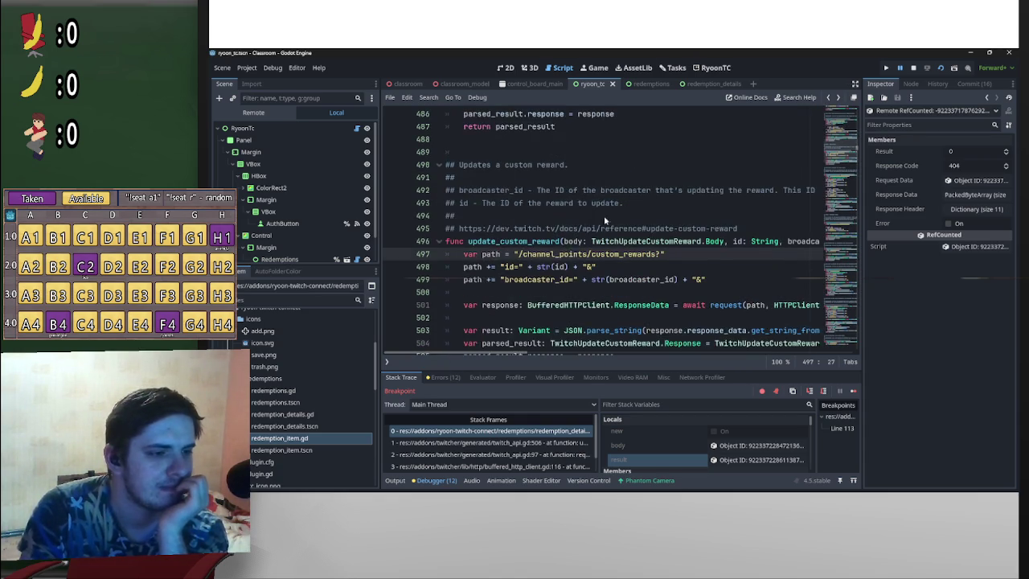
pyautogui.scroll(-1, 607, 225)
pyautogui.moveTo(704, 490)
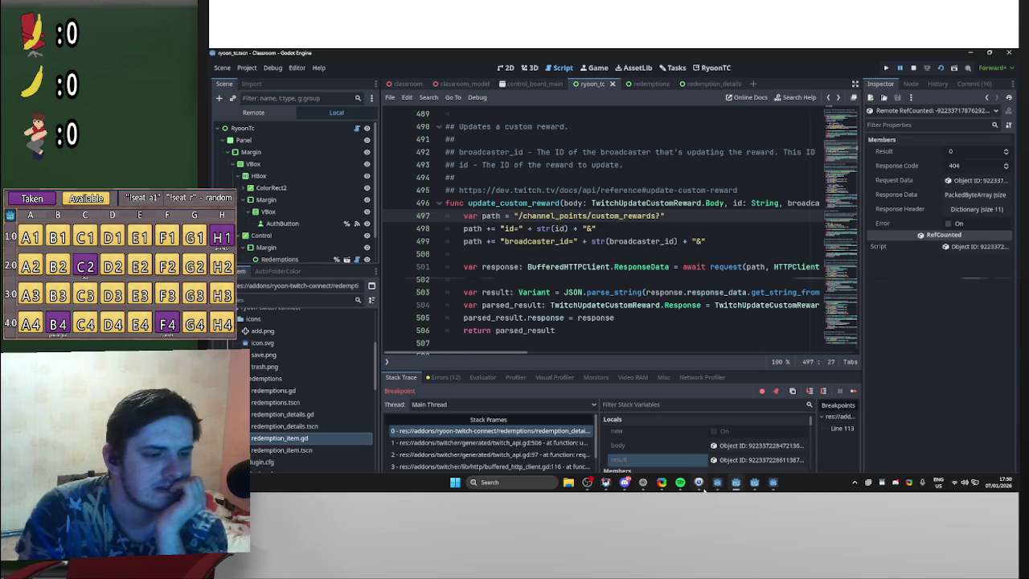
pyautogui.moveTo(754, 483)
pyautogui.moveTo(785, 456)
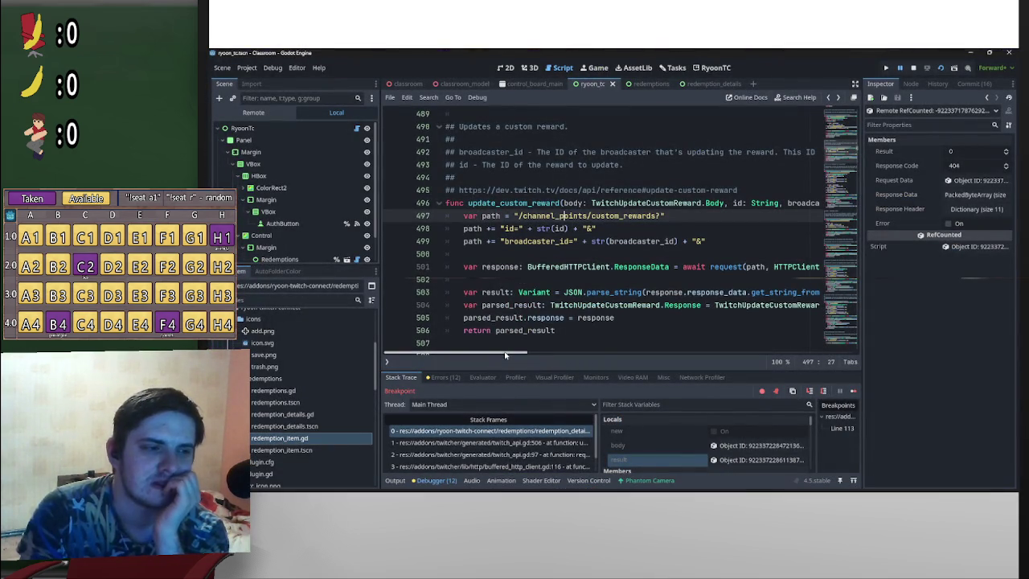
pyautogui.moveTo(503, 355); pyautogui.dragTo(515, 355)
pyautogui.hscroll(-3, 514, 354)
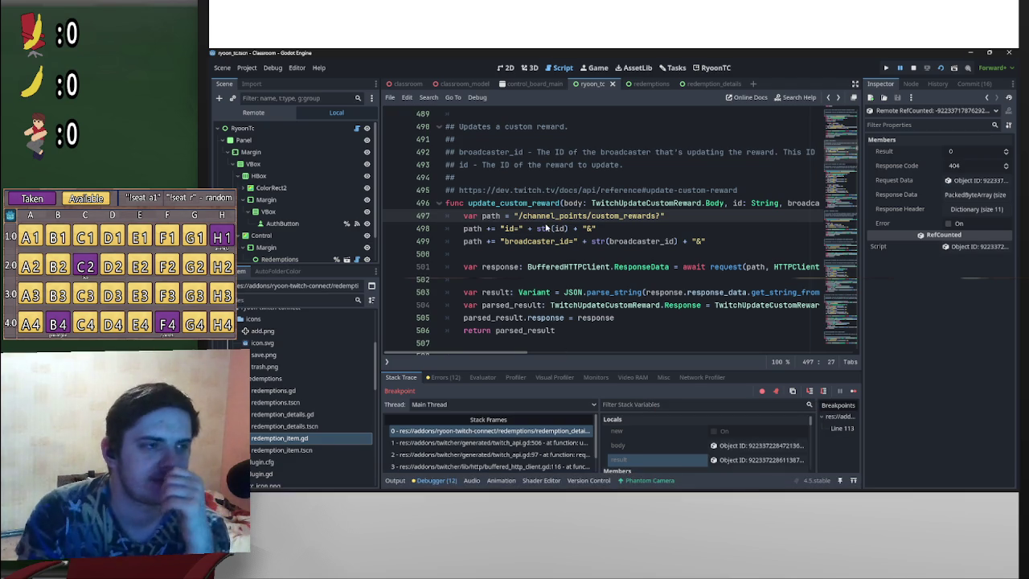
# Step: Open the paused frame in _on_save_pressed and inspect the request body: Kick Someone Out, cost 250
pyautogui.click(523, 431)
pyautogui.scroll(8, 520, 276)
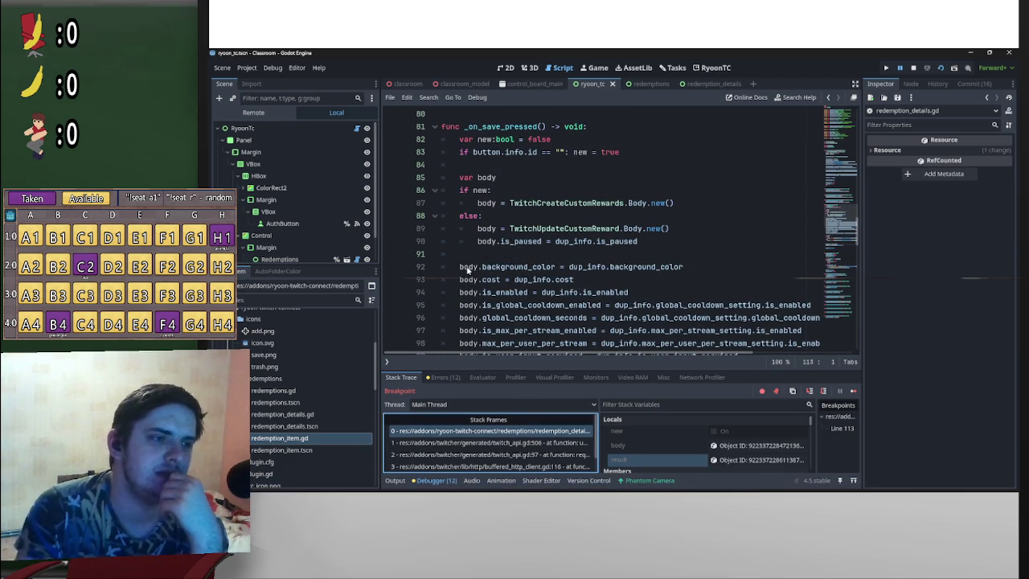
pyautogui.click(467, 268)
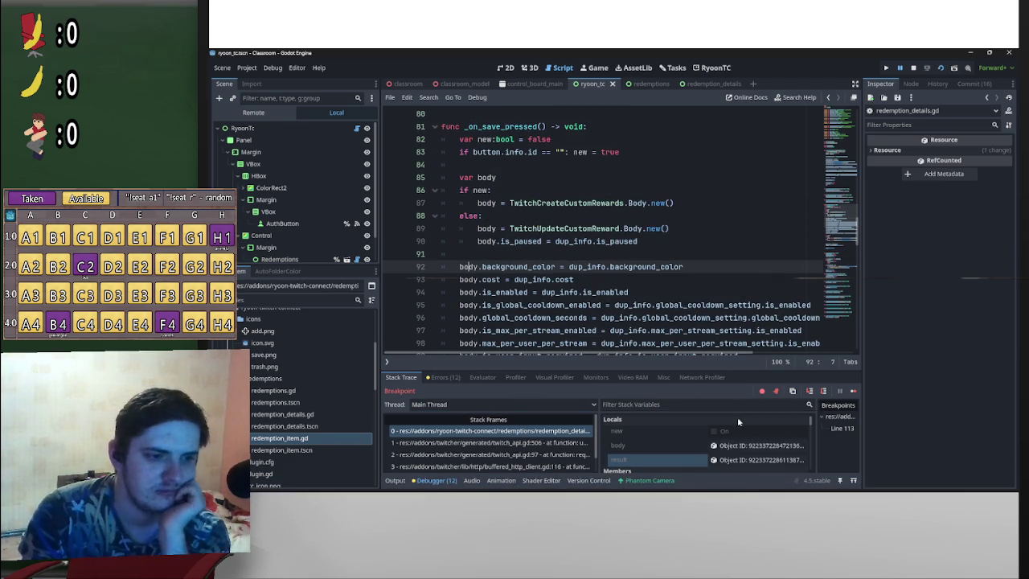
pyautogui.click(740, 445)
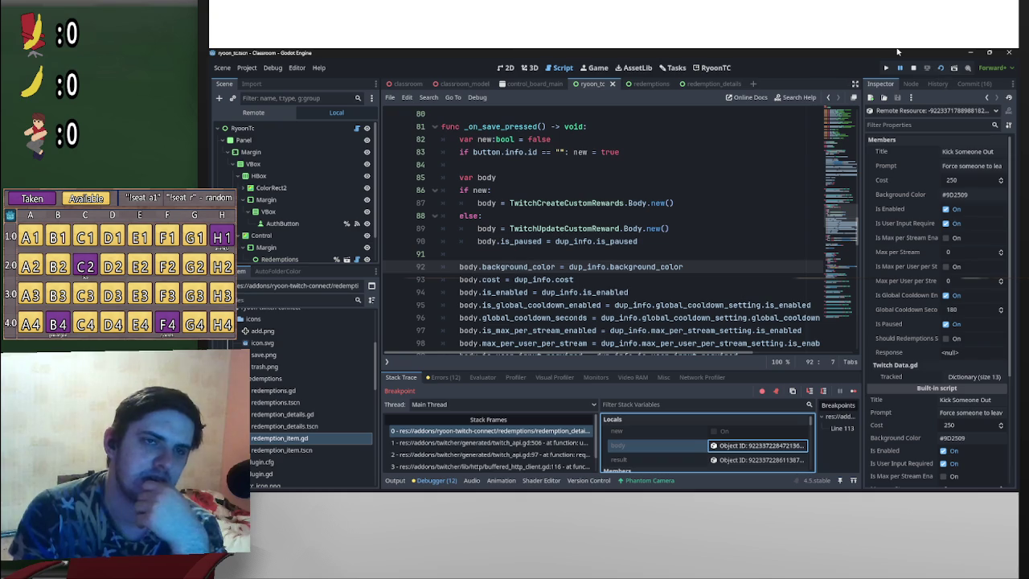
pyautogui.scroll(5, 660, 273)
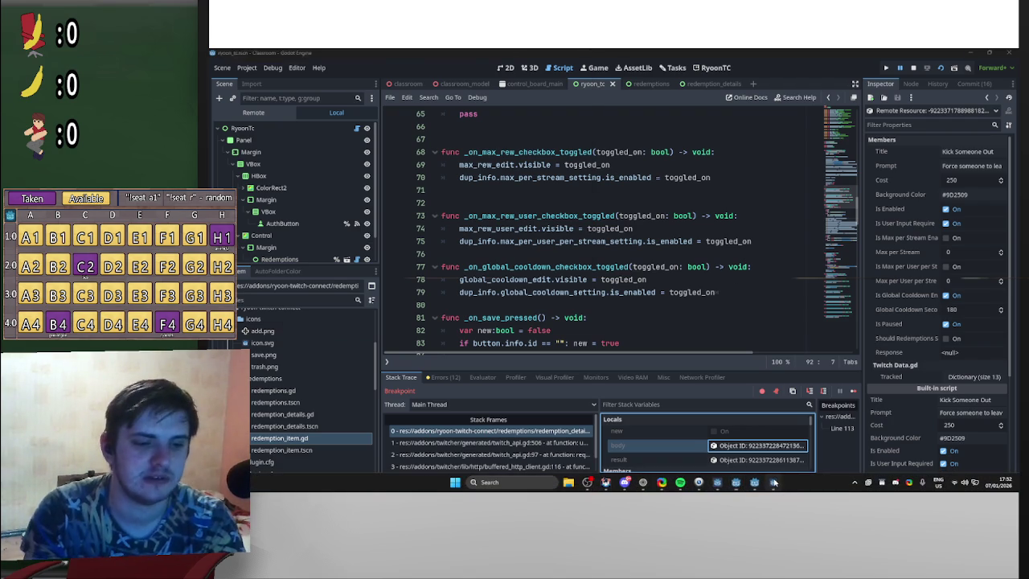
# Step: Bring the floating reference script with the Fix the camera reward higher up into view
pyautogui.click(775, 482)
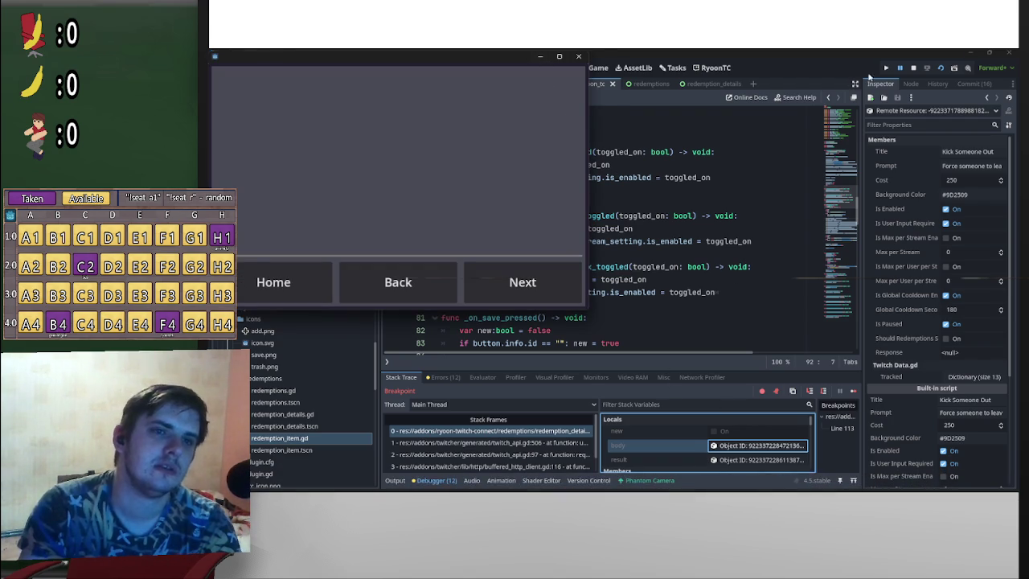
pyautogui.click(913, 71)
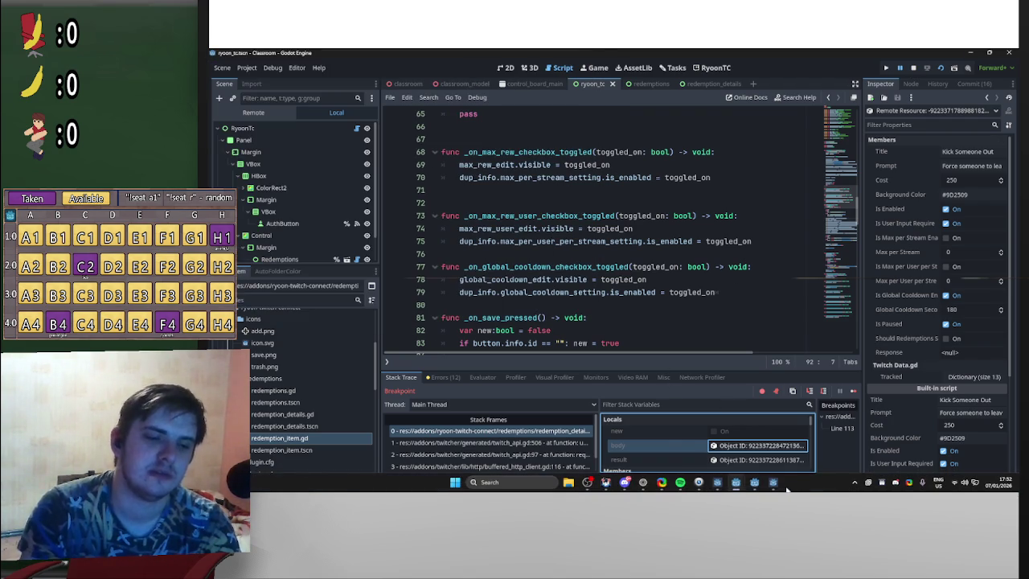
pyautogui.moveTo(755, 483)
pyautogui.click(808, 441)
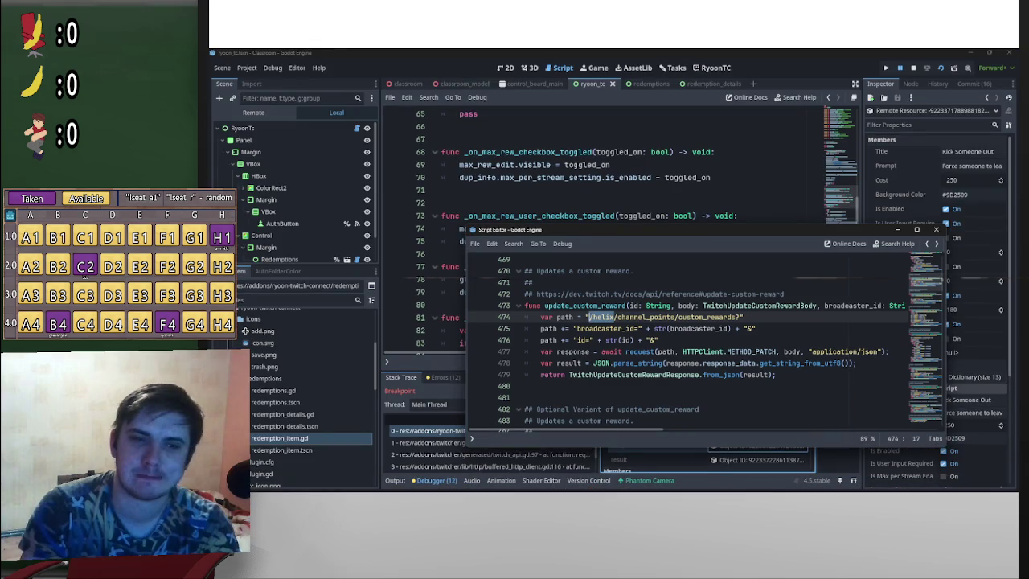
pyautogui.moveTo(797, 229)
pyautogui.mouseDown()
pyautogui.moveTo(642, 168)
pyautogui.moveTo(606, 135)
pyautogui.mouseUp()
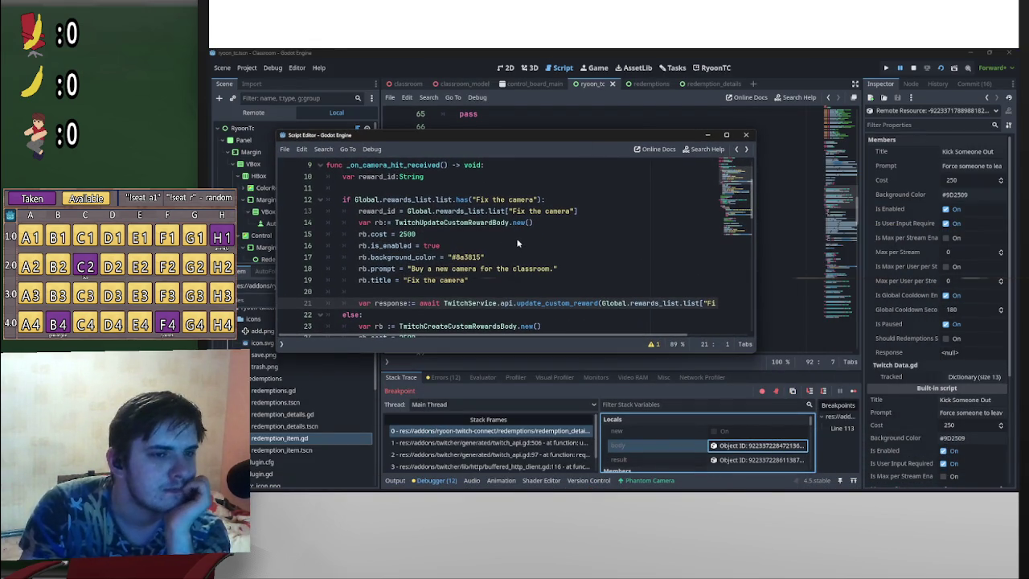
# Step: Highlight its background_color line and cost 2500, then stop the debug session
pyautogui.click(386, 258)
pyautogui.hotkey('shift', 'End')
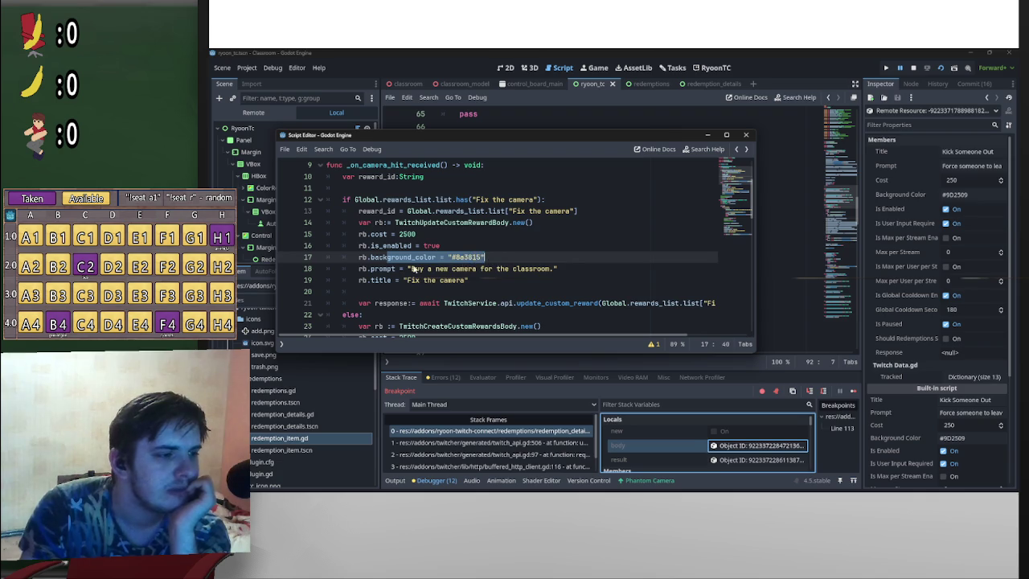
pyautogui.moveTo(382, 234); pyautogui.dragTo(477, 236)
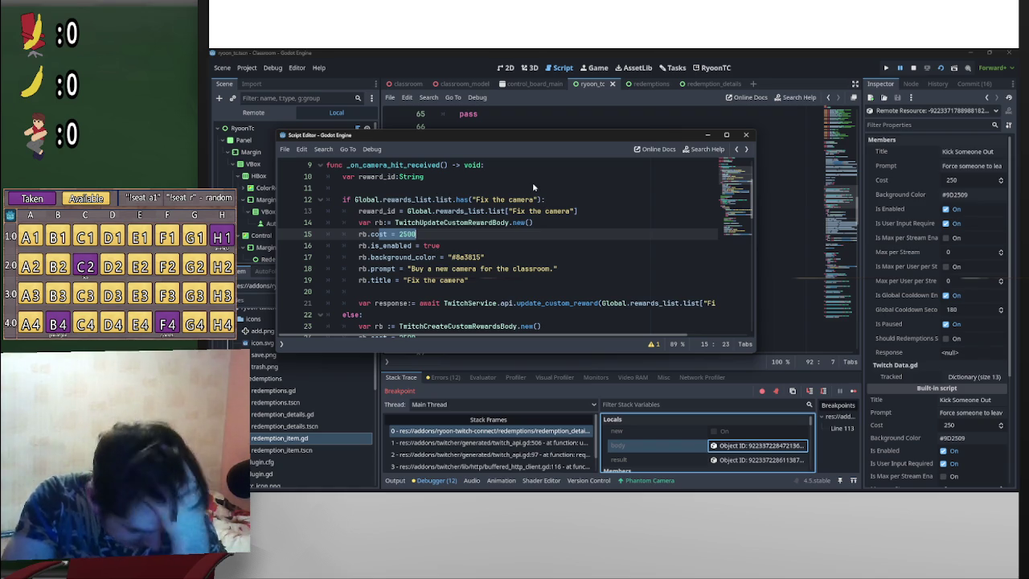
pyautogui.click(914, 69)
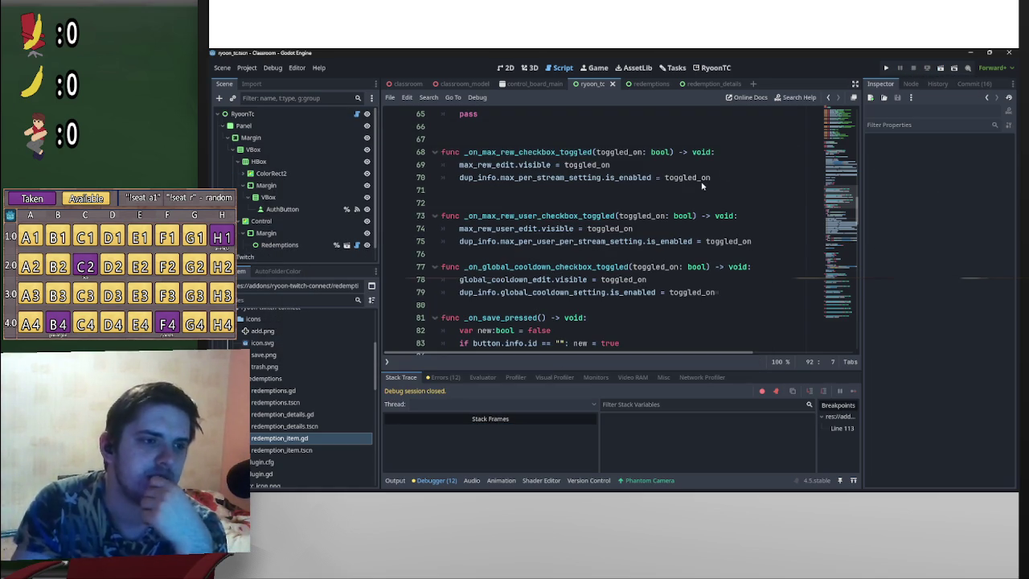
# Step: In _on_paused_checkbox_toggled, change is_paused to is_enabled on line 187 and rerun the project
pyautogui.scroll(-3, 709, 287)
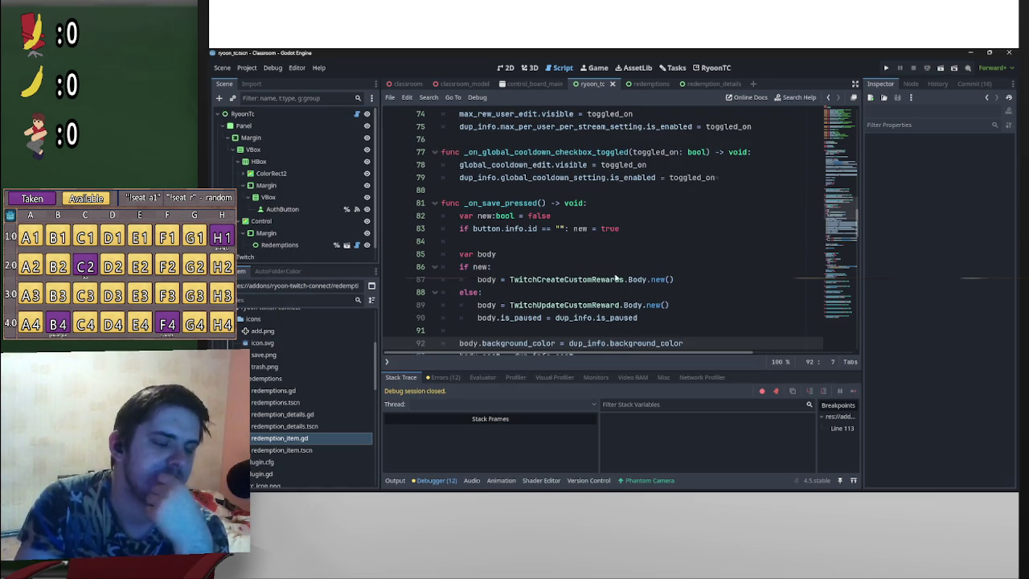
pyautogui.scroll(-3, 631, 306)
pyautogui.scroll(-2, 632, 304)
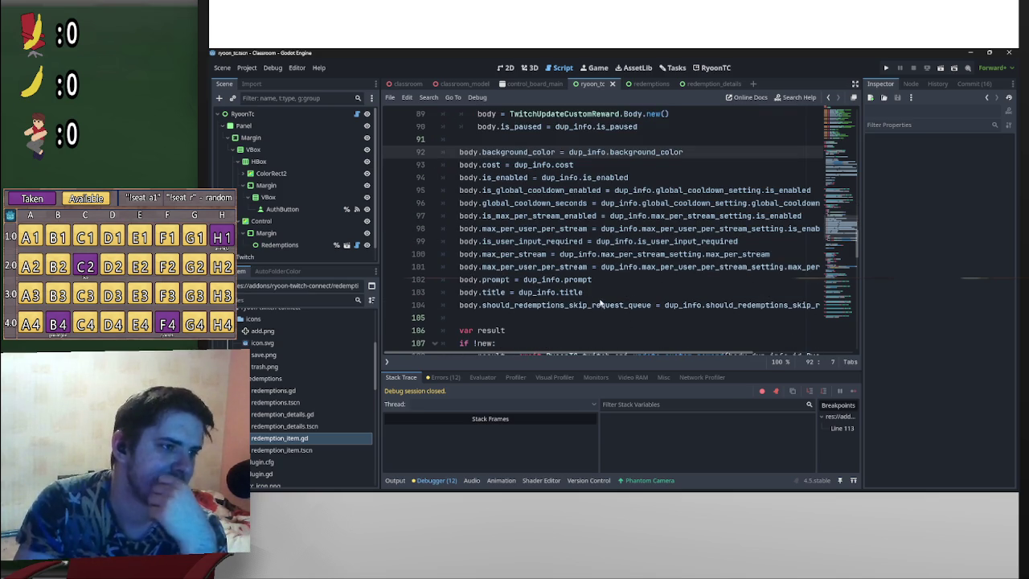
pyautogui.scroll(-4, 632, 302)
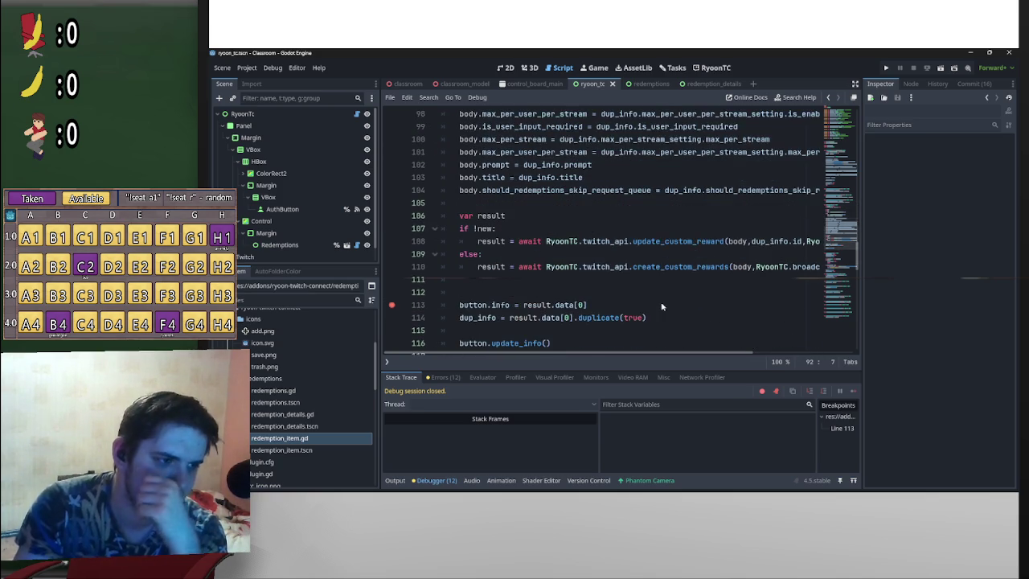
pyautogui.scroll(-2, 653, 317)
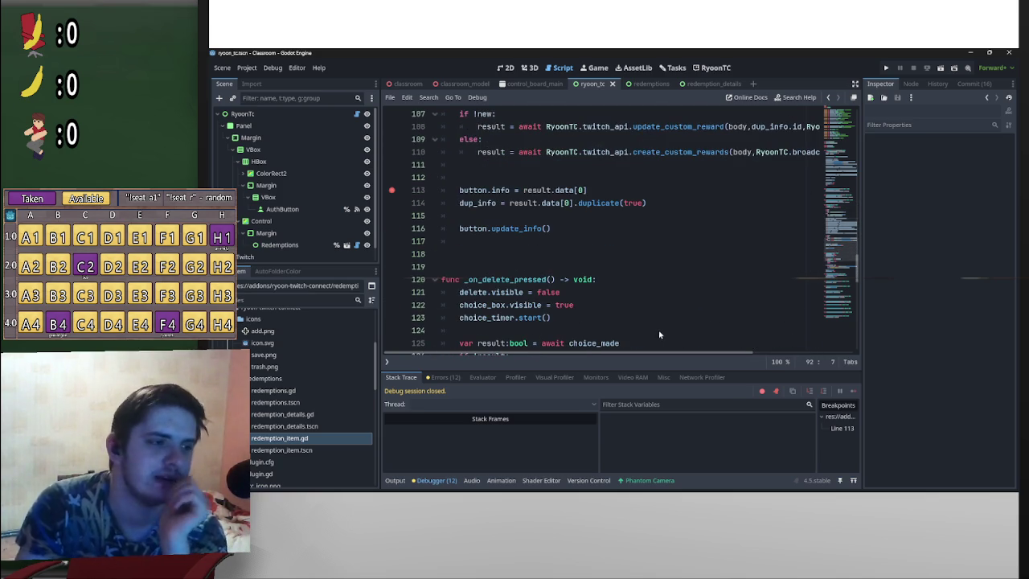
pyautogui.scroll(-5, 636, 322)
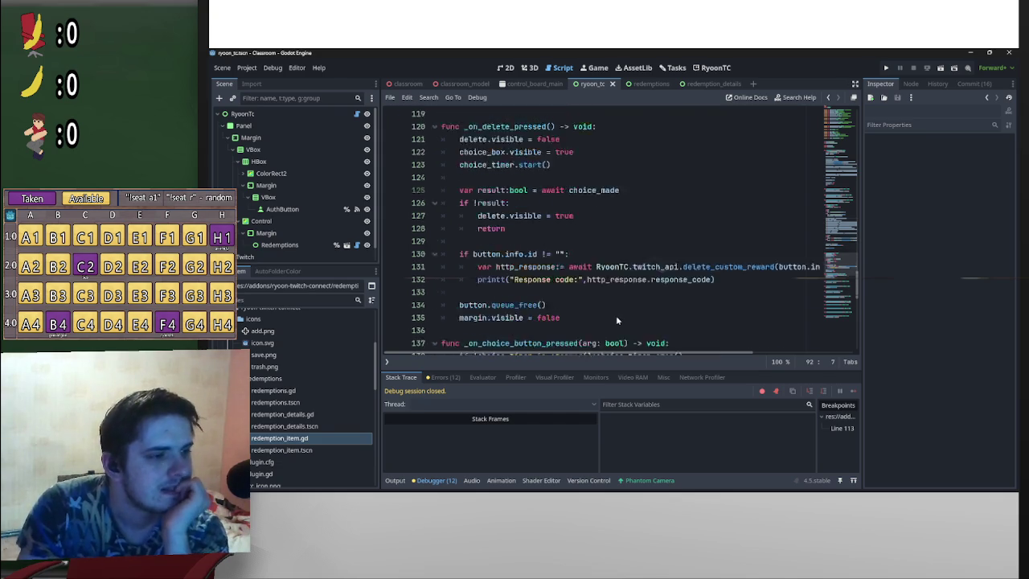
pyautogui.scroll(4, 640, 305)
pyautogui.scroll(-15, 639, 304)
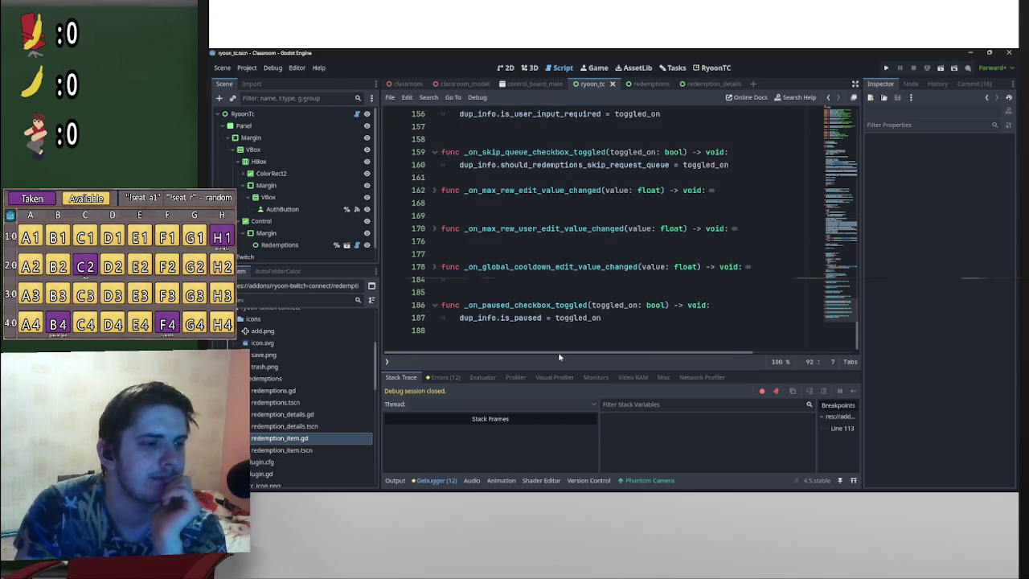
pyautogui.moveTo(501, 319); pyautogui.dragTo(549, 317)
pyautogui.write('is')
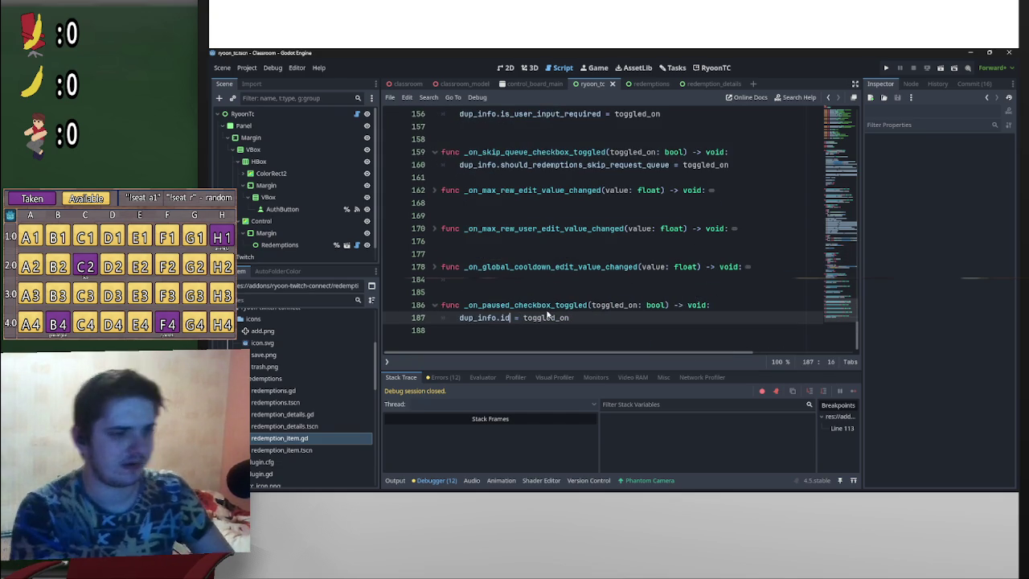
pyautogui.press('Return')
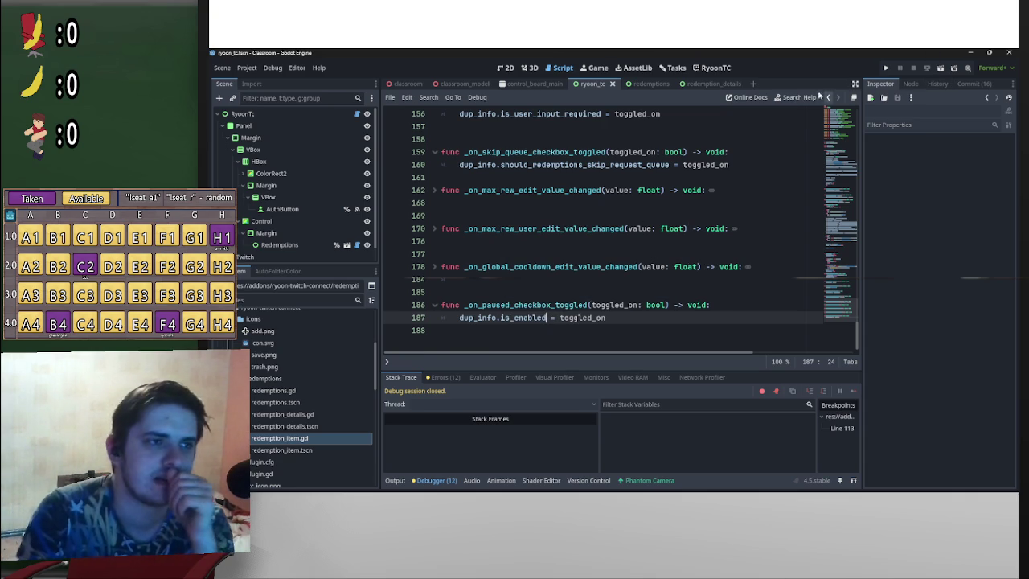
pyautogui.click(954, 68)
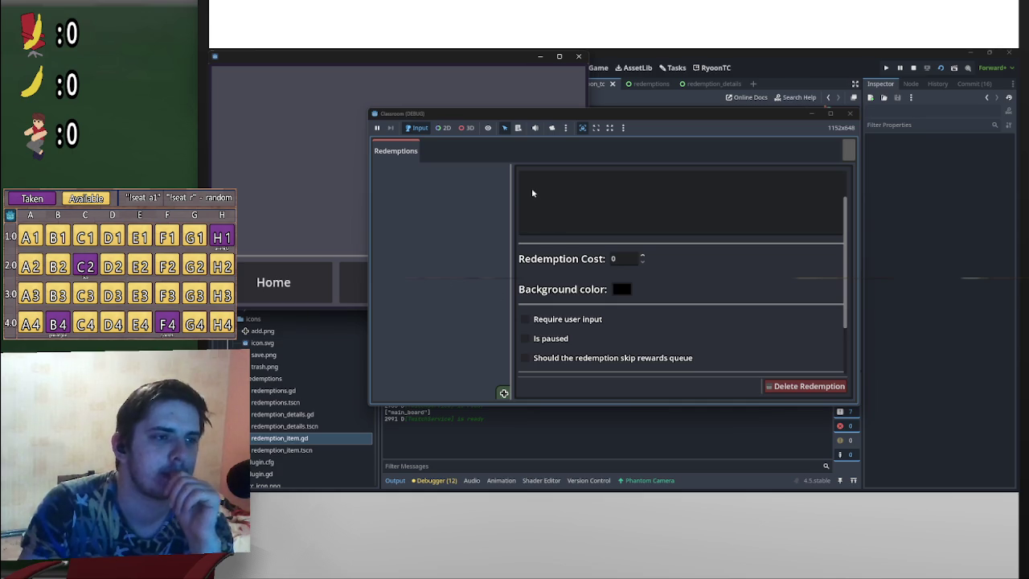
# Step: Fetch the channel's redemptions and open the Kick Someone Out reward's details
pyautogui.click(504, 392)
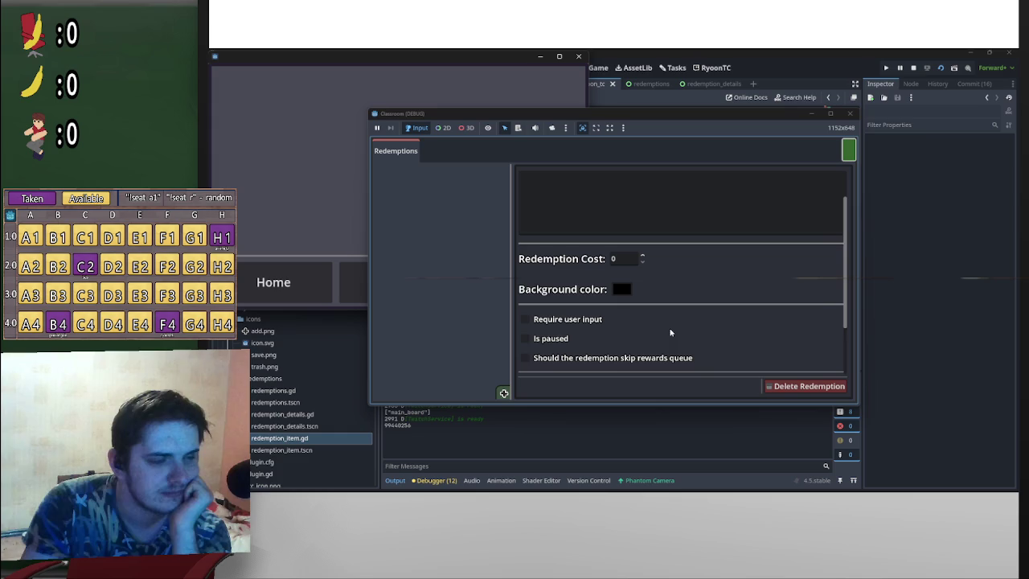
pyautogui.moveTo(700, 488)
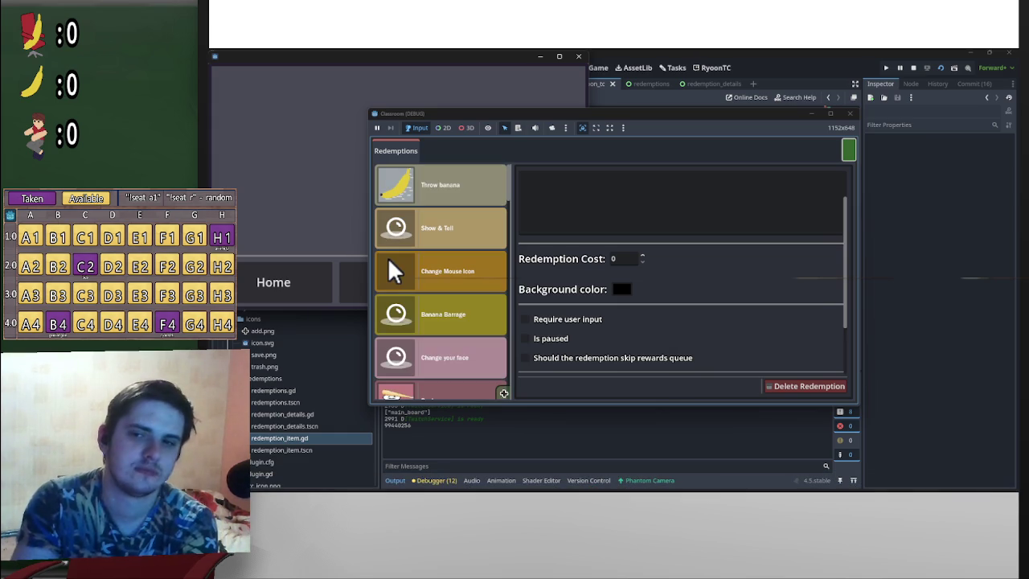
pyautogui.scroll(-5, 472, 305)
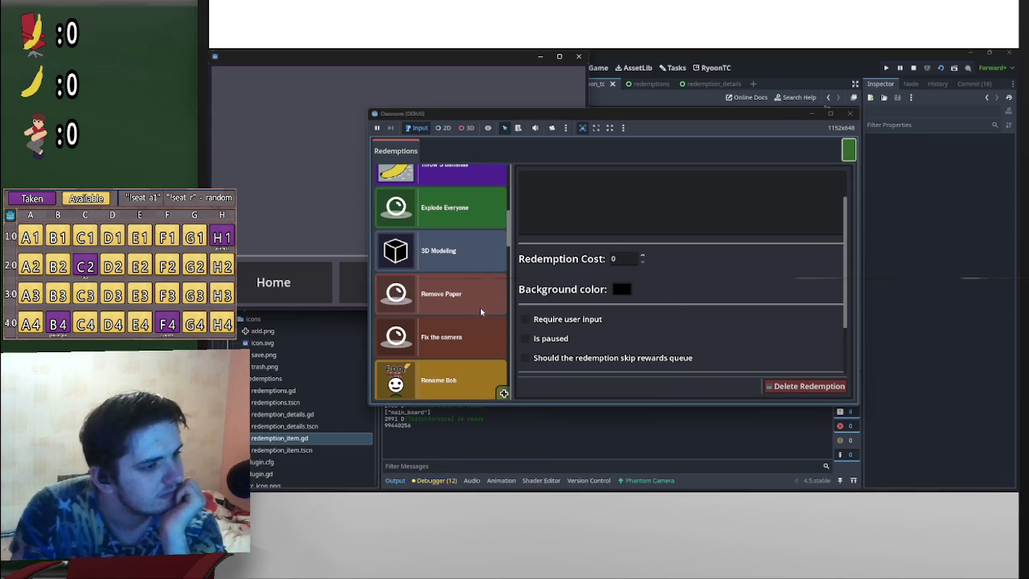
pyautogui.scroll(-5, 474, 321)
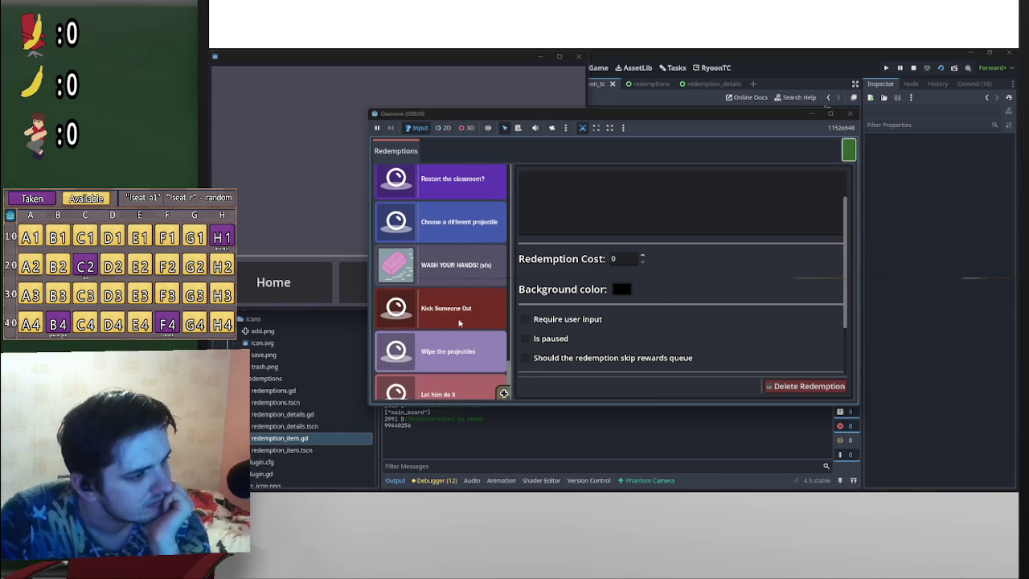
pyautogui.click(460, 323)
# Step: Tick then untick Is paused and Save changes until the breakpoint at line 113 hits
pyautogui.click(526, 340)
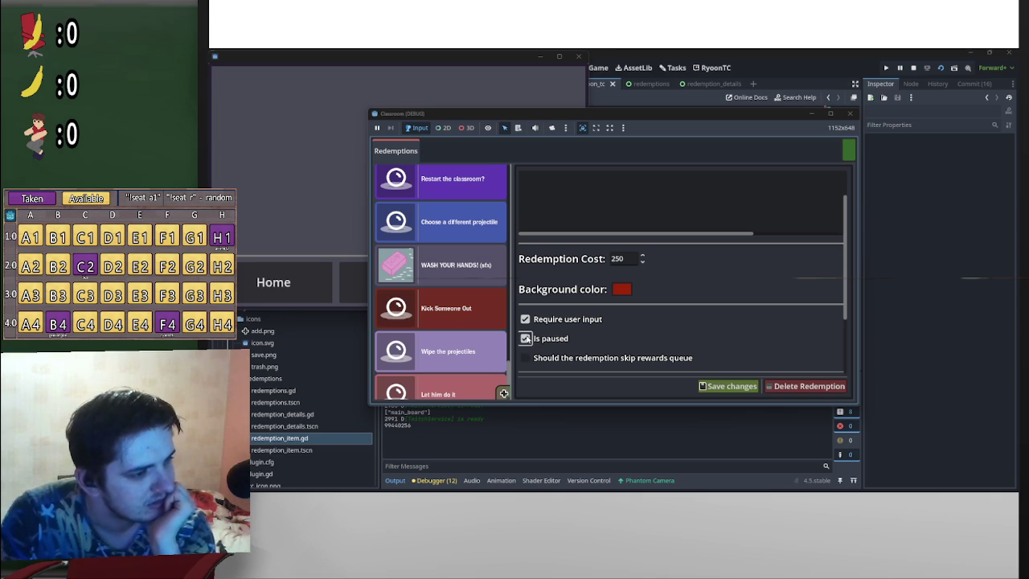
pyautogui.click(525, 341)
pyautogui.click(706, 388)
pyautogui.click(745, 394)
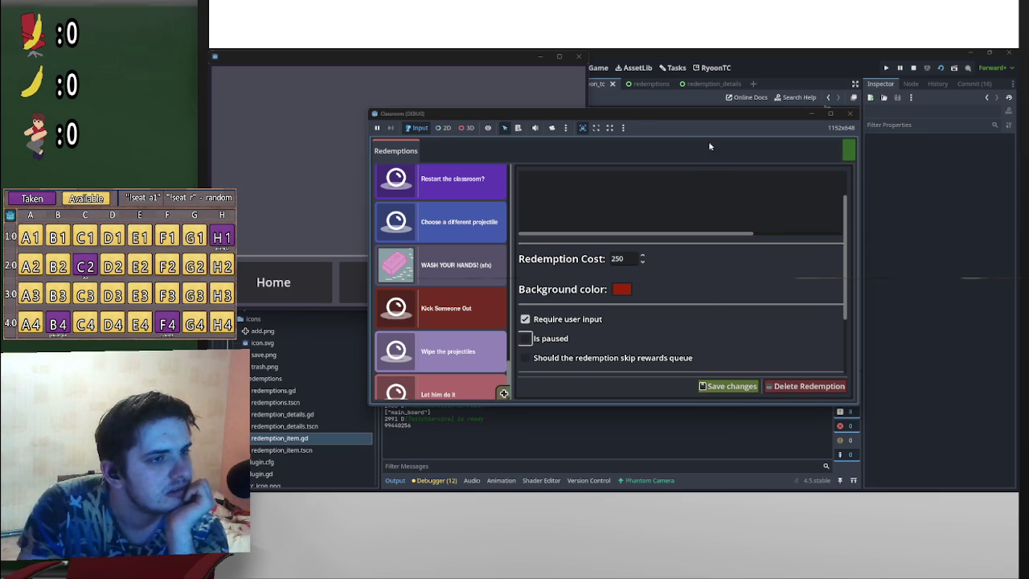
pyautogui.click(732, 393)
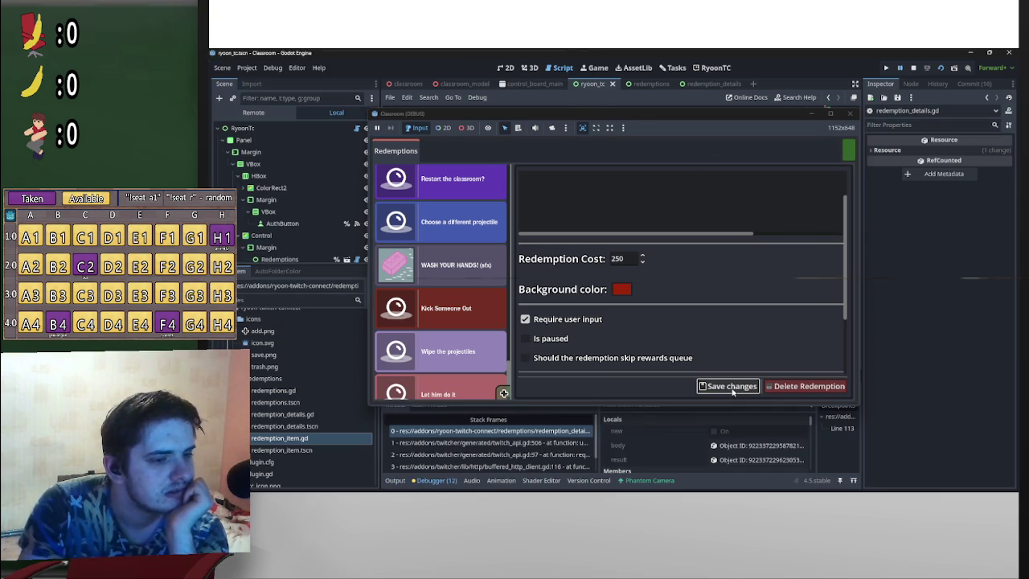
# Step: Inspect the result's Response (code 400), Request Data and HTTP Request, then stop the game
pyautogui.click(763, 460)
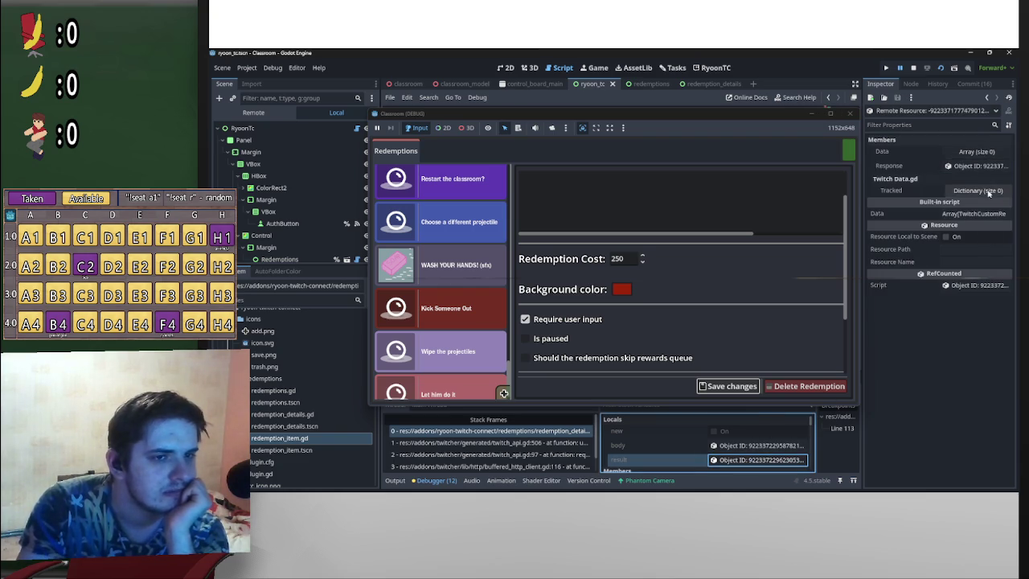
pyautogui.click(978, 166)
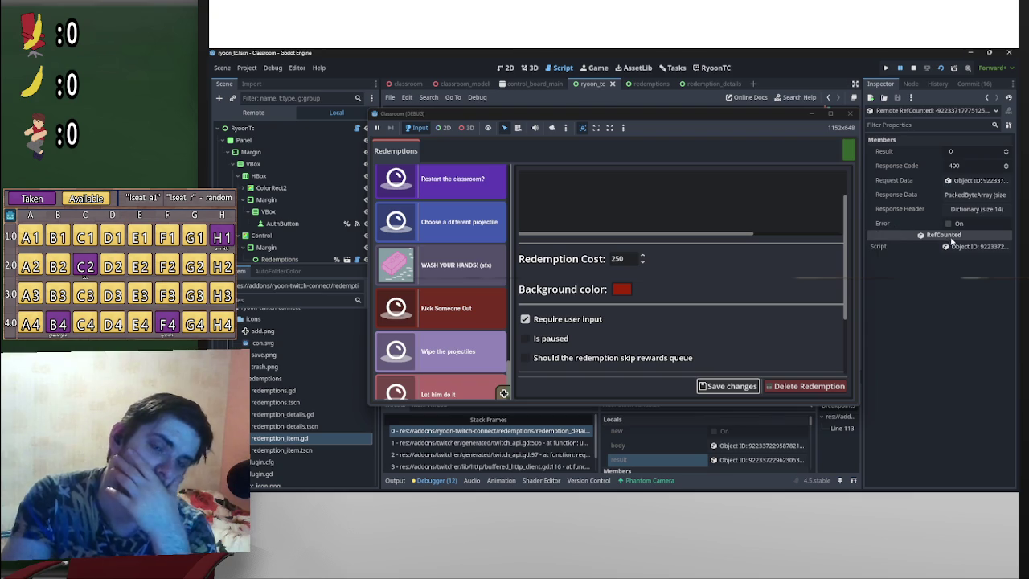
pyautogui.click(978, 181)
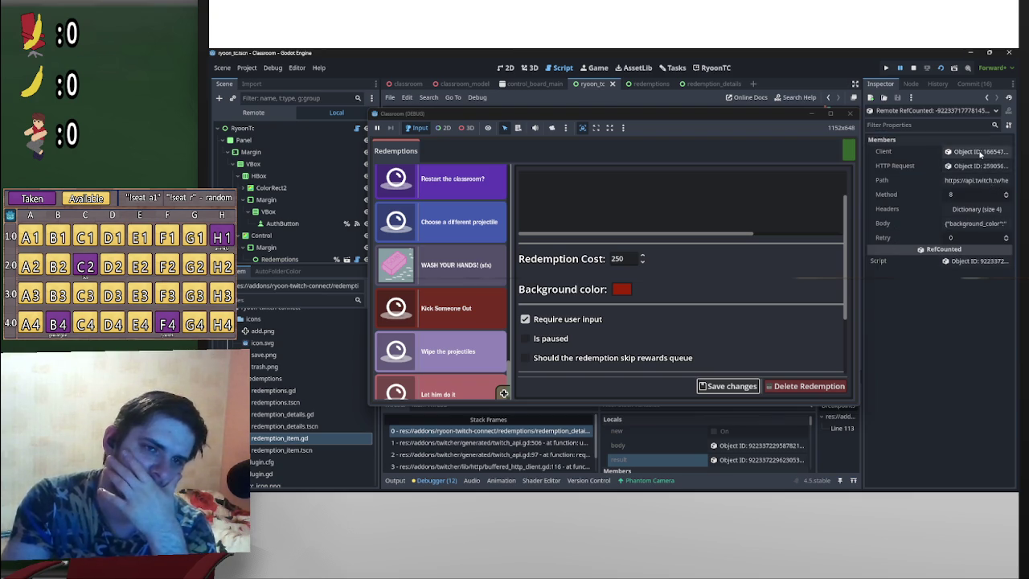
pyautogui.click(978, 165)
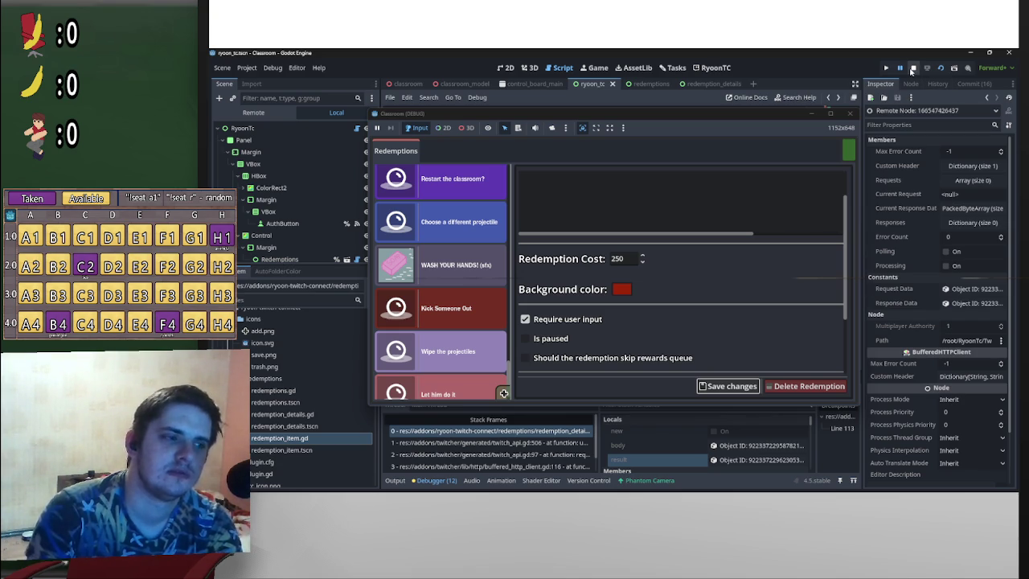
pyautogui.click(912, 70)
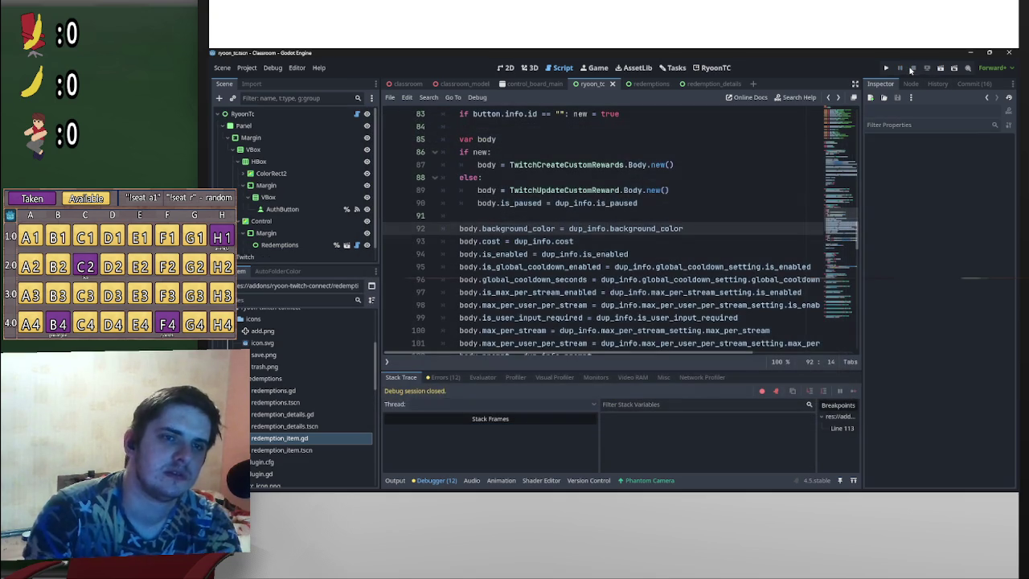
# Step: Rerun the project, scroll the Redemptions list to the bottom and add a new redemption
pyautogui.click(942, 70)
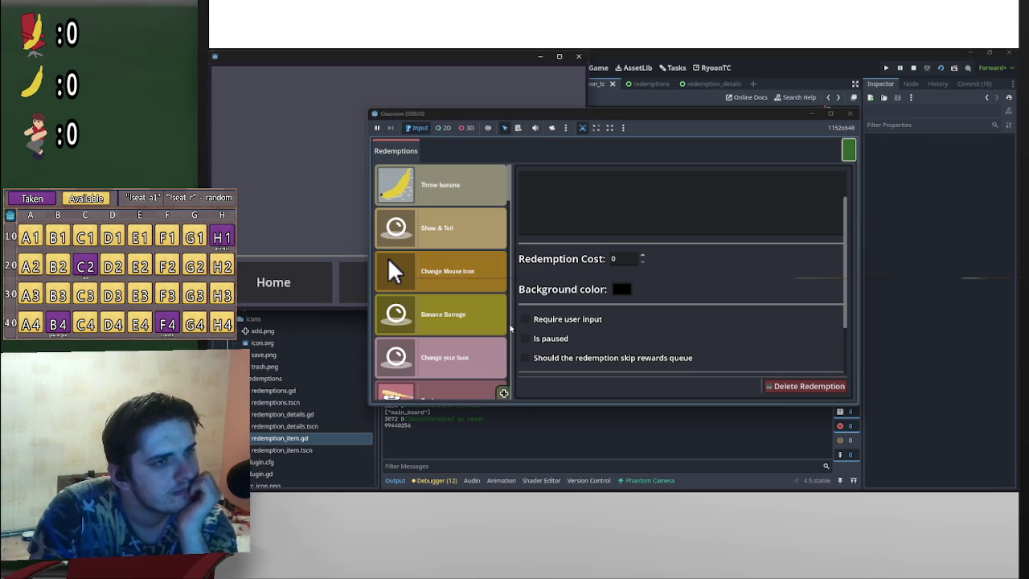
pyautogui.moveTo(508, 211); pyautogui.dragTo(512, 395)
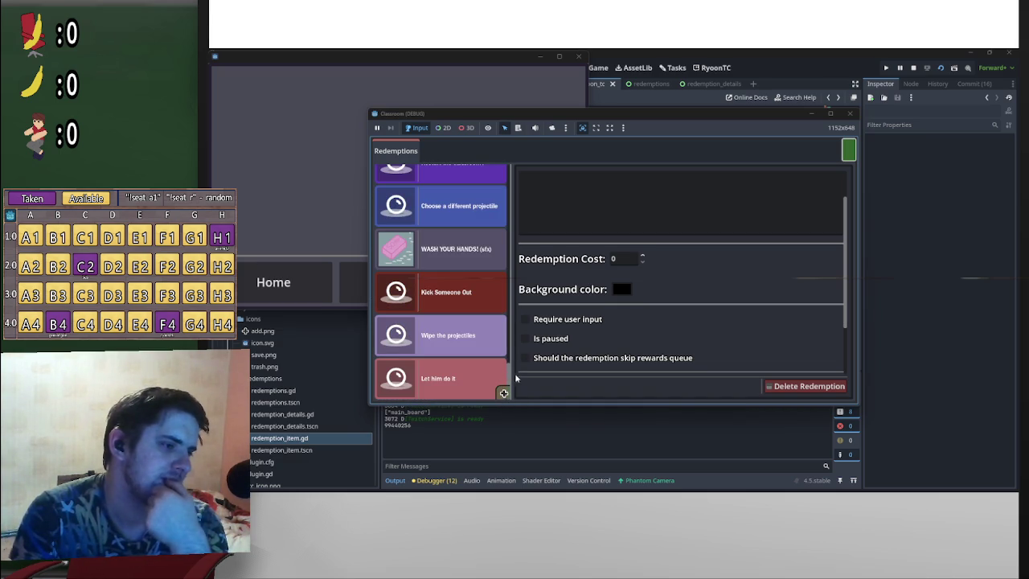
pyautogui.click(503, 379)
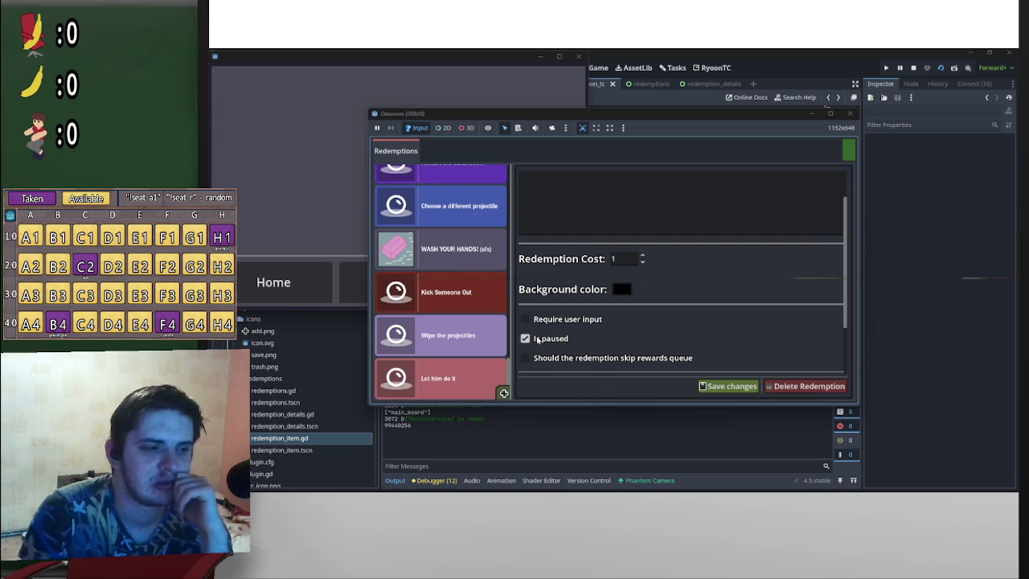
# Step: Give the new redemption title 'asdf' and prompt 'asdfw2445234'
pyautogui.scroll(2, 619, 266)
pyautogui.click(628, 185)
pyautogui.write('asdf')
pyautogui.click(611, 222)
pyautogui.write('asdf')
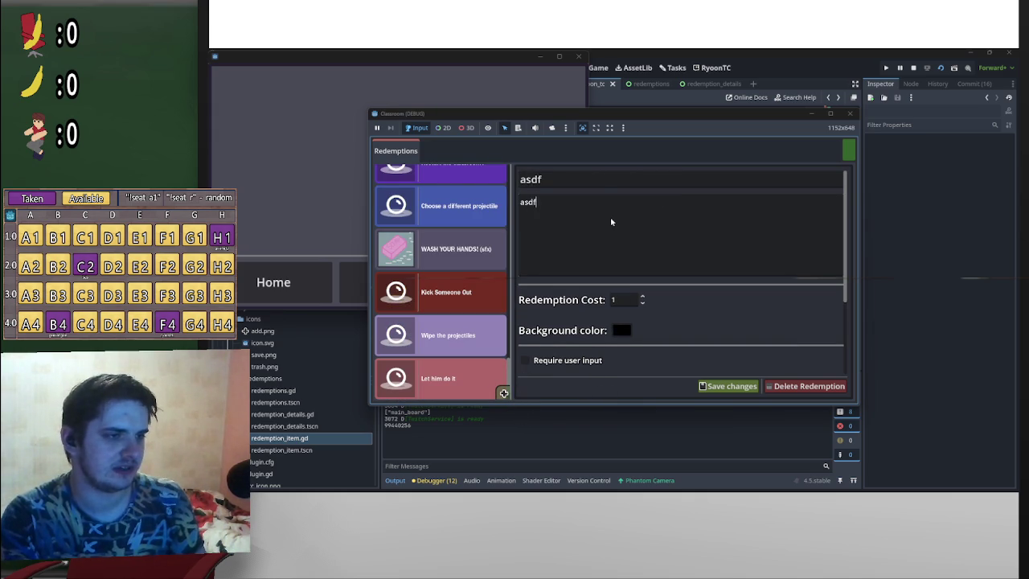
pyautogui.write('w2445234')
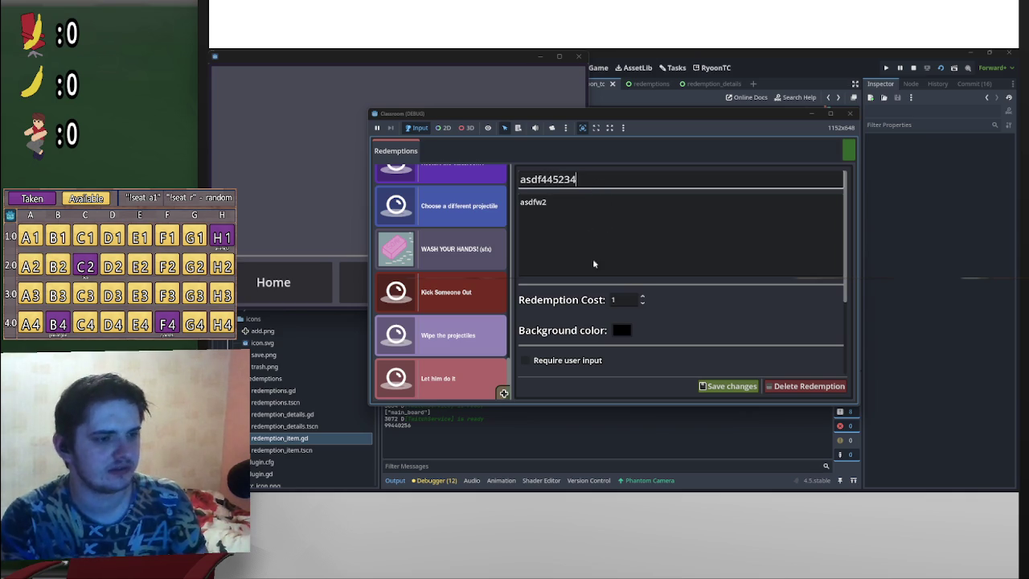
# Step: Mark it paused, set Redemption Cost to 2, and Save changes
pyautogui.scroll(-2, 683, 372)
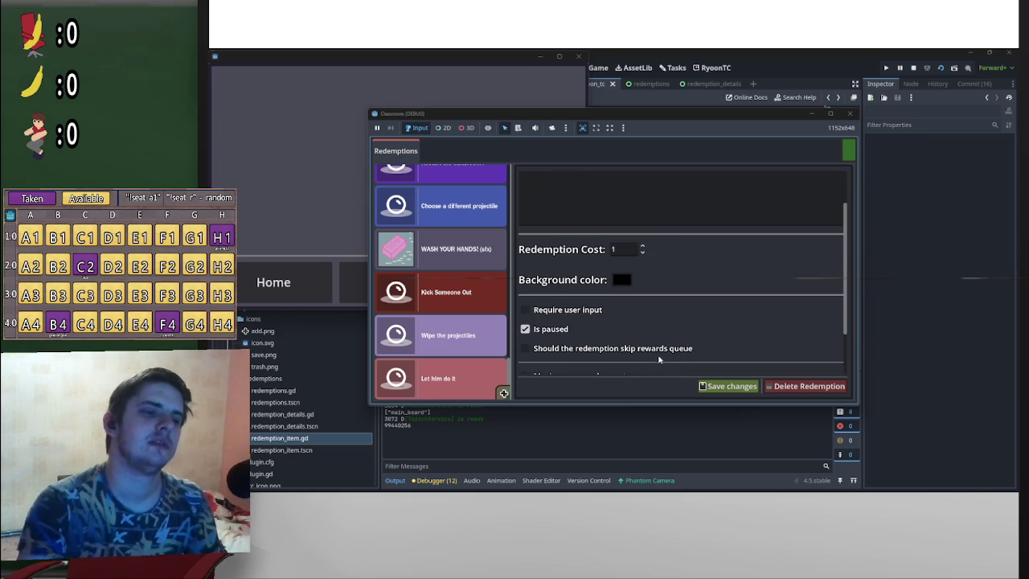
pyautogui.scroll(-2, 580, 355)
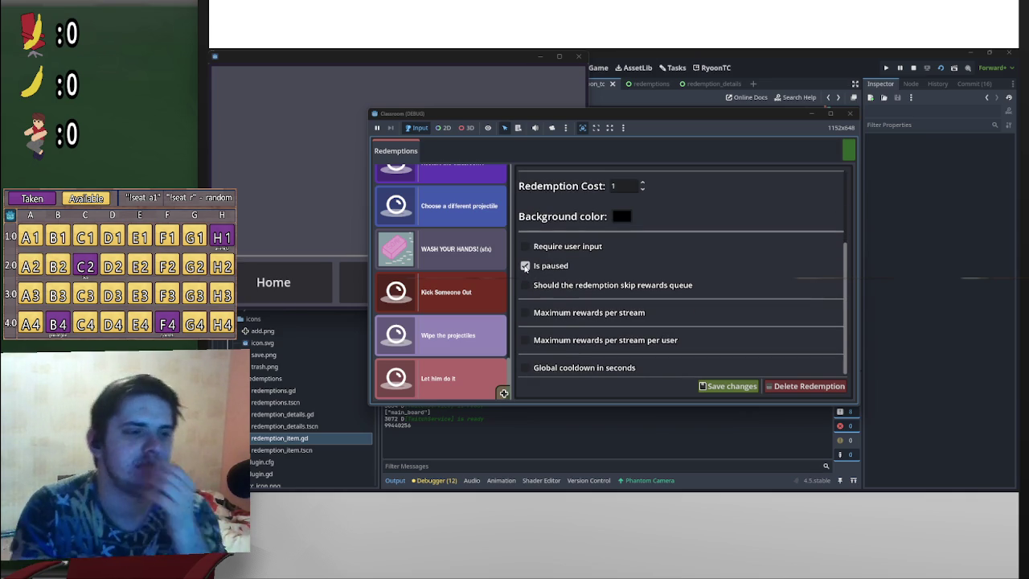
pyautogui.click(525, 266)
pyautogui.click(525, 267)
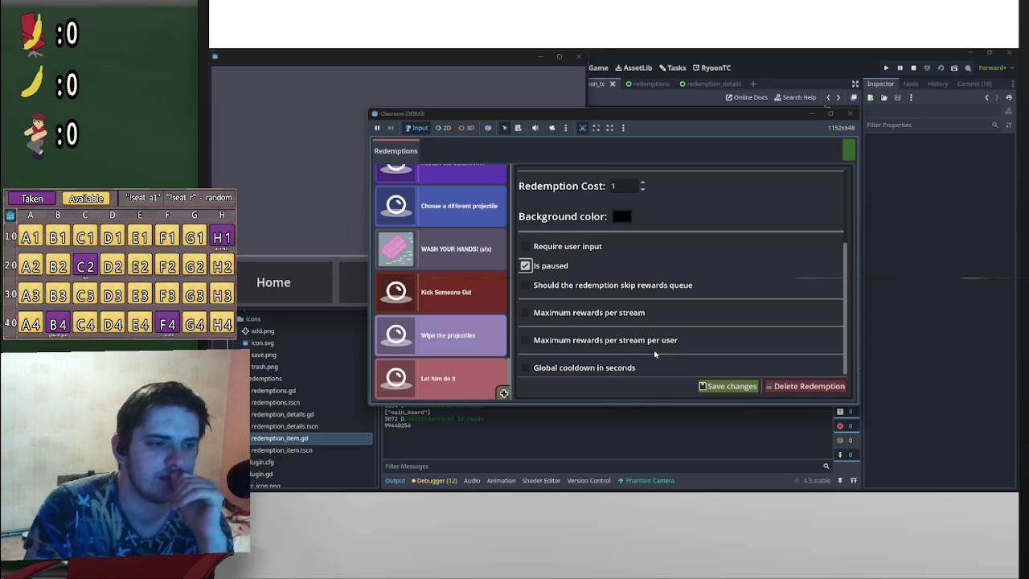
pyautogui.scroll(3, 607, 361)
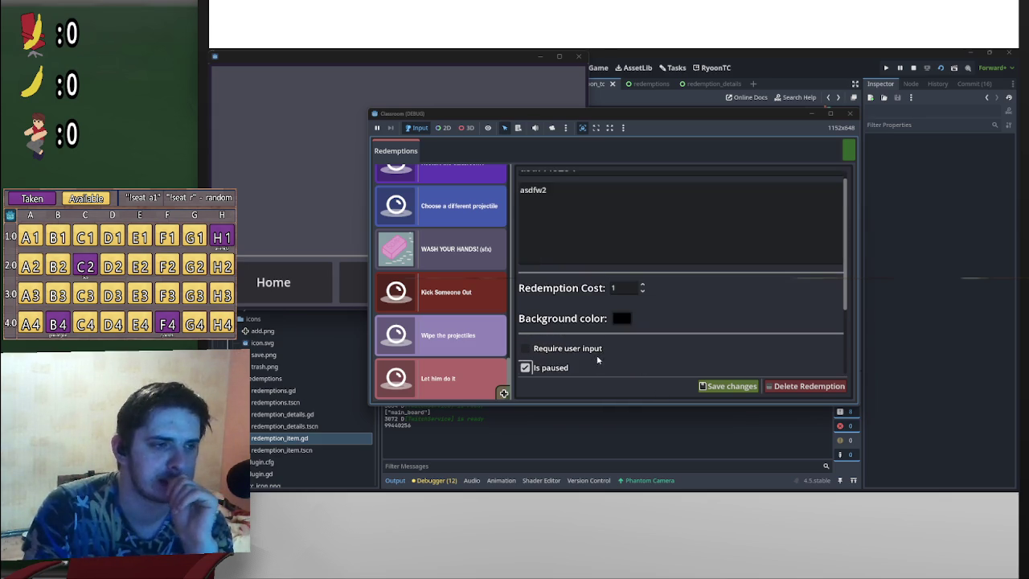
pyautogui.click(643, 285)
pyautogui.scroll(-2, 628, 359)
pyautogui.scroll(2, 632, 363)
pyautogui.click(643, 293)
pyautogui.click(643, 285)
pyautogui.click(643, 292)
pyautogui.click(643, 285)
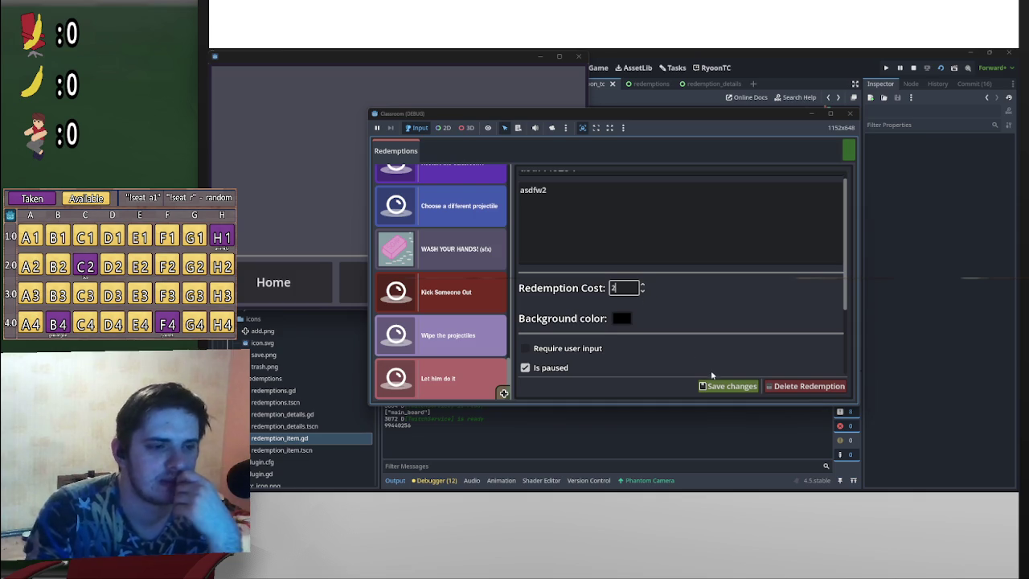
pyautogui.scroll(-2, 621, 359)
pyautogui.scroll(-1, 445, 359)
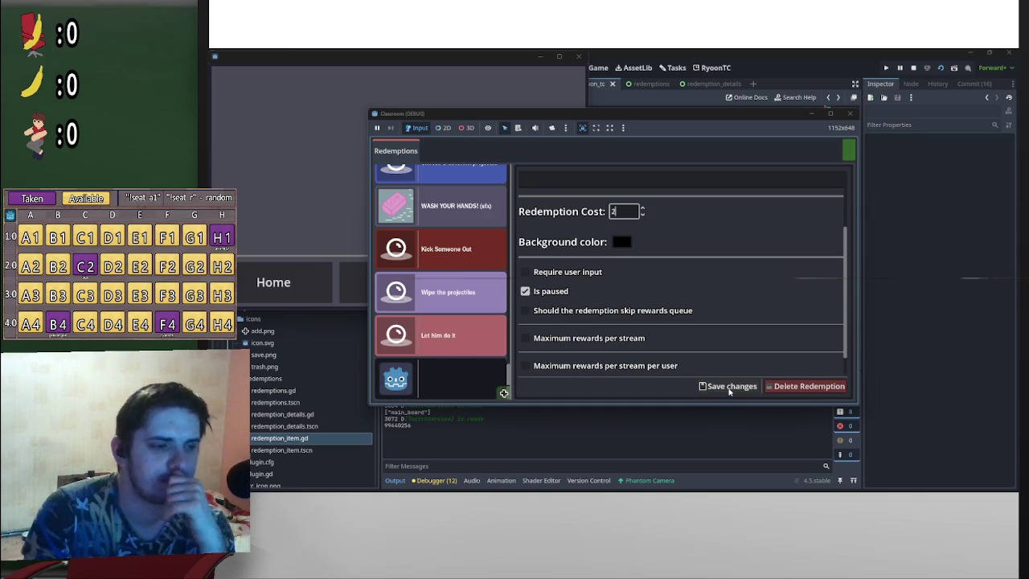
pyautogui.click(731, 389)
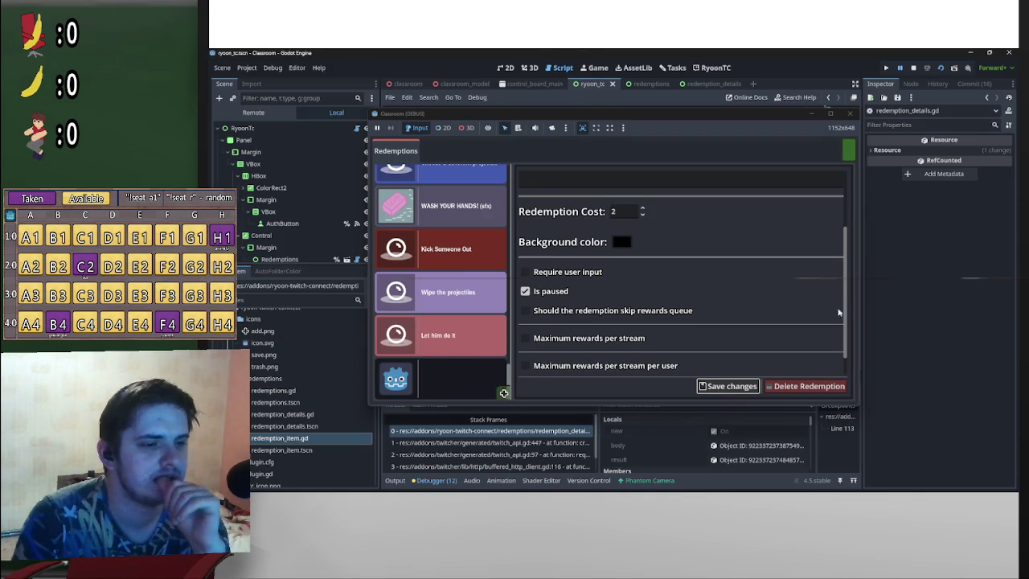
# Step: Check the new save's result (result 0, Response code 400), then stop the game
pyautogui.click(758, 460)
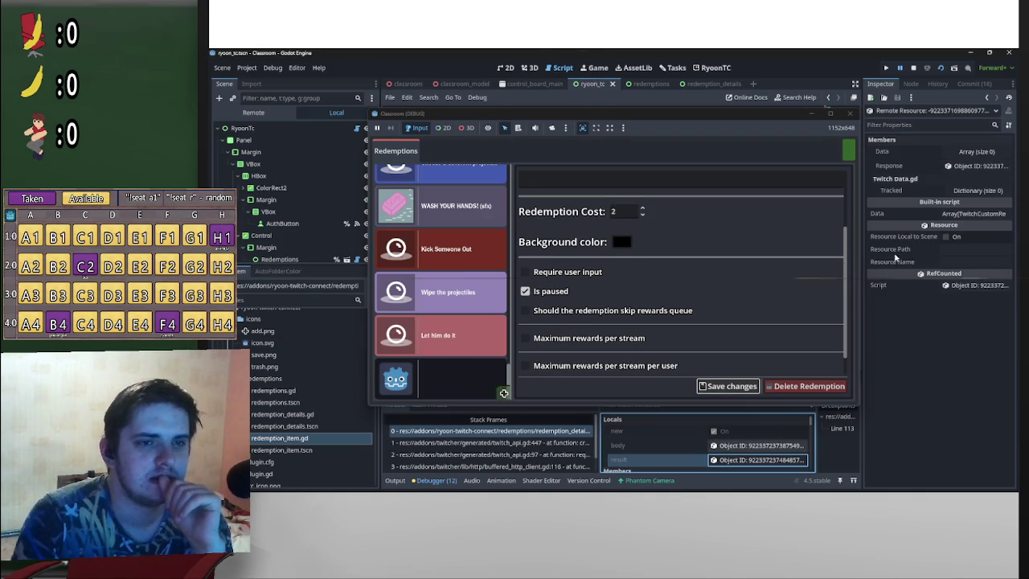
pyautogui.click(973, 166)
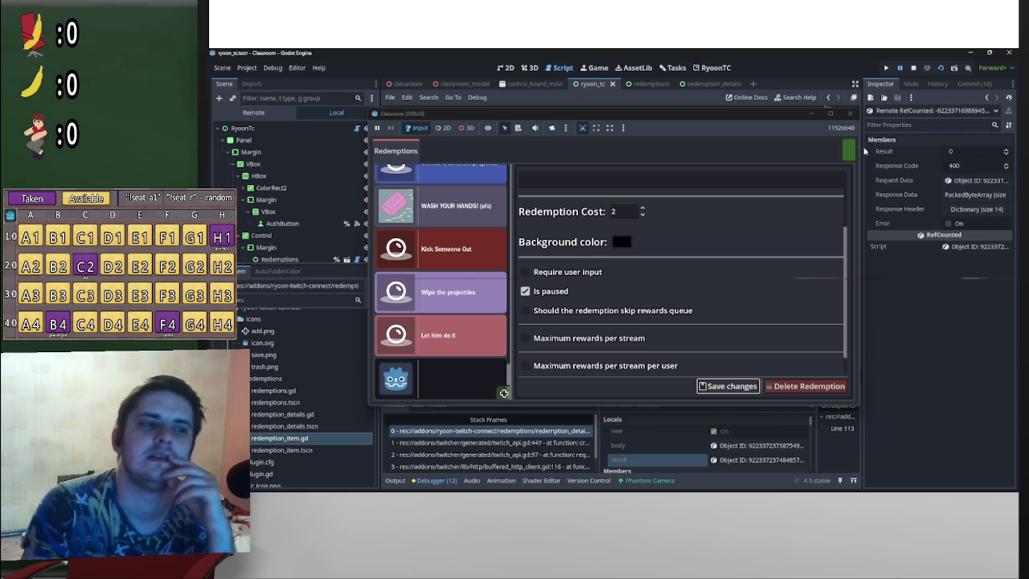
pyautogui.click(915, 69)
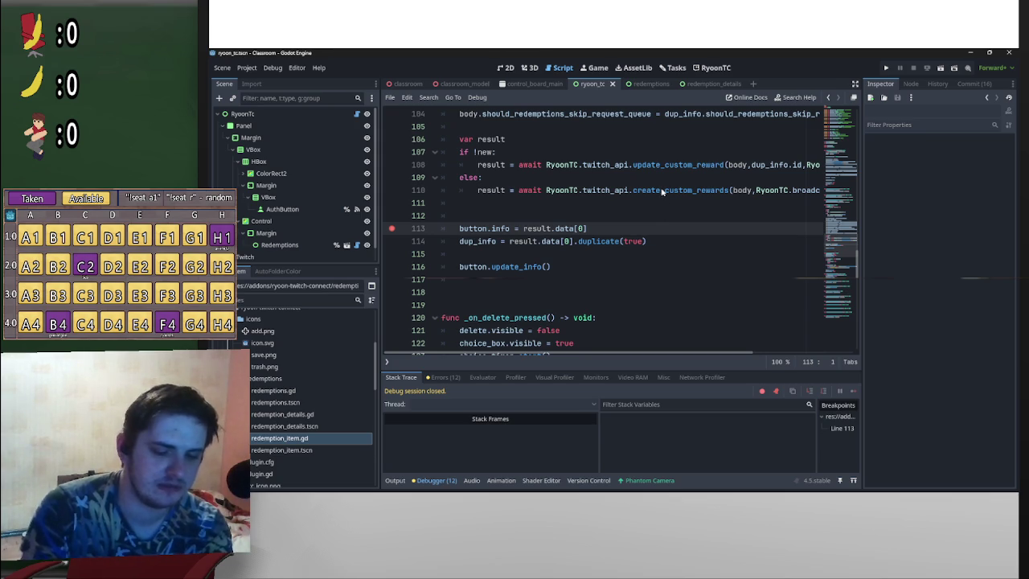
pyautogui.moveTo(662, 192)
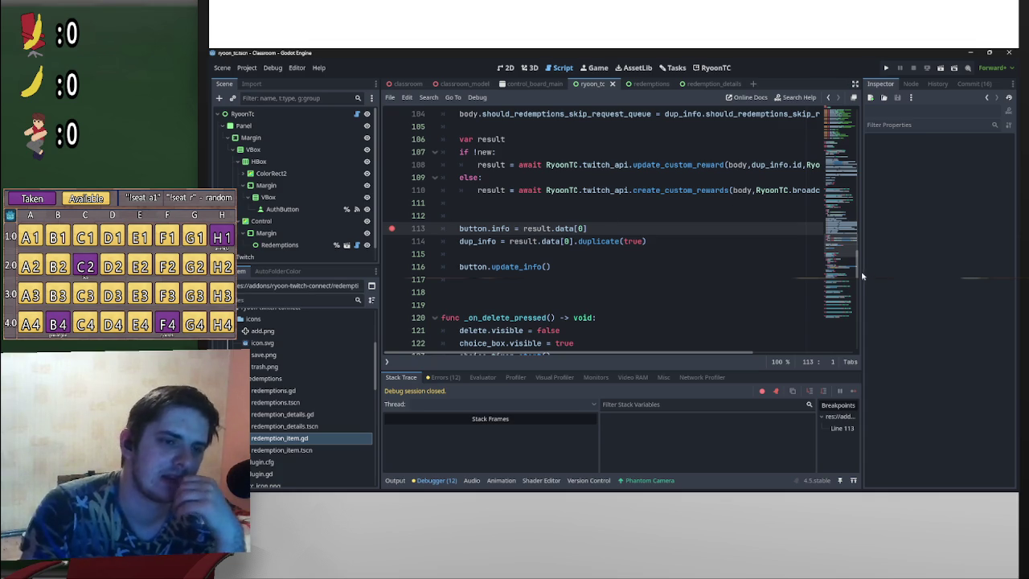
pyautogui.scroll(5, 791, 292)
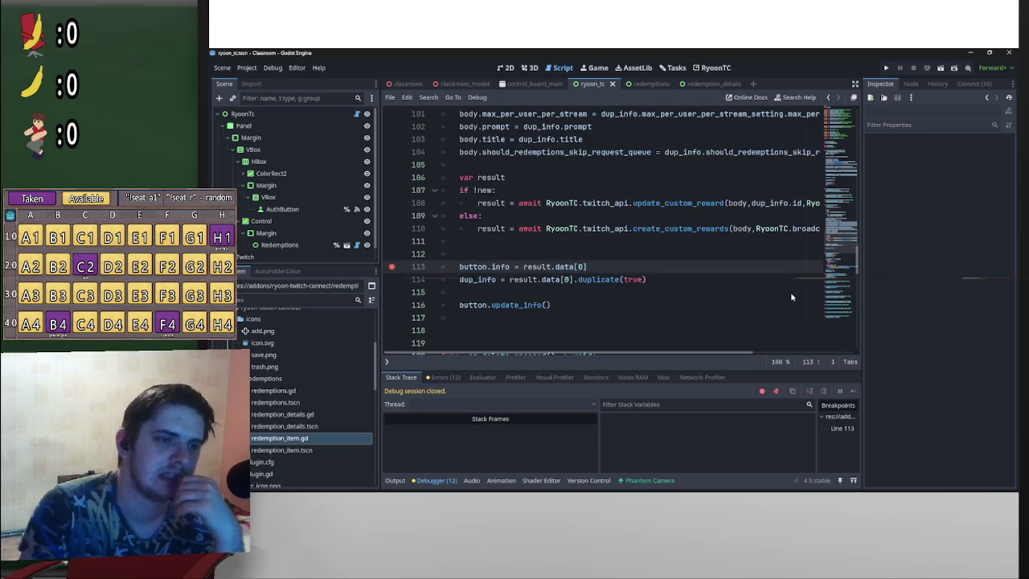
pyautogui.scroll(9, 791, 297)
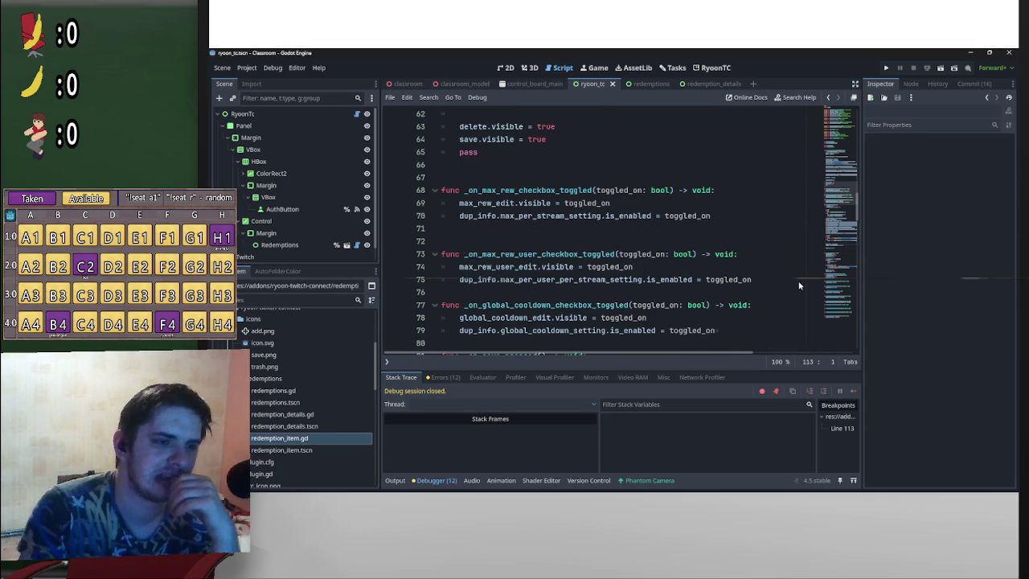
pyautogui.scroll(3, 798, 287)
pyautogui.scroll(1, 797, 282)
pyautogui.scroll(-3, 796, 280)
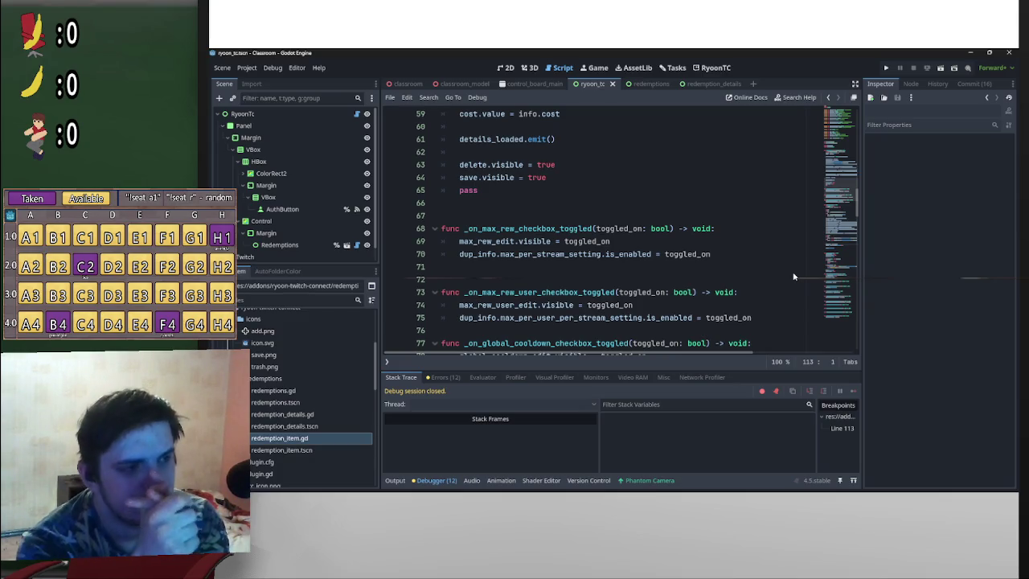
pyautogui.scroll(4, 744, 273)
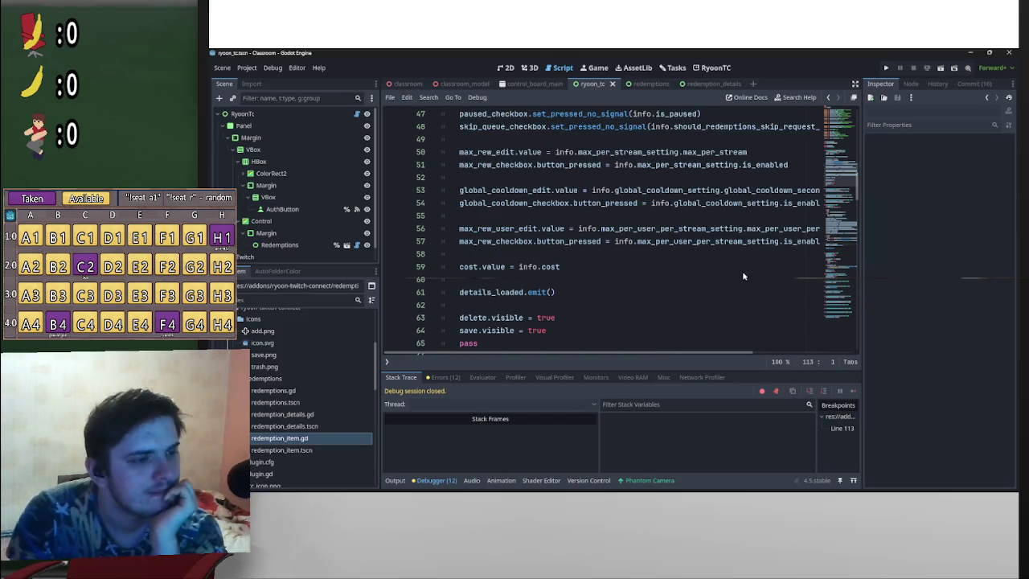
pyautogui.scroll(-1, 565, 297)
pyautogui.scroll(7, 563, 320)
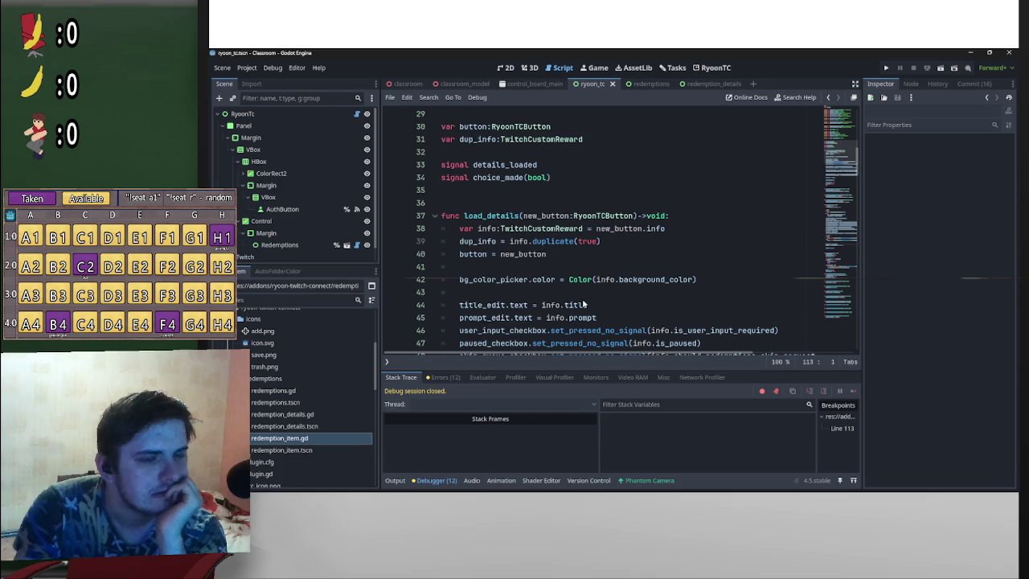
pyautogui.scroll(3, 584, 305)
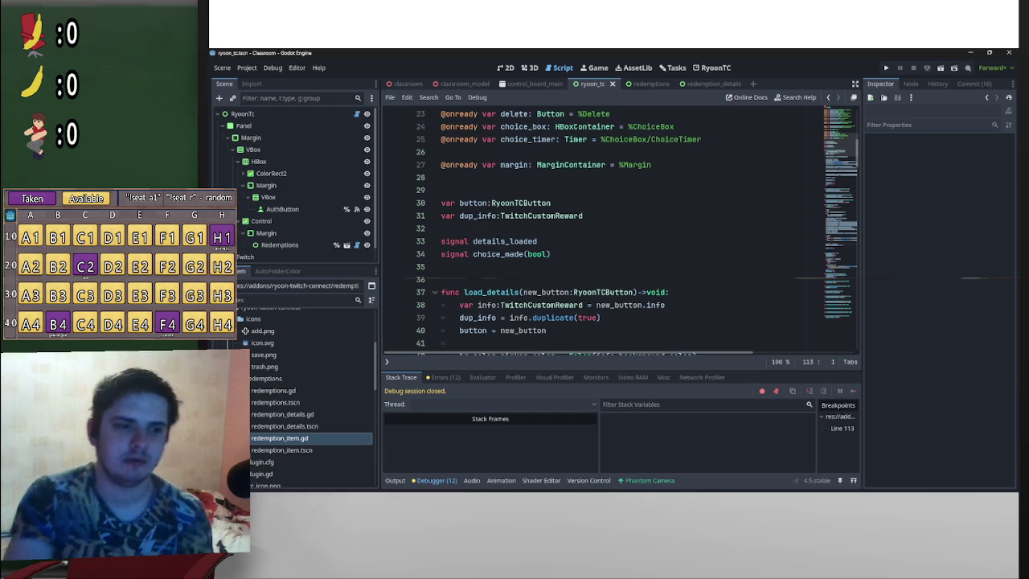
pyautogui.moveTo(616, 490)
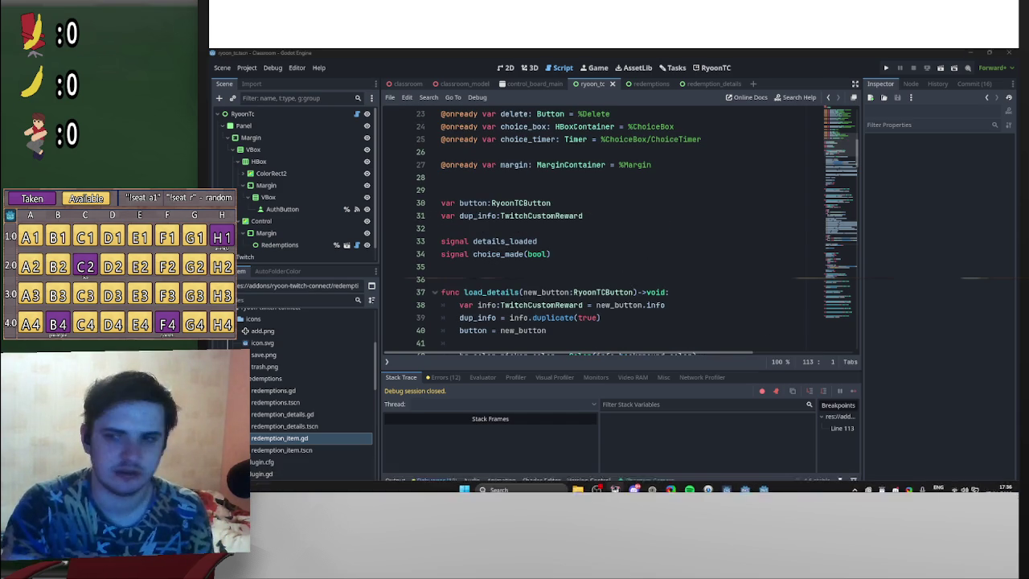
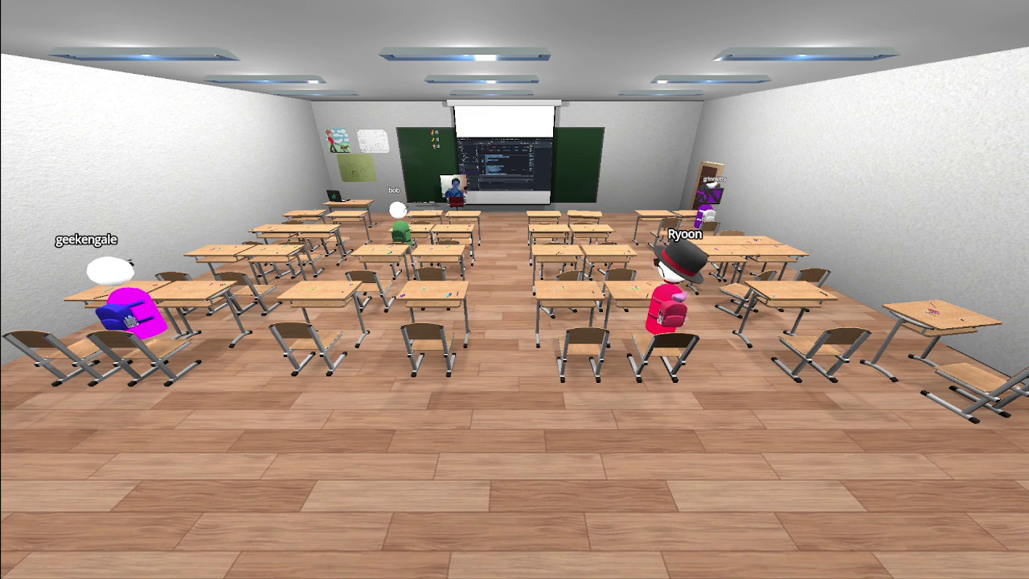
# Step: Step forward in the classroom with W, then return to the editor's test.gd script
pyautogui.press('w')
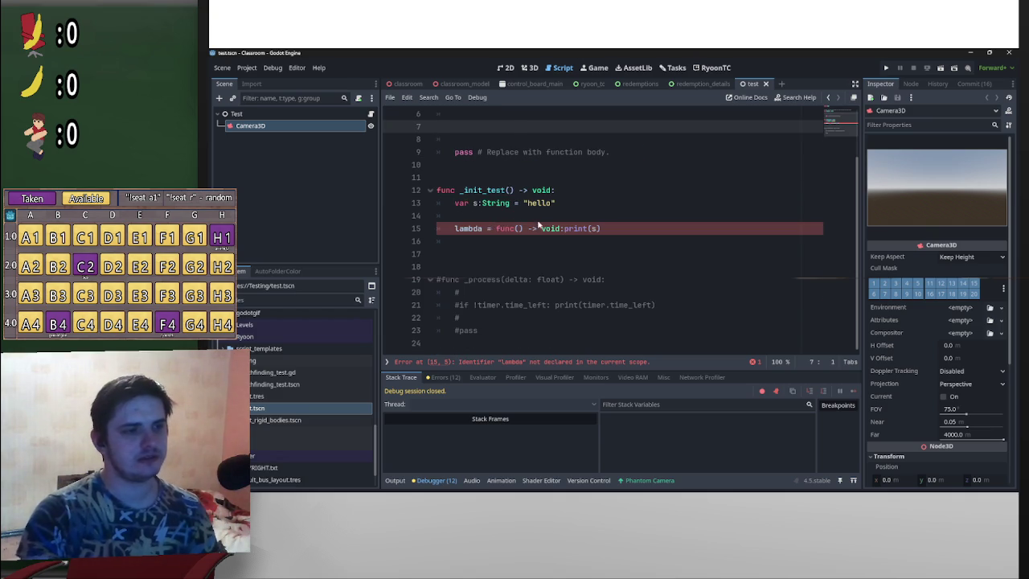
# Step: Delete the old await, call and lambda test lines from the test script
pyautogui.moveTo(482, 240); pyautogui.dragTo(408, 199)
pyautogui.press('BackSpace')
pyautogui.write('_init_test()')
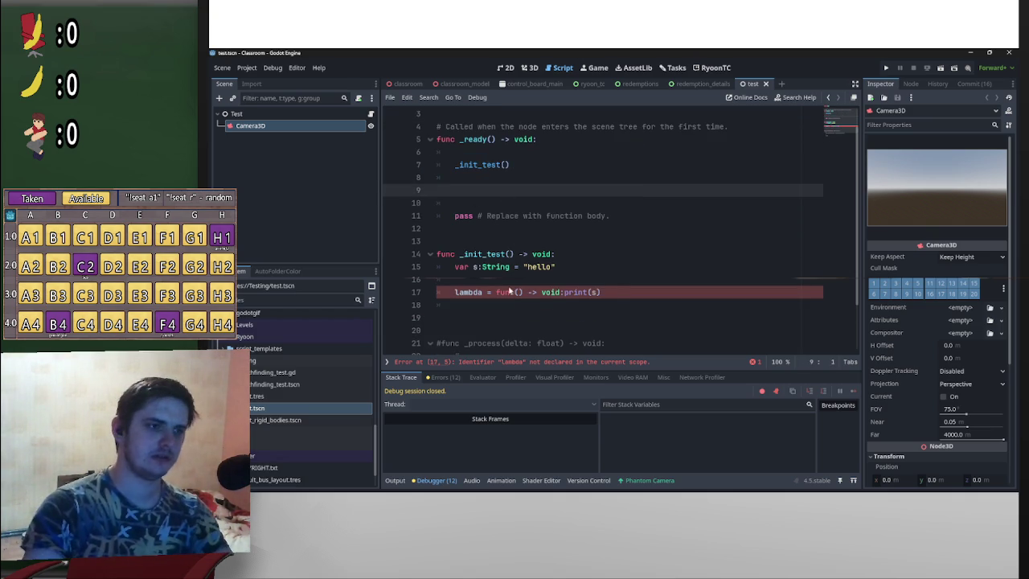
pyautogui.moveTo(616, 292)
pyautogui.mouseDown()
pyautogui.moveTo(463, 280)
pyautogui.moveTo(455, 267)
pyautogui.mouseUp()
pyautogui.press('BackSpace')
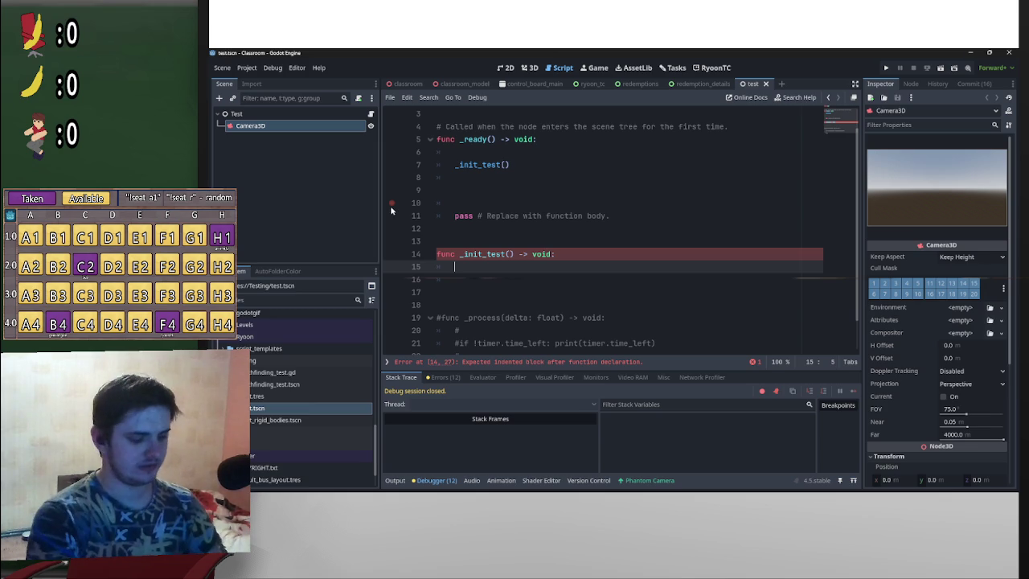
# Step: Write Twitch.service.get_user with the streamer's username on line 15
pyautogui.write('Twitc')
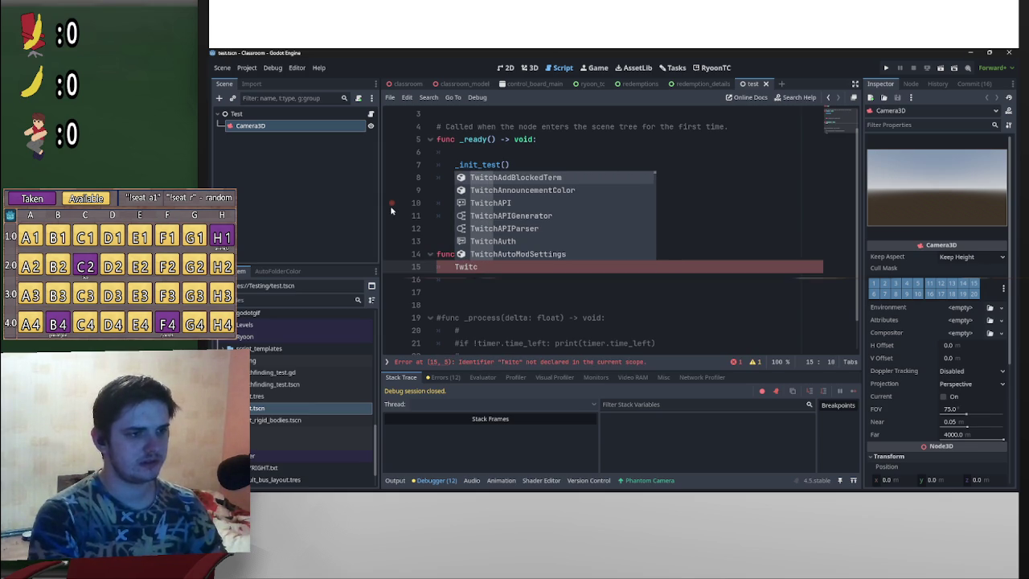
pyautogui.press('Return')
pyautogui.press('Return')
pyautogui.hotkey('ctrl', 'z')
pyautogui.hotkey('ctrl', 'z')
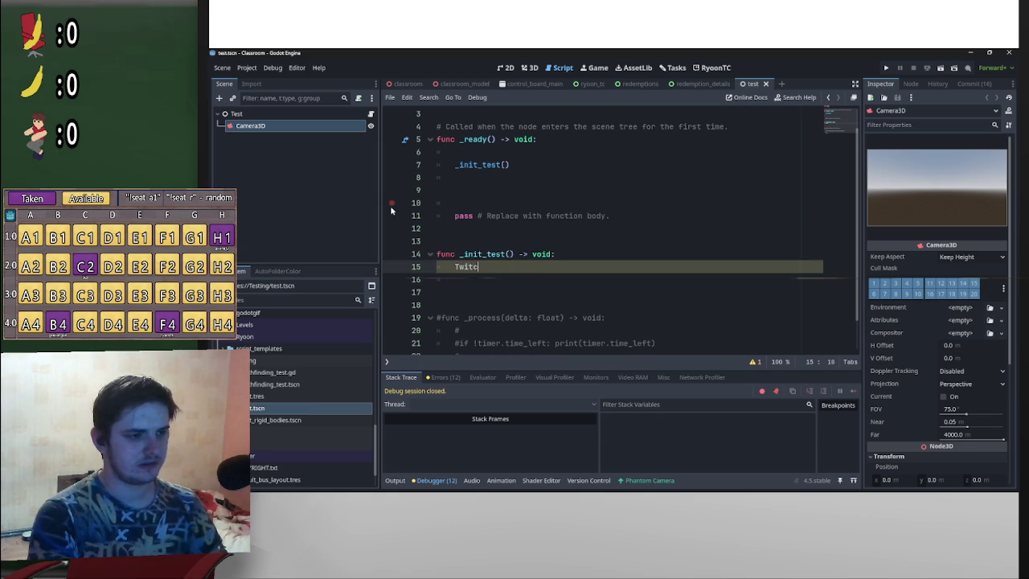
pyautogui.write('h')
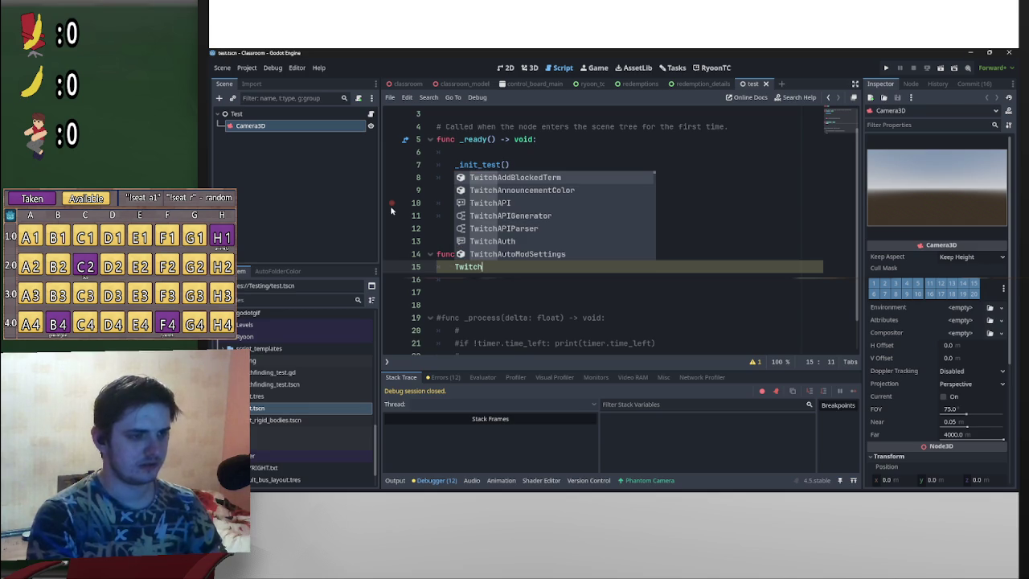
pyautogui.write('.service.')
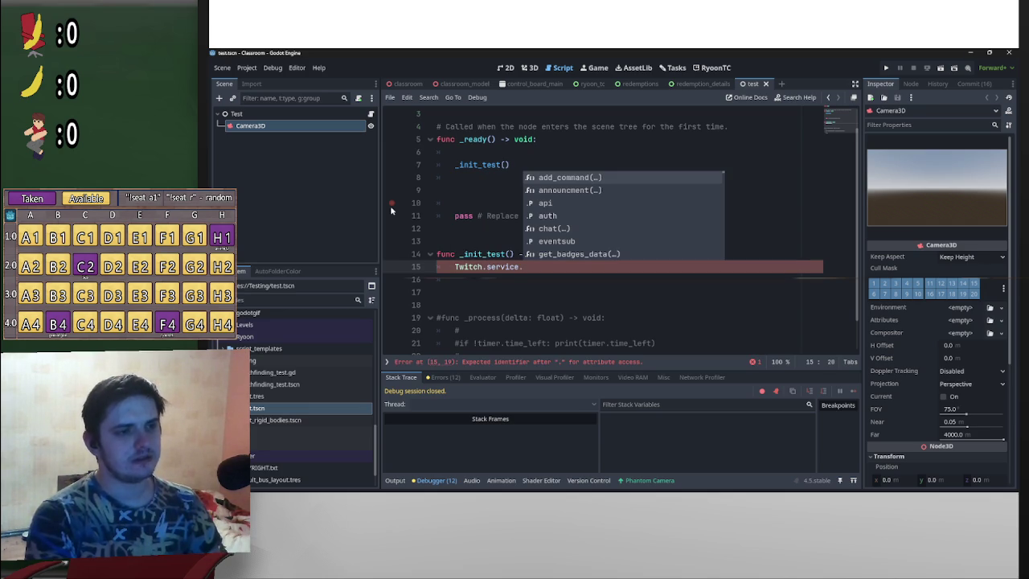
pyautogui.write('get')
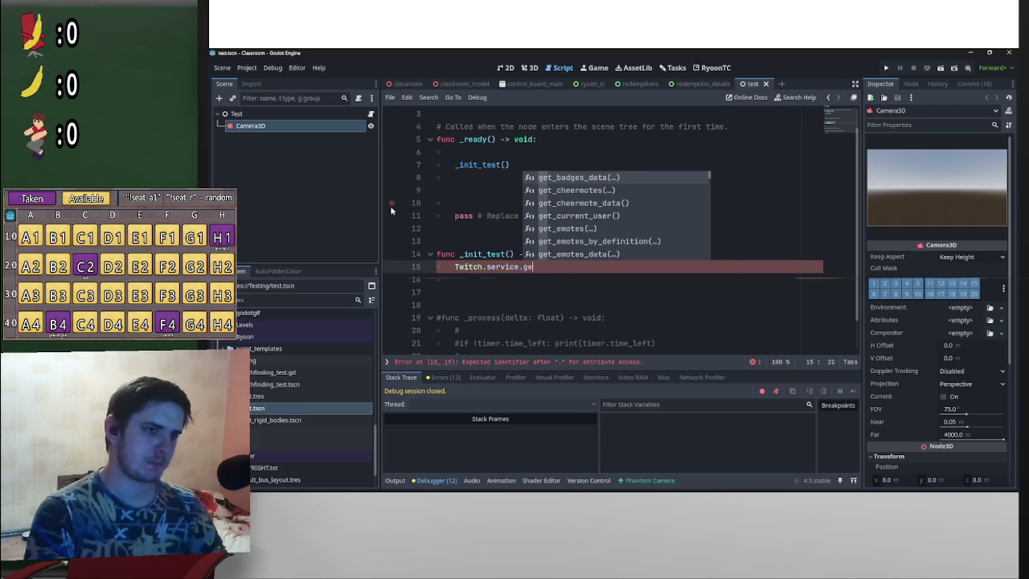
pyautogui.press('Down')
pyautogui.press('Down')
pyautogui.press('Down')
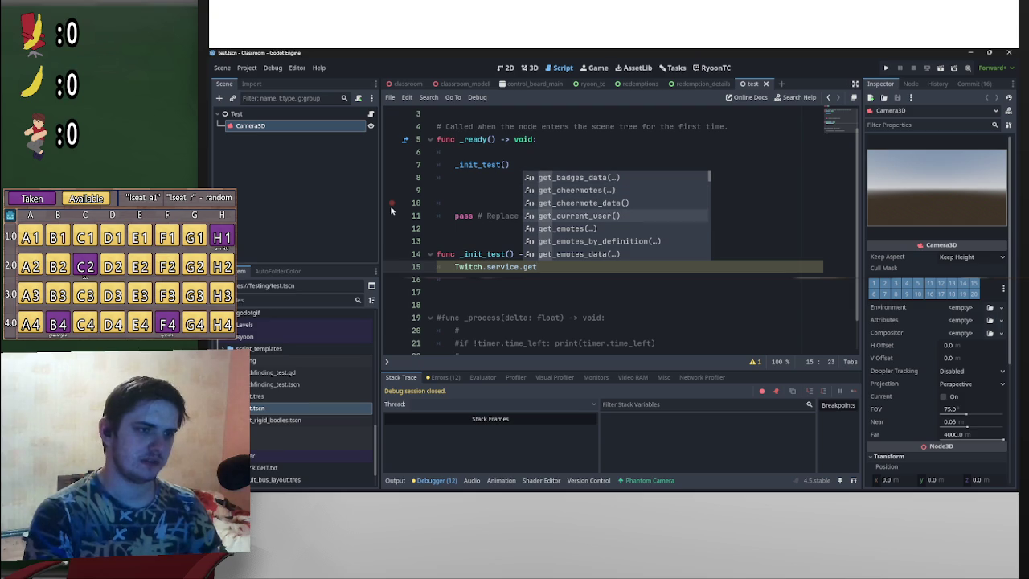
pyautogui.write('_user')
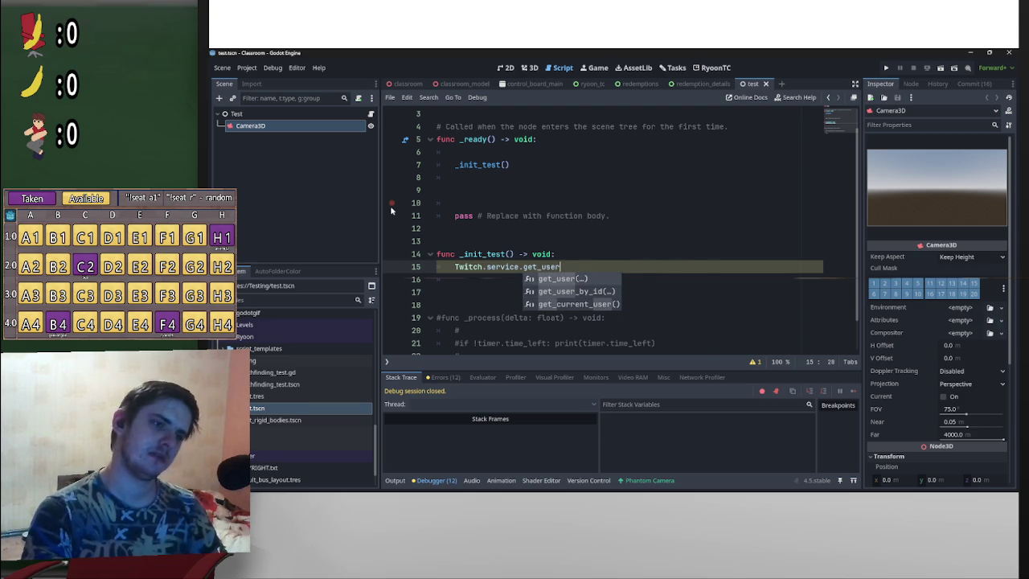
pyautogui.write('(')
pyautogui.write('"Ryoon2k')
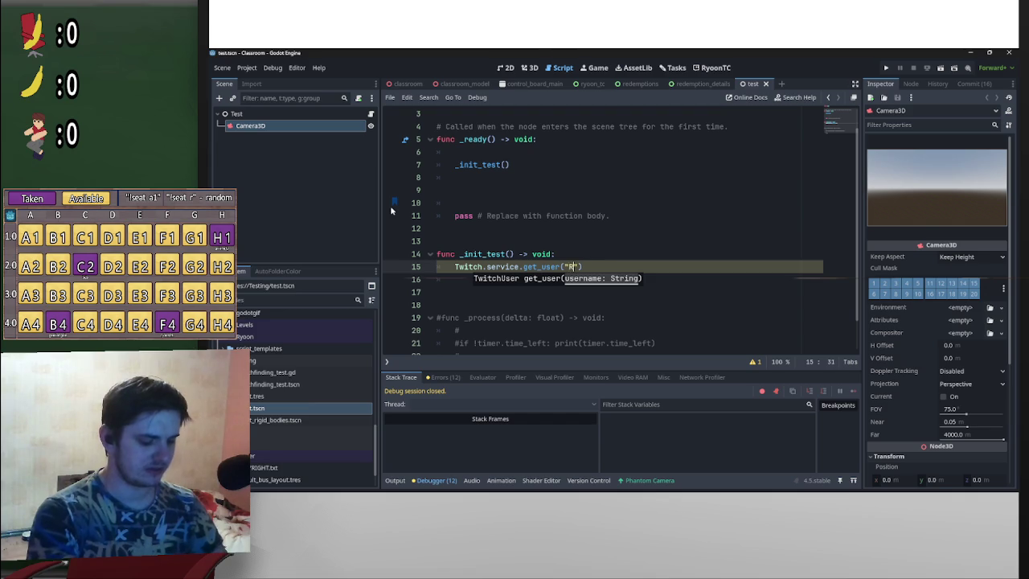
pyautogui.write('"')
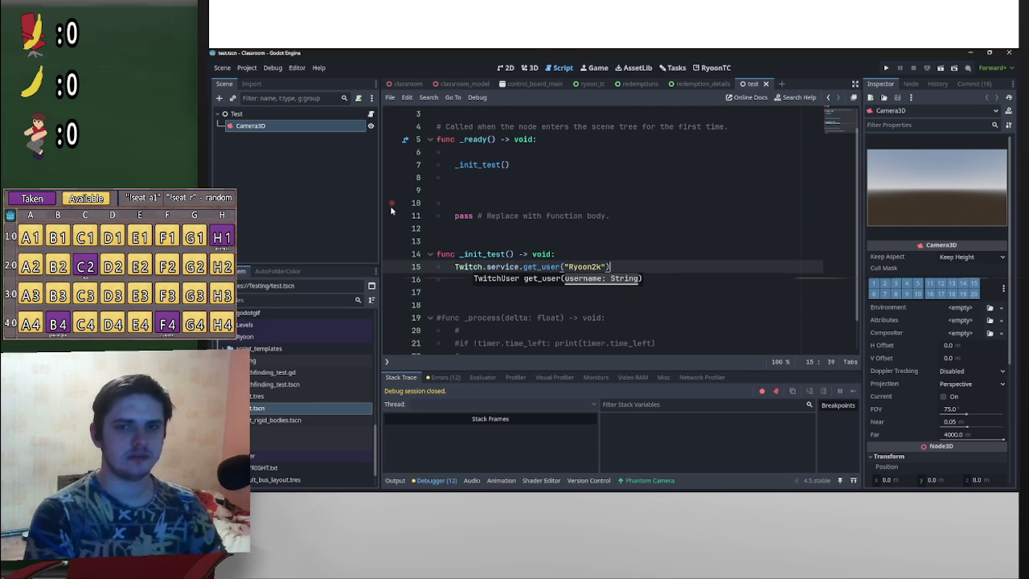
# Step: Make the username's first letter lowercase and prefix the line with var user = await
pyautogui.hotkey('ctrl', 'Left')
pyautogui.press('Right')
pyautogui.press('BackSpace')
pyautogui.write('e')
pyautogui.press('Down')
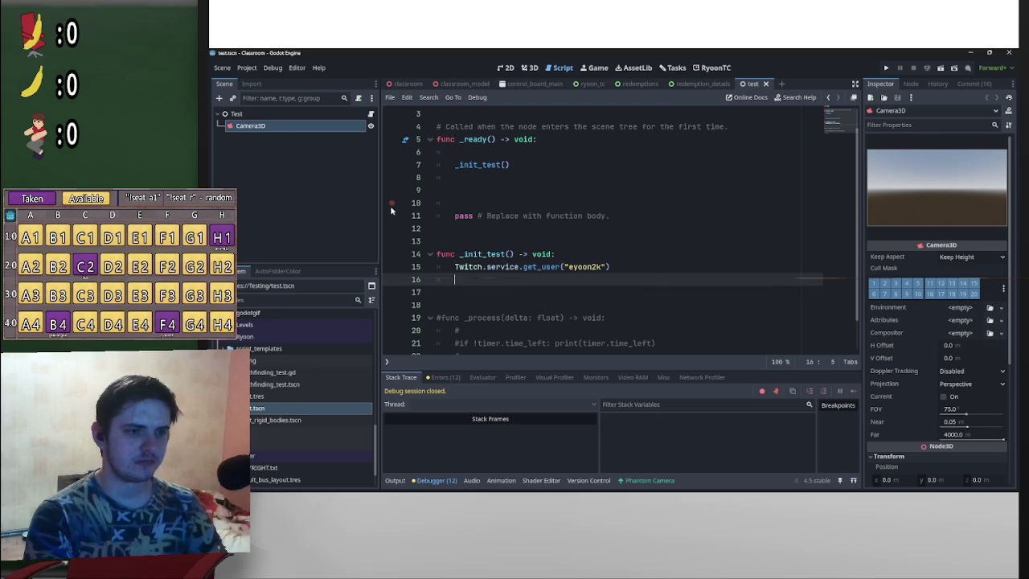
pyautogui.press('Up')
pyautogui.hotkey('ctrl', 'Left')
pyautogui.press('Right')
pyautogui.press('BackSpace')
pyautogui.write('r')
pyautogui.hotkey('ctrl', 'Right')
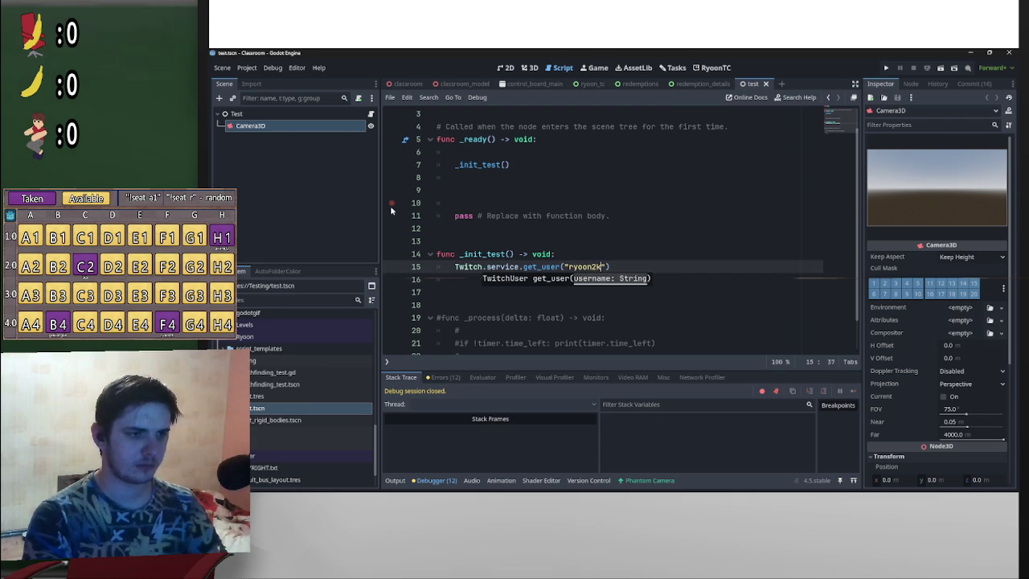
pyautogui.hotkey('ctrl', 'Left')
pyautogui.hotkey('ctrl', 'Left')
pyautogui.hotkey('ctrl', 'Left')
pyautogui.press('Home')
pyautogui.write('var user = await')
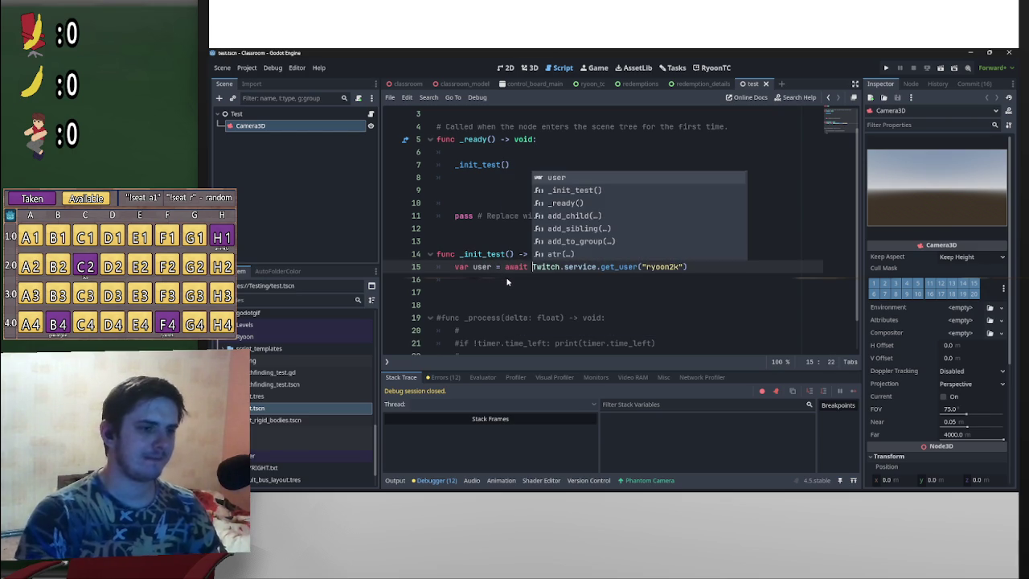
# Step: Add Twitch.service.api.create_custom_rewards() on line 16 below the user lookup
pyautogui.click(508, 281)
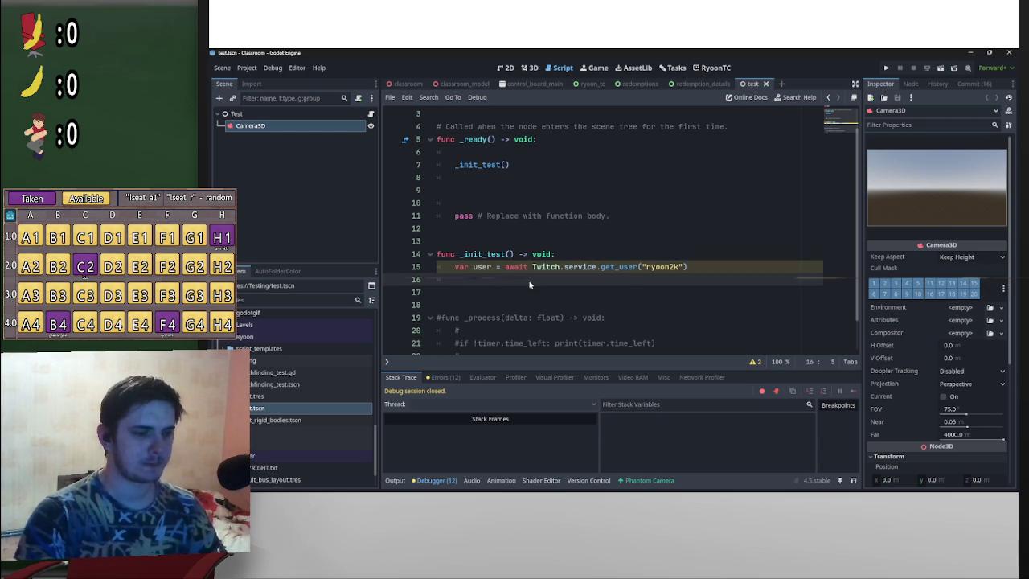
pyautogui.press('Return')
pyautogui.press('Return')
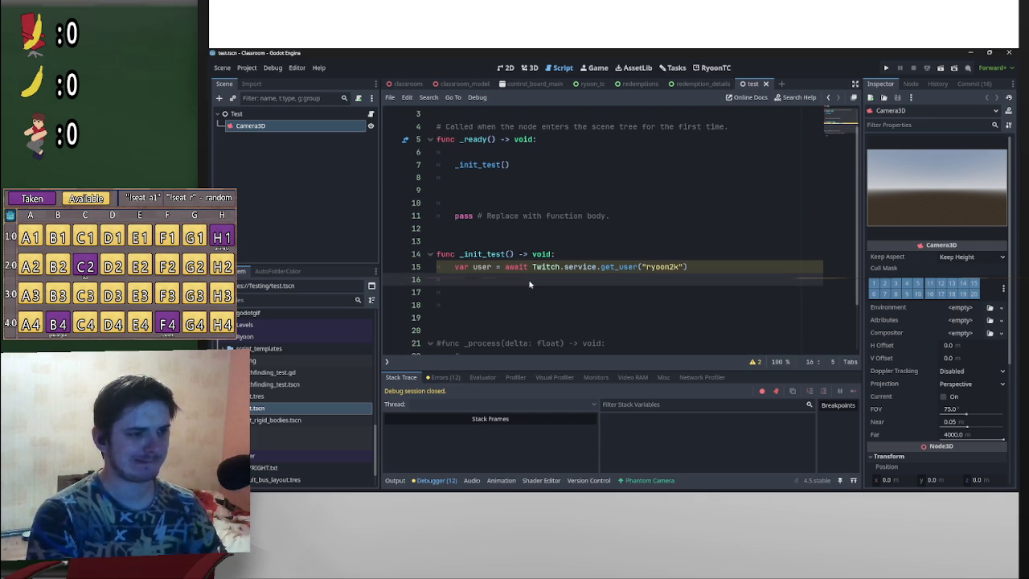
pyautogui.press('Down')
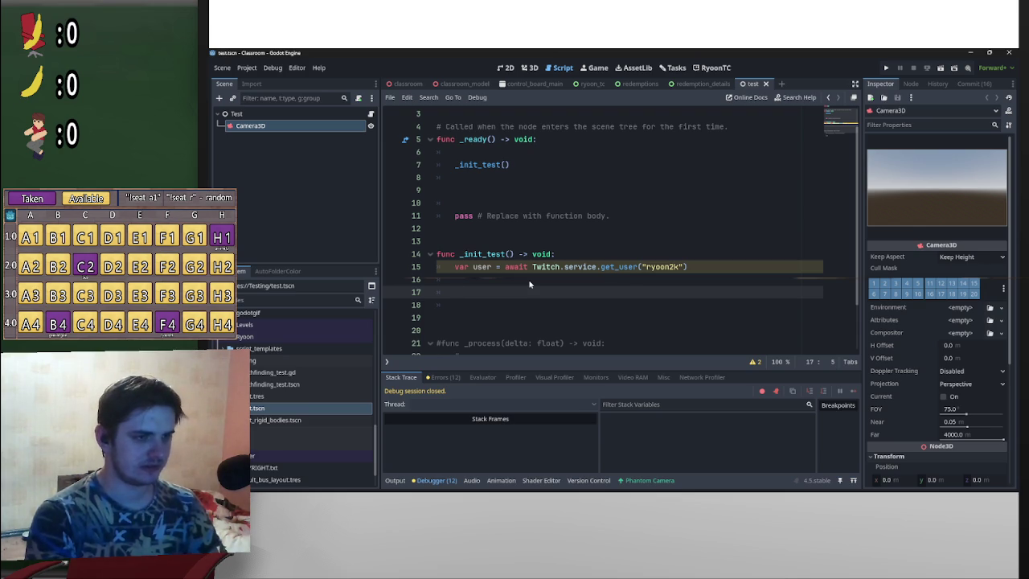
pyautogui.moveTo(596, 268); pyautogui.dragTo(532, 269)
pyautogui.hotkey('ctrl', 'c')
pyautogui.click(532, 280)
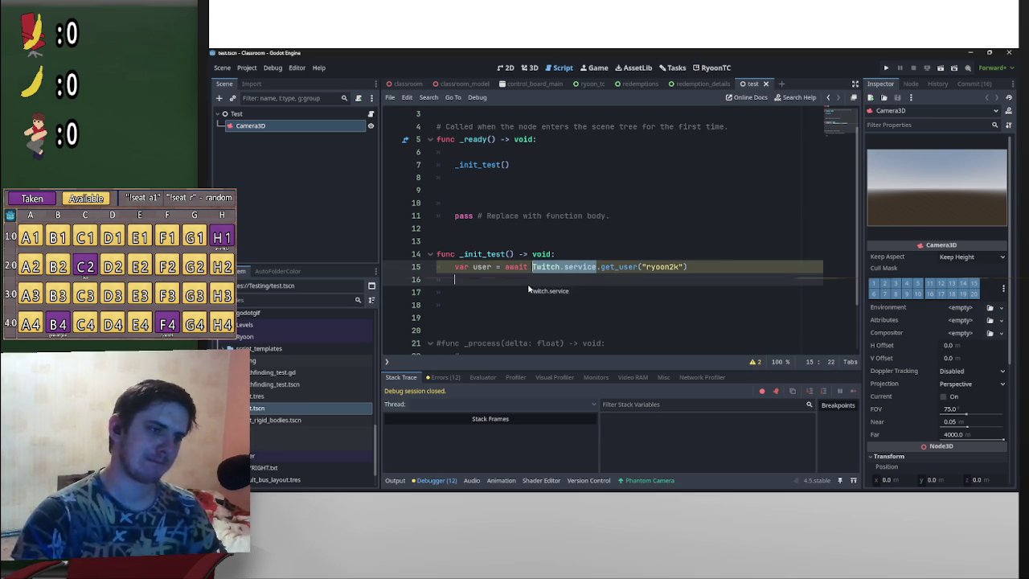
pyautogui.hotkey('ctrl', 'v')
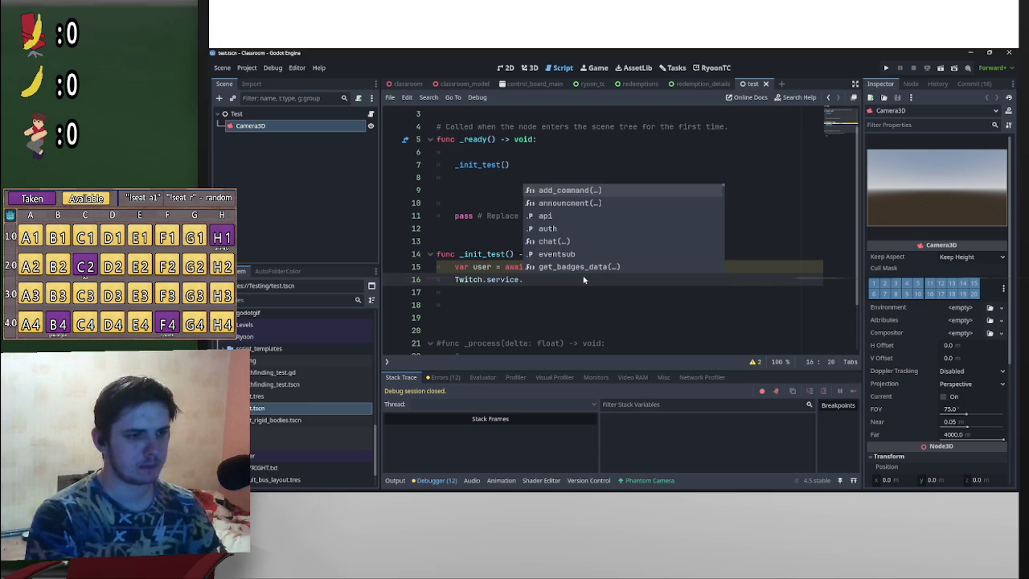
pyautogui.press('Down')
pyautogui.press('Down')
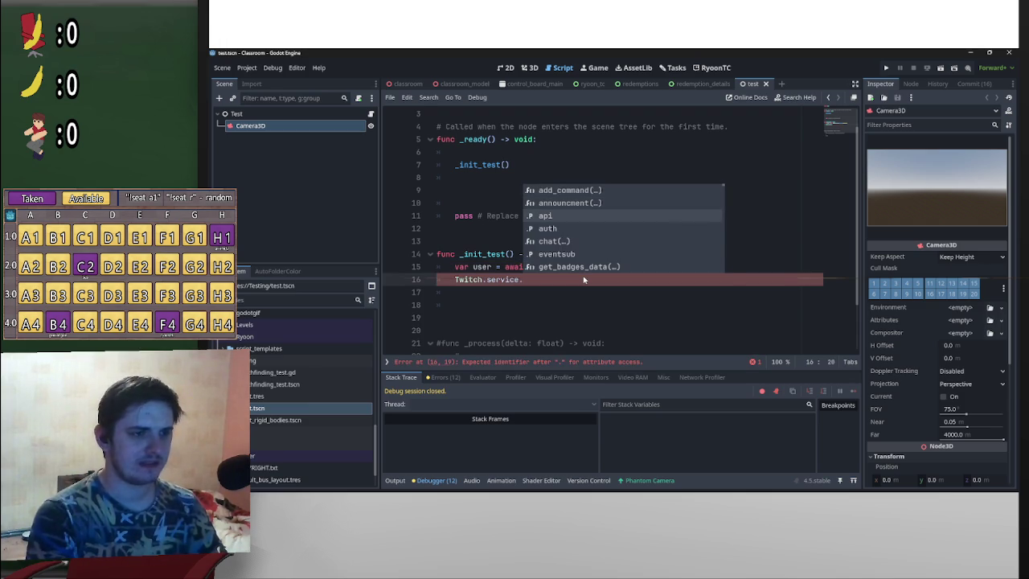
pyautogui.press('Return')
pyautogui.write('.crea')
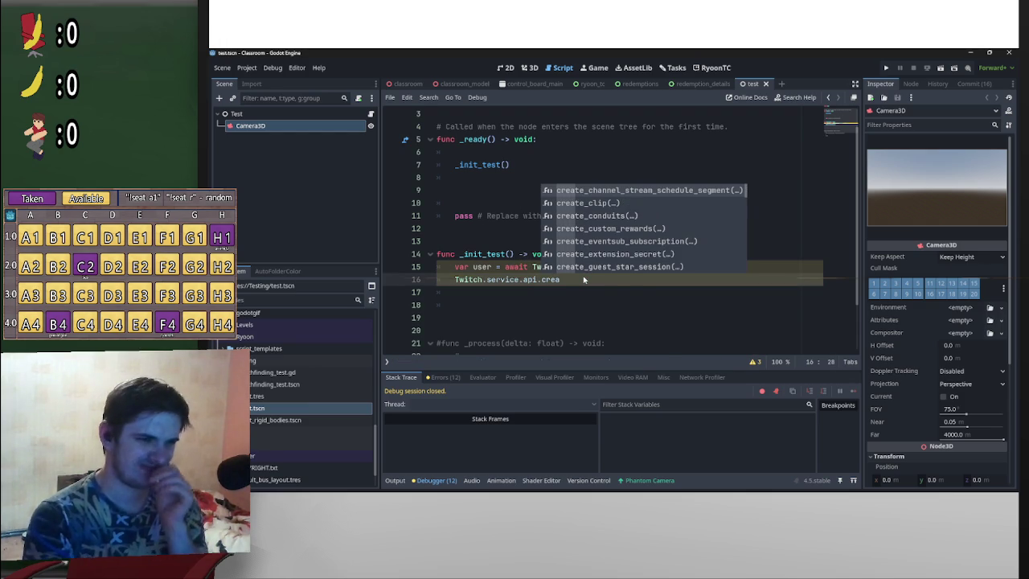
pyautogui.click(644, 229)
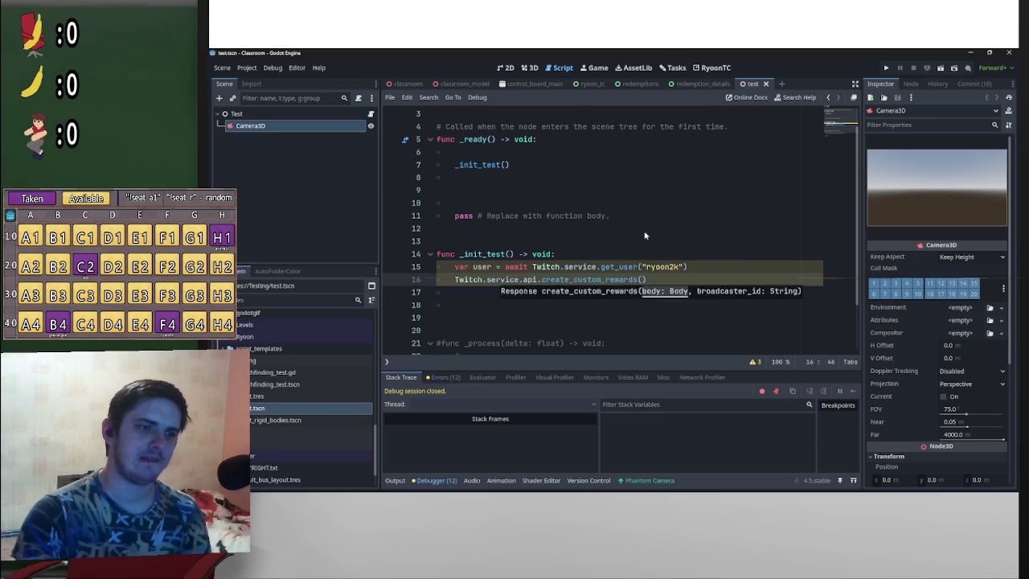
# Step: Comment out the rewards call with # and insert a blank line above the user lookup
pyautogui.click(454, 281)
pyautogui.write('#')
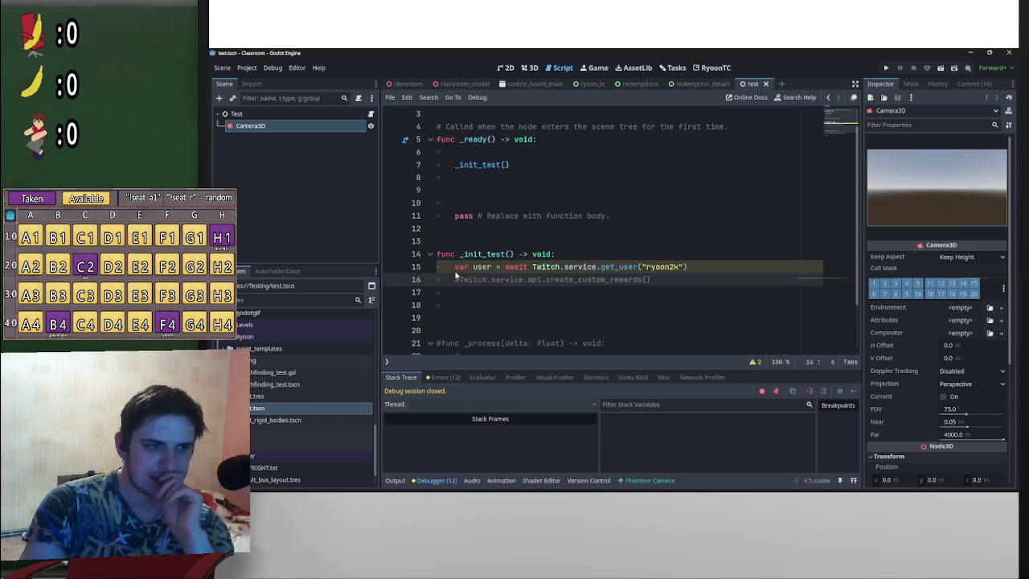
pyautogui.press('Up')
pyautogui.hotkey('ctrl', 'shift', 'Return')
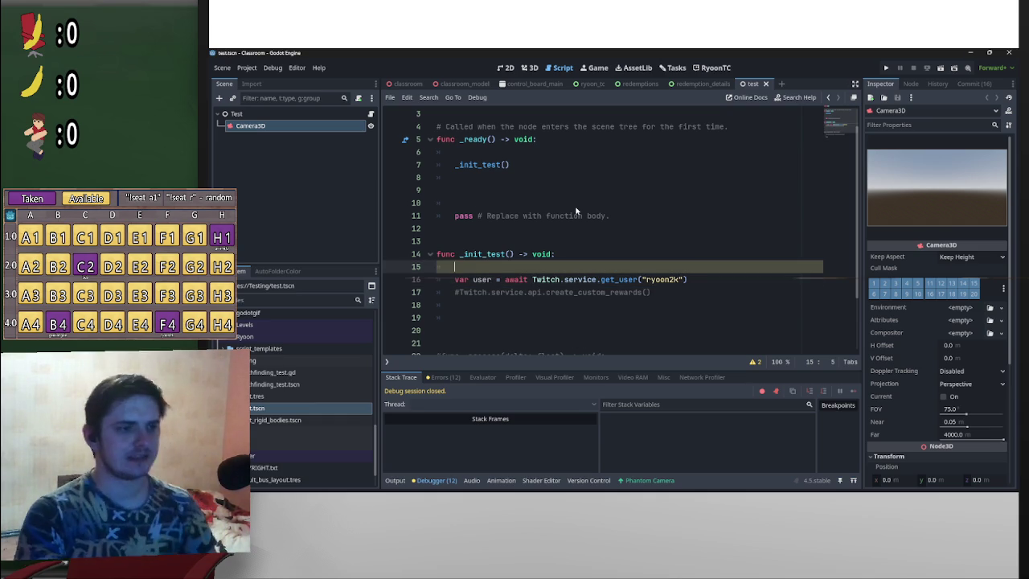
pyautogui.write('T')
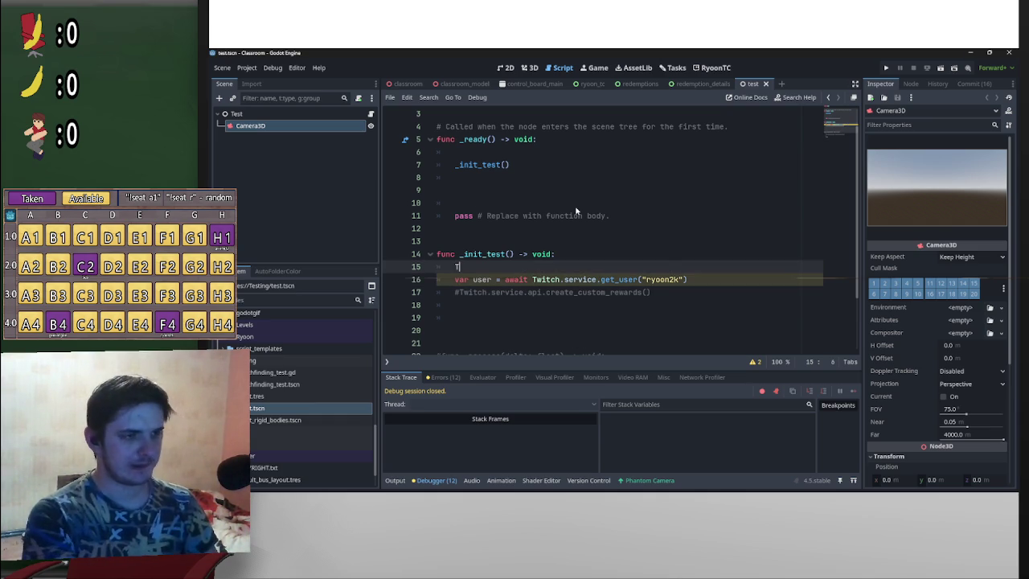
pyautogui.write('witch')
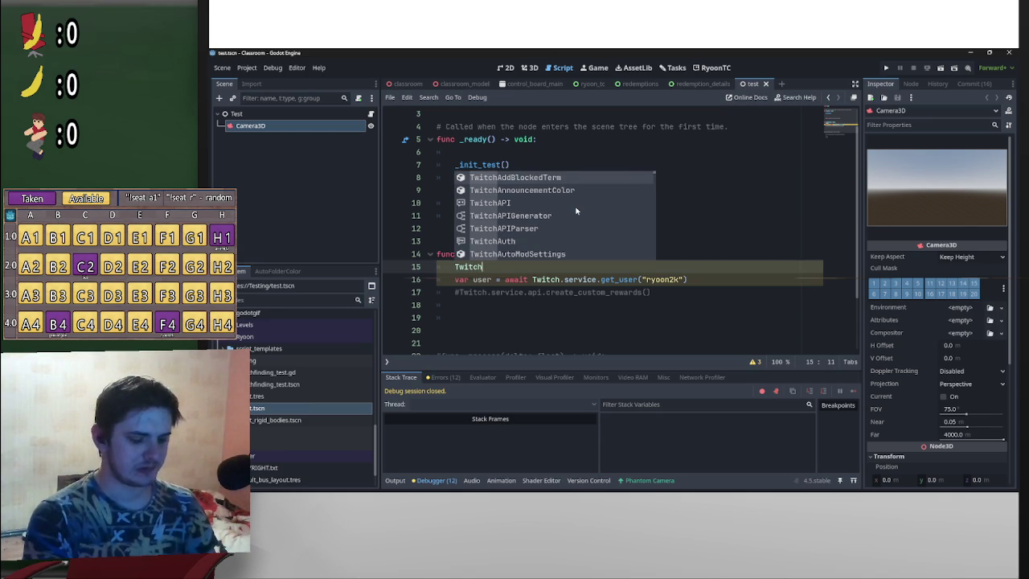
pyautogui.write('.service.')
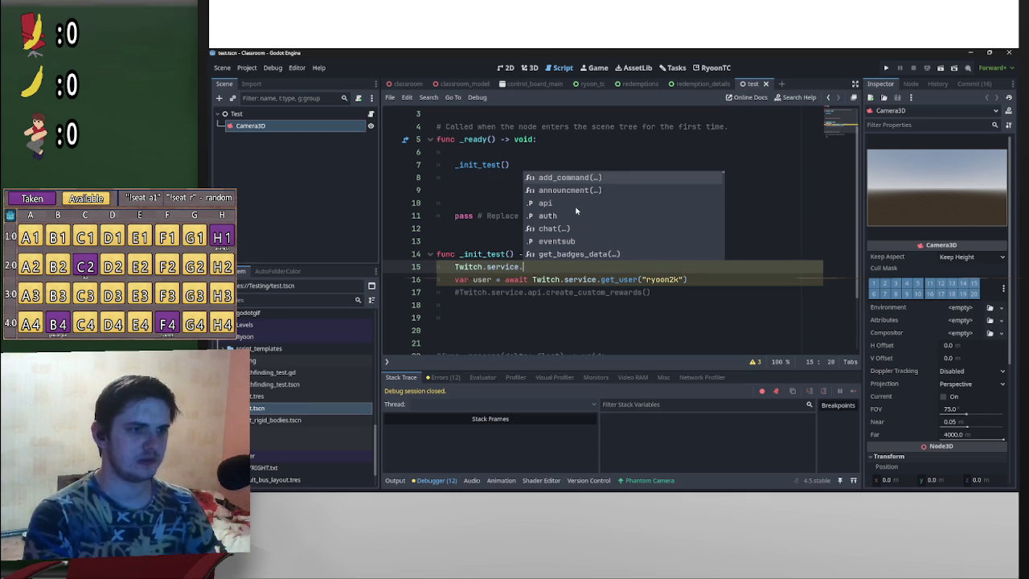
pyautogui.press('Down')
pyautogui.press('Down')
pyautogui.press('Down')
pyautogui.press('Return')
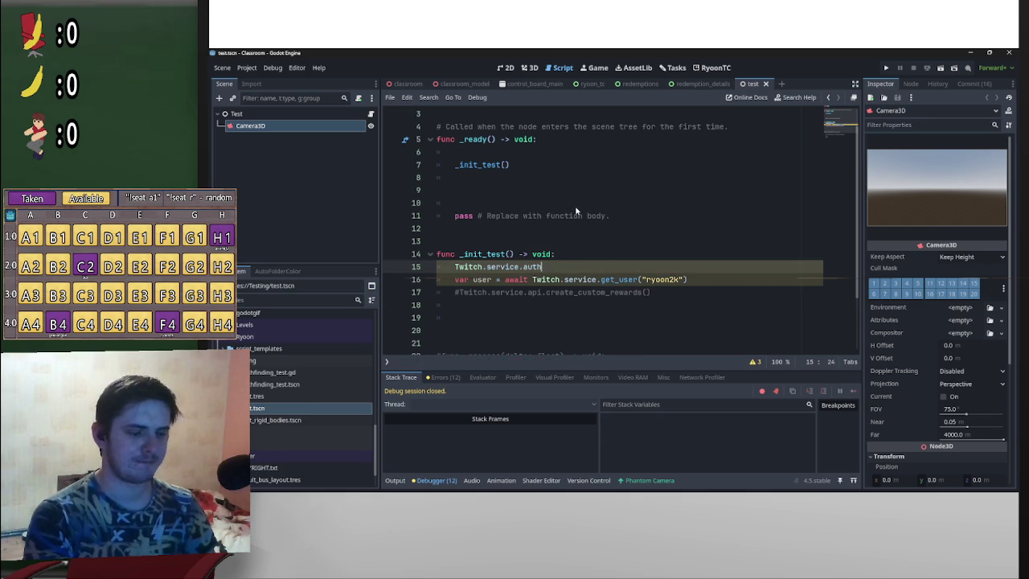
pyautogui.keyDown('ctrl'); pyautogui.click(534, 266); pyautogui.keyUp('ctrl')
pyautogui.scroll(-6, 546, 267)
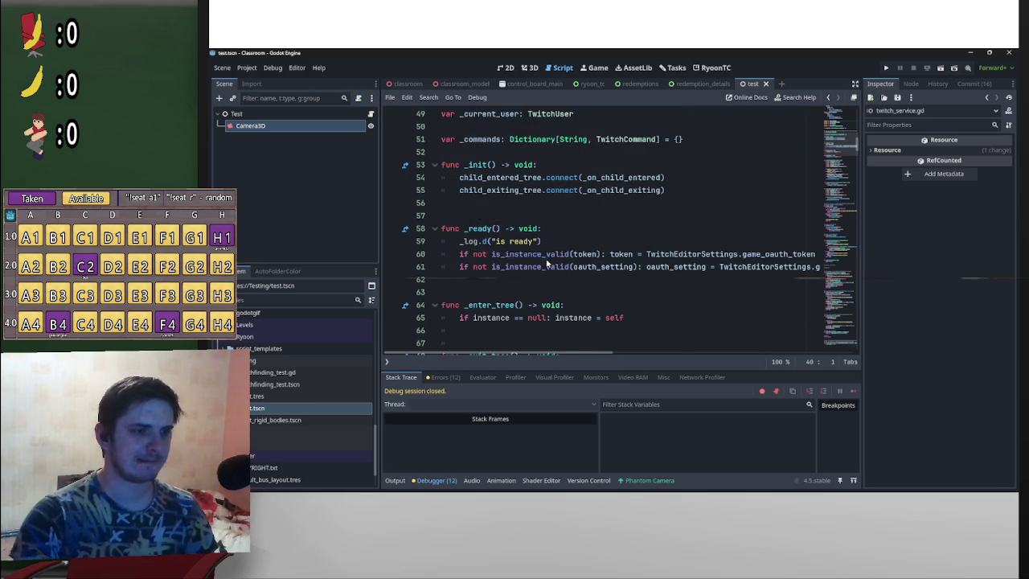
pyautogui.scroll(-11, 546, 266)
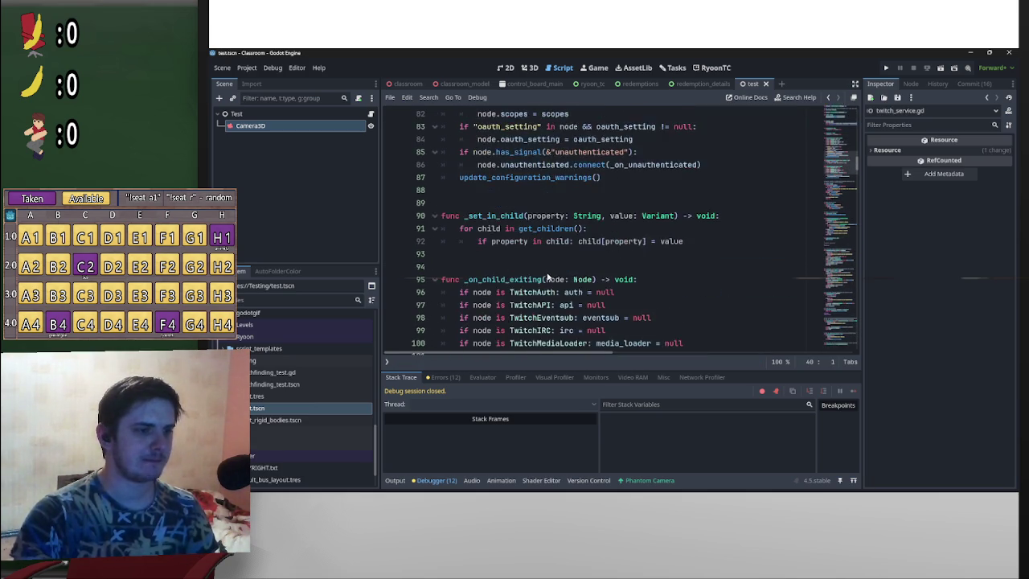
pyautogui.scroll(-6, 550, 279)
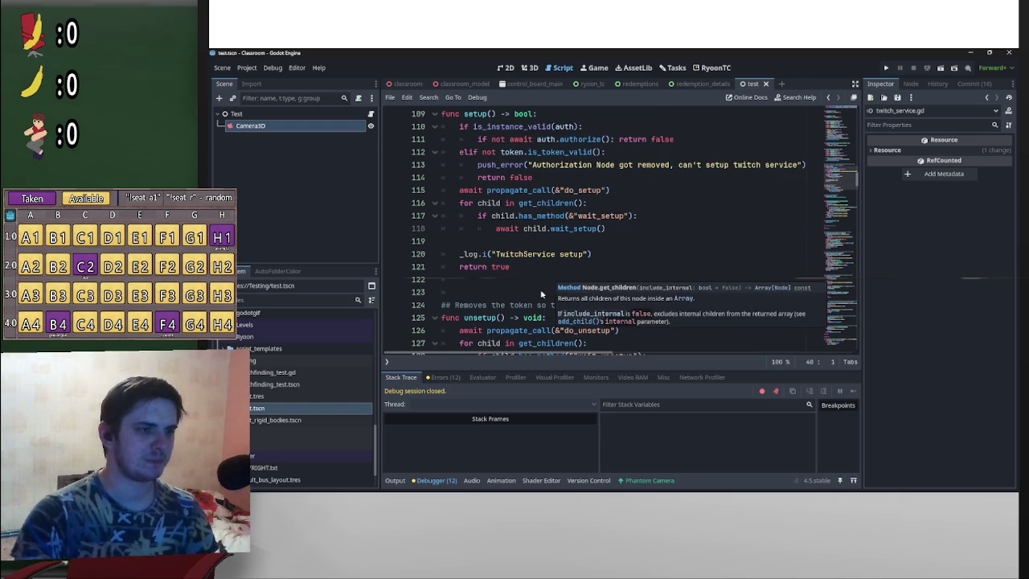
pyautogui.scroll(1, 804, 241)
pyautogui.moveTo(840, 181); pyautogui.dragTo(845, 87)
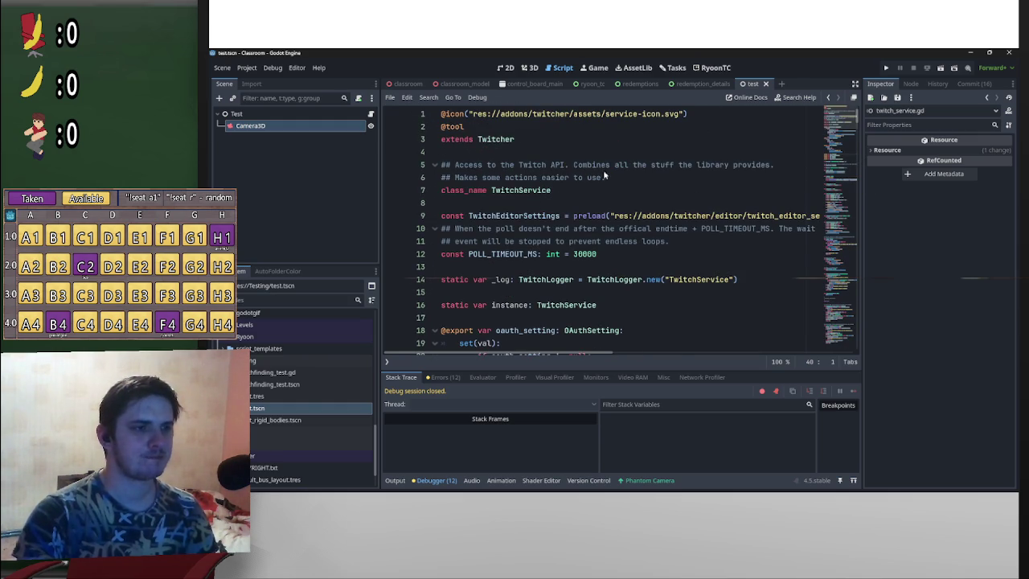
pyautogui.hotkey('alt', 'Left')
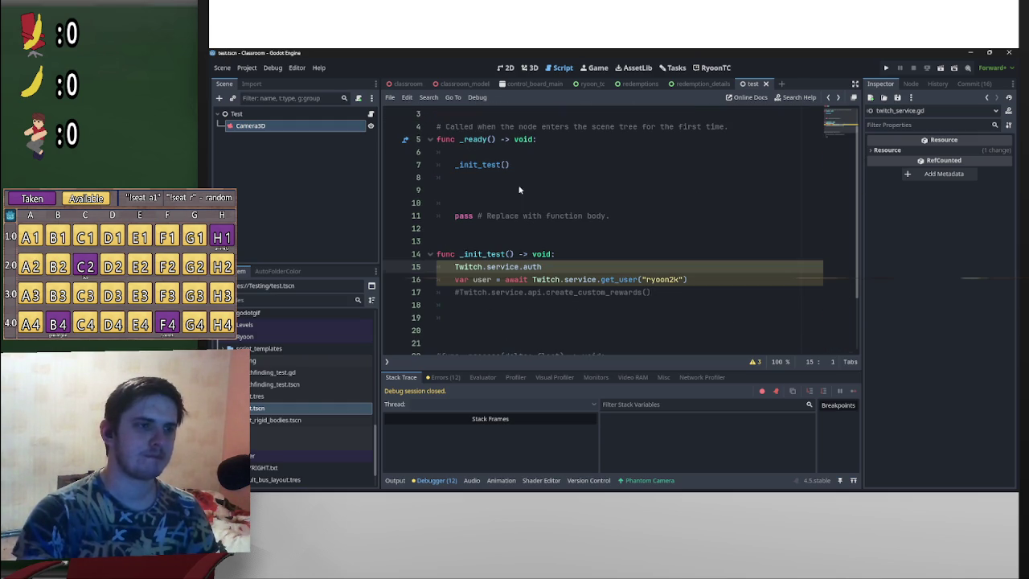
# Step: Inspect the Twitch global's definition and its service declaration, then return to _init_test
pyautogui.keyDown('ctrl'); pyautogui.click(489, 266); pyautogui.keyUp('ctrl')
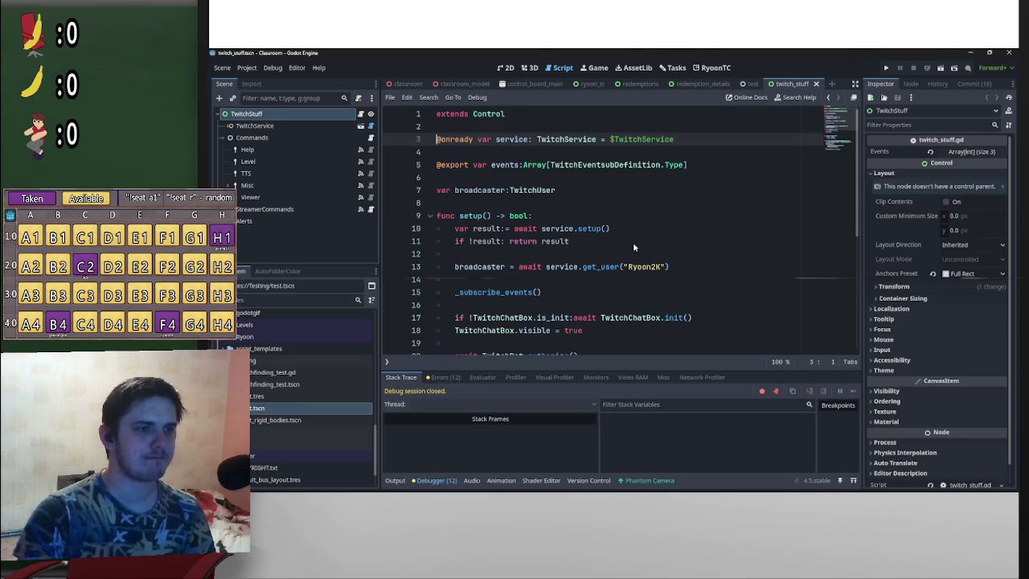
pyautogui.scroll(-6, 635, 248)
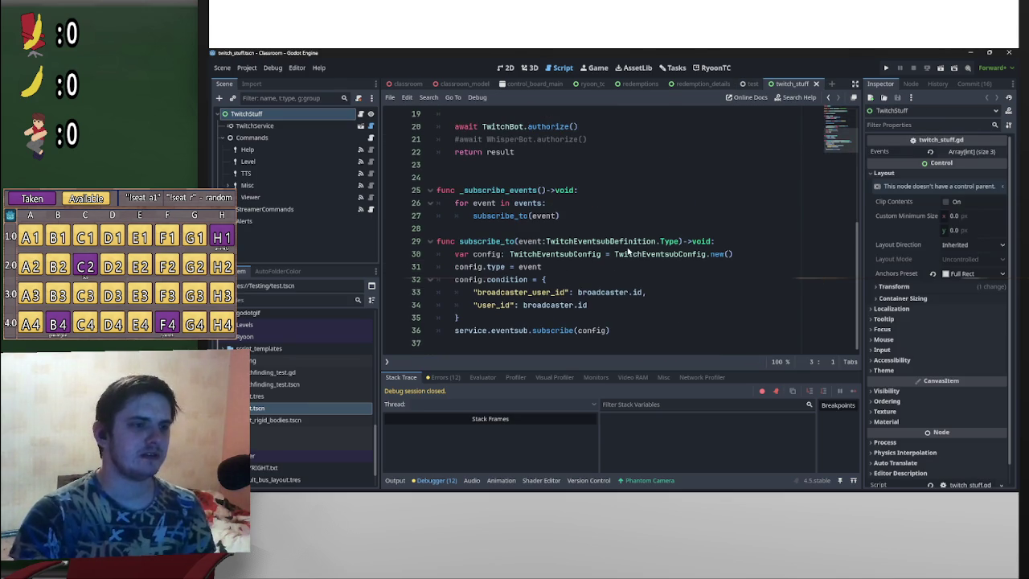
pyautogui.scroll(3, 620, 259)
pyautogui.scroll(-3, 625, 276)
pyautogui.scroll(6, 708, 288)
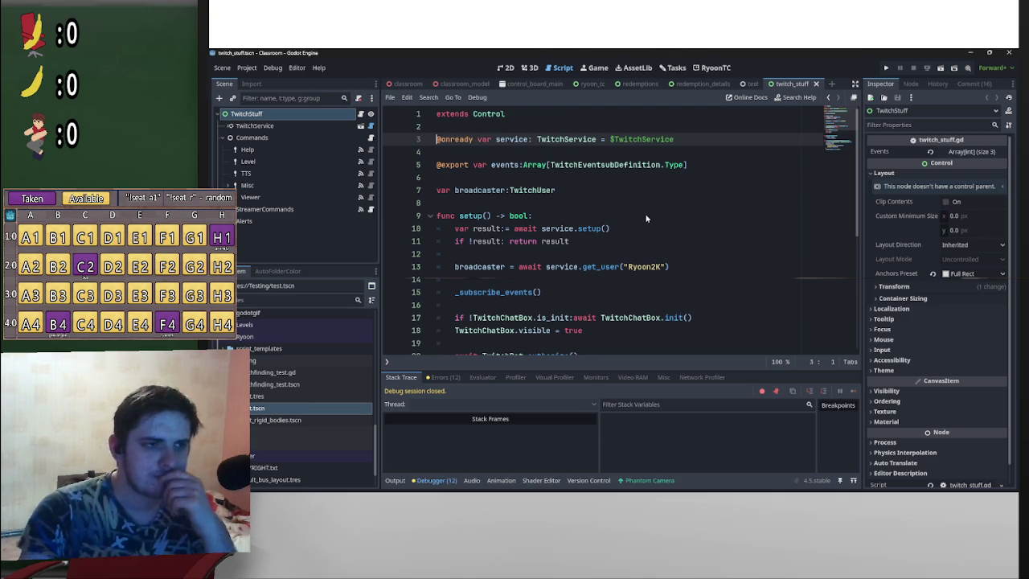
pyautogui.click(509, 140)
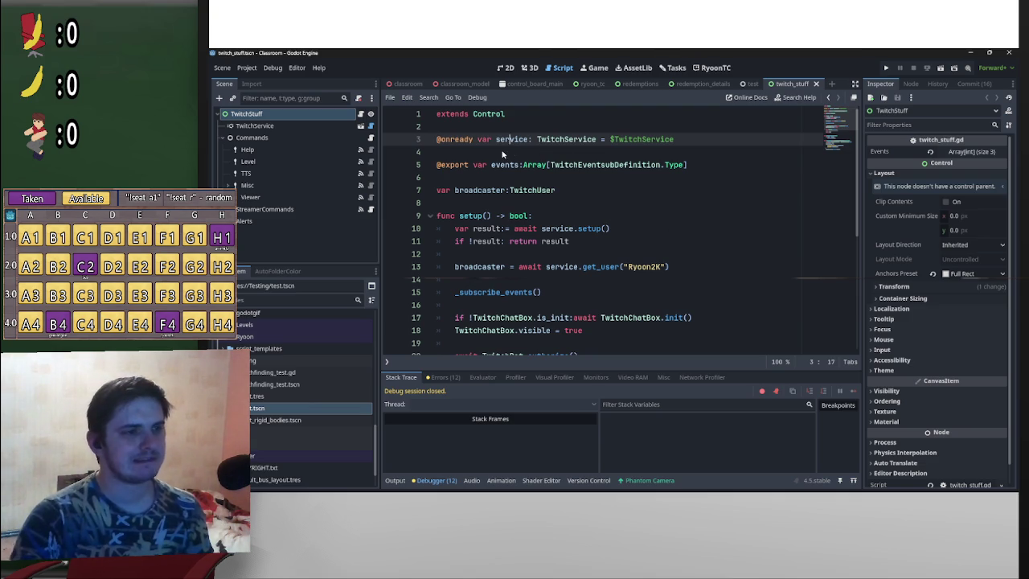
pyautogui.scroll(-2, 527, 139)
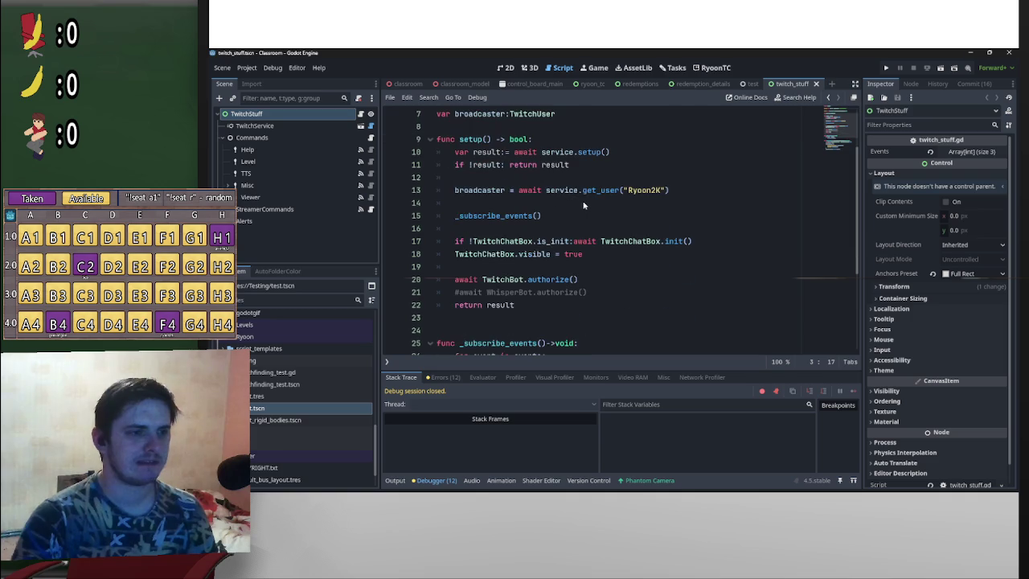
pyautogui.scroll(-20, 542, 162)
pyautogui.scroll(5, 532, 167)
pyautogui.scroll(-5, 571, 236)
pyautogui.hotkey('ctrl', 'z')
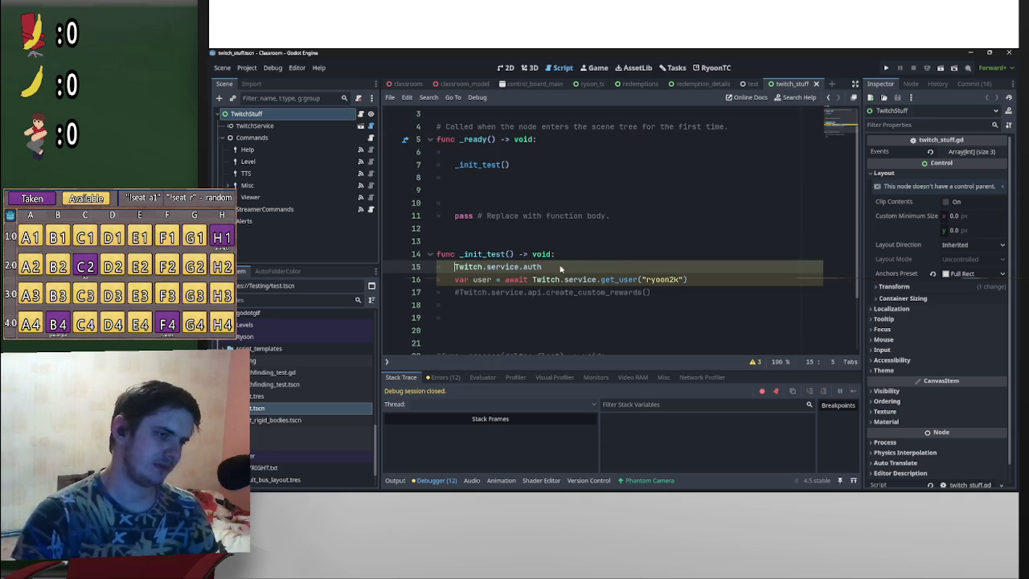
# Step: Replace service.auth so line 15 reads await Twitch.setup(), then open Project Settings
pyautogui.moveTo(564, 268); pyautogui.dragTo(487, 272)
pyautogui.press('BackSpace')
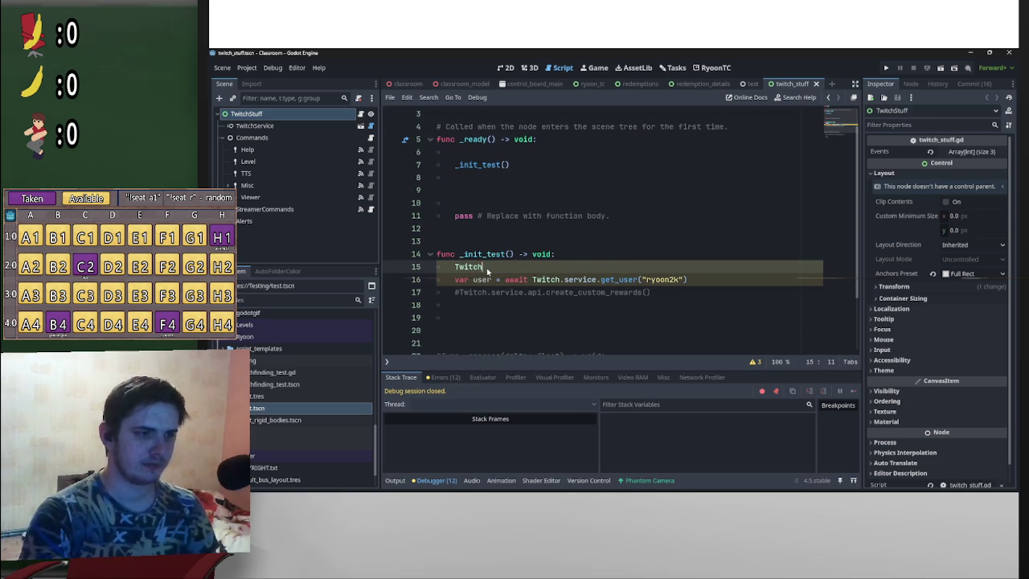
pyautogui.write('await Twitch')
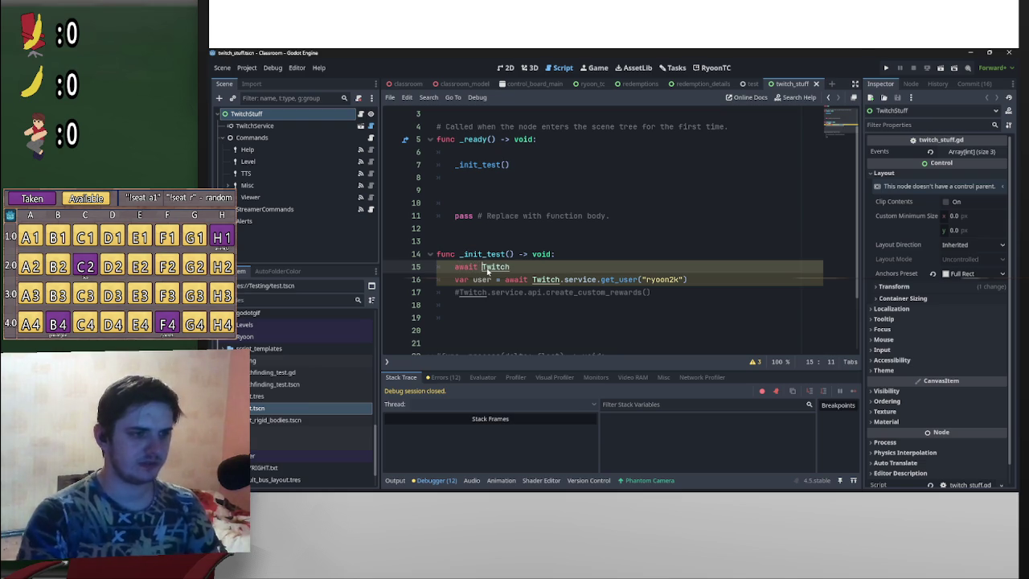
pyautogui.write('.set')
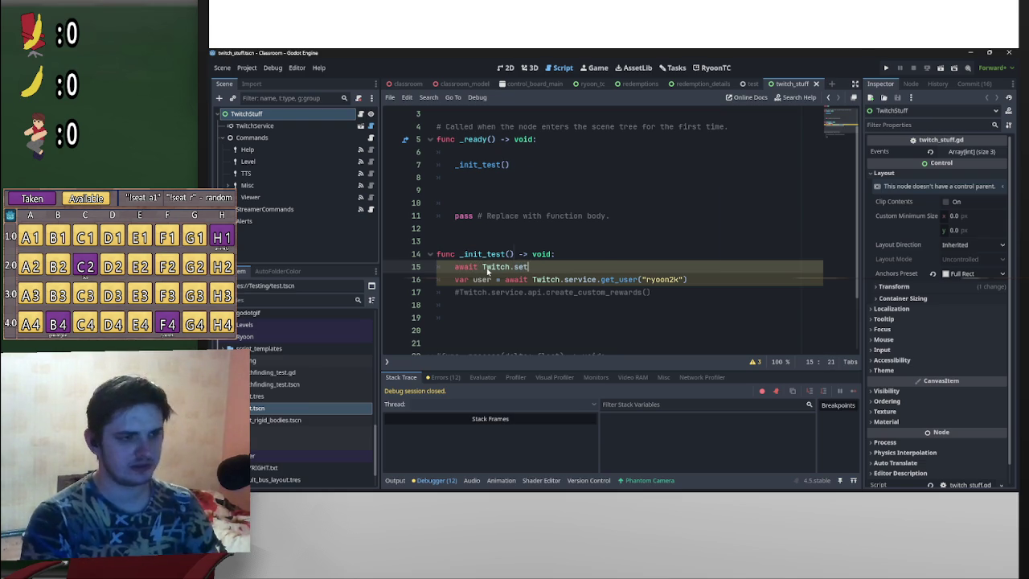
pyautogui.write('u')
pyautogui.press('Return')
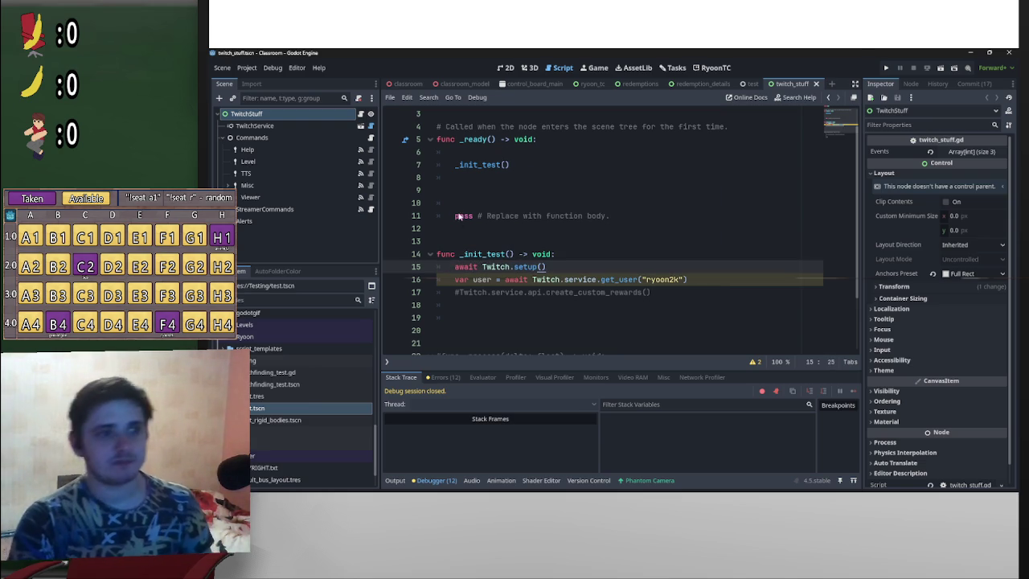
pyautogui.click(247, 68)
pyautogui.click(260, 80)
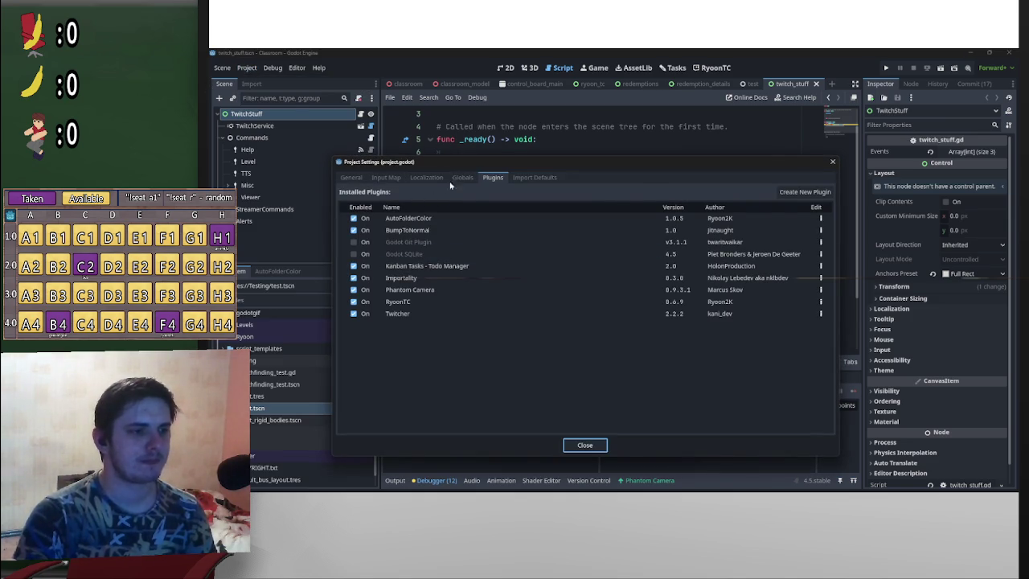
# Step: Select the Twitch entry under Globals > Autoload and open its scene
pyautogui.click(454, 181)
pyautogui.click(490, 180)
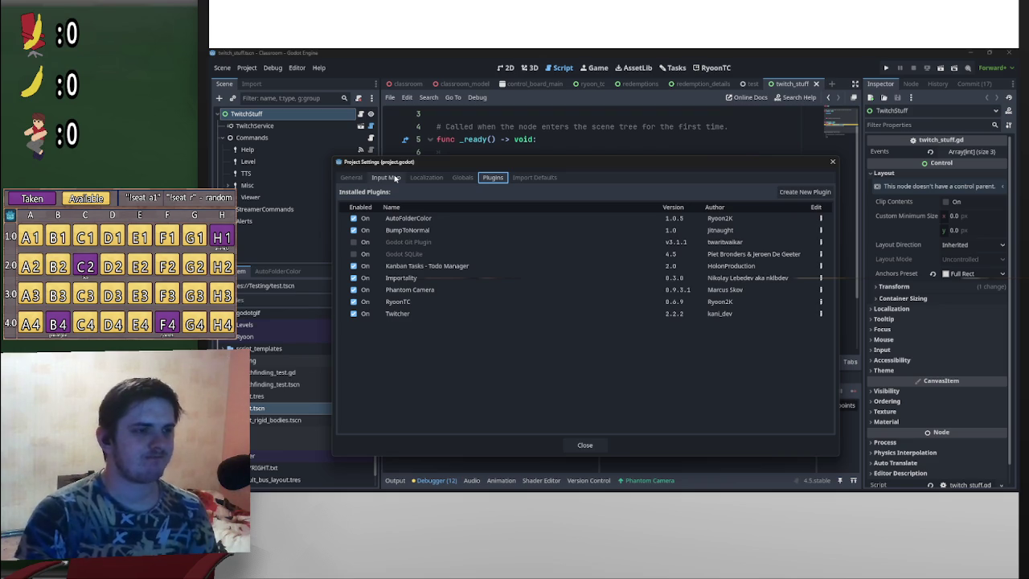
pyautogui.click(463, 178)
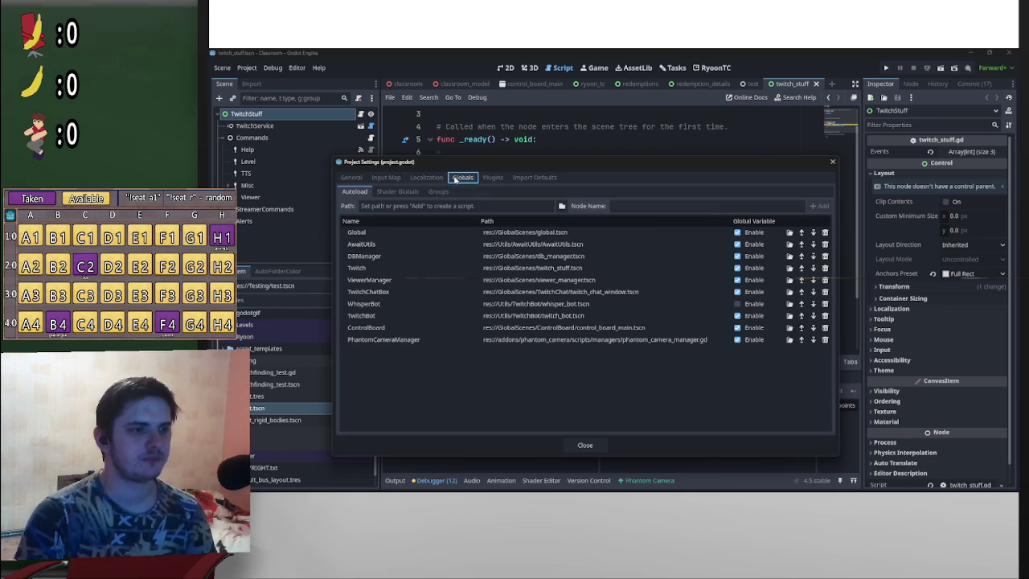
pyautogui.click(369, 268)
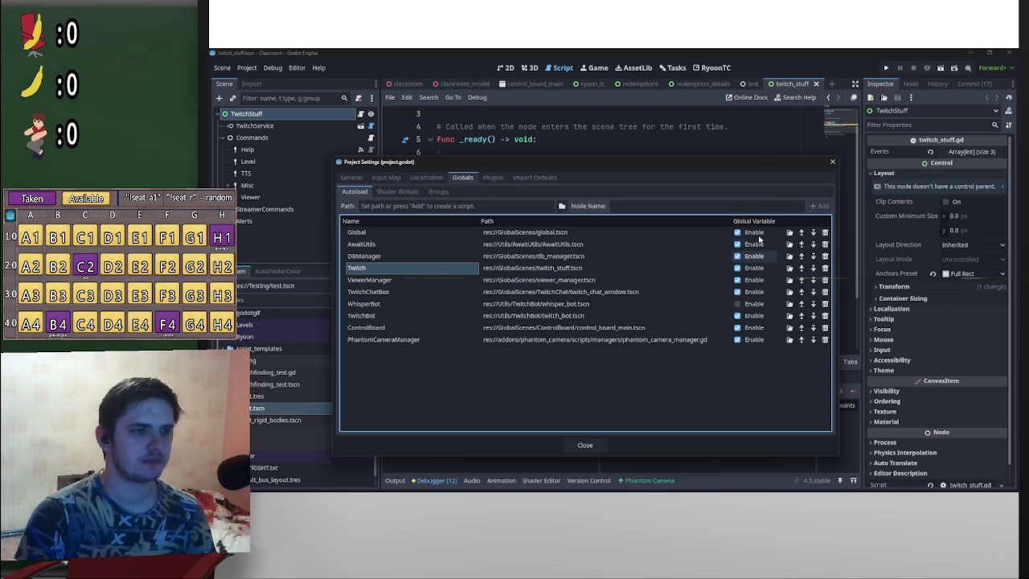
pyautogui.click(789, 270)
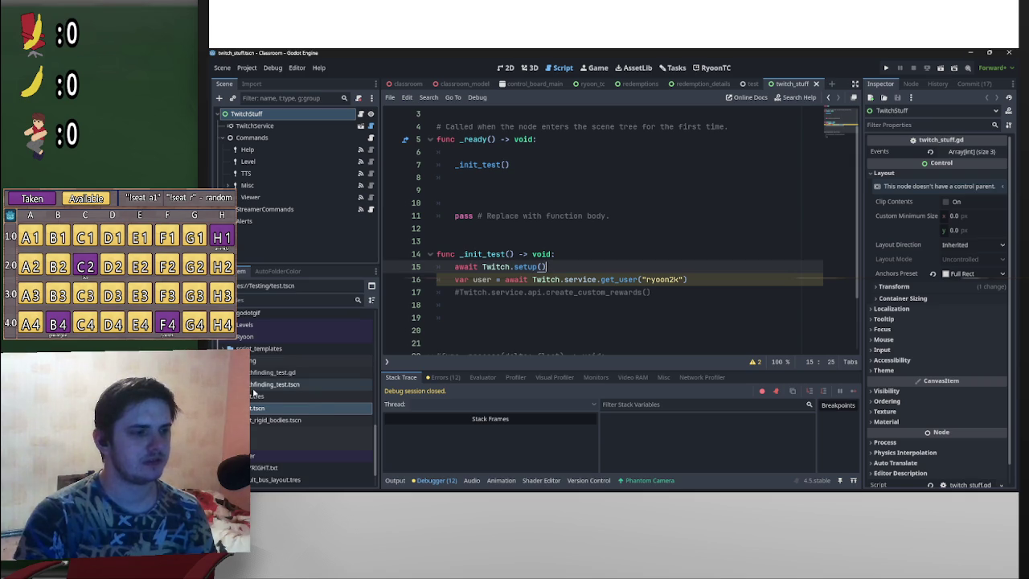
pyautogui.scroll(5, 348, 399)
pyautogui.scroll(5, 349, 400)
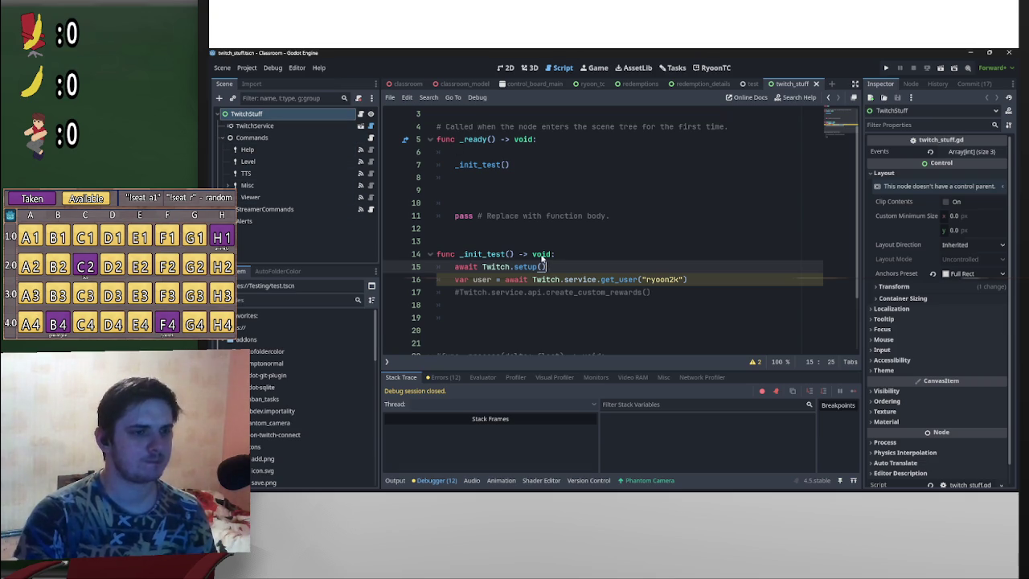
pyautogui.scroll(-2, 546, 254)
pyautogui.scroll(1, 540, 294)
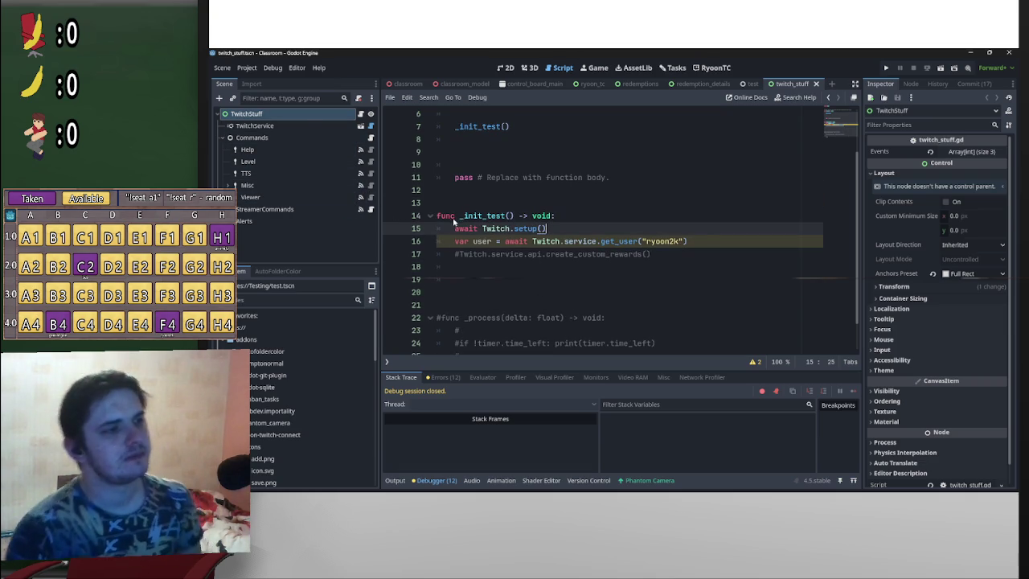
pyautogui.click(294, 127)
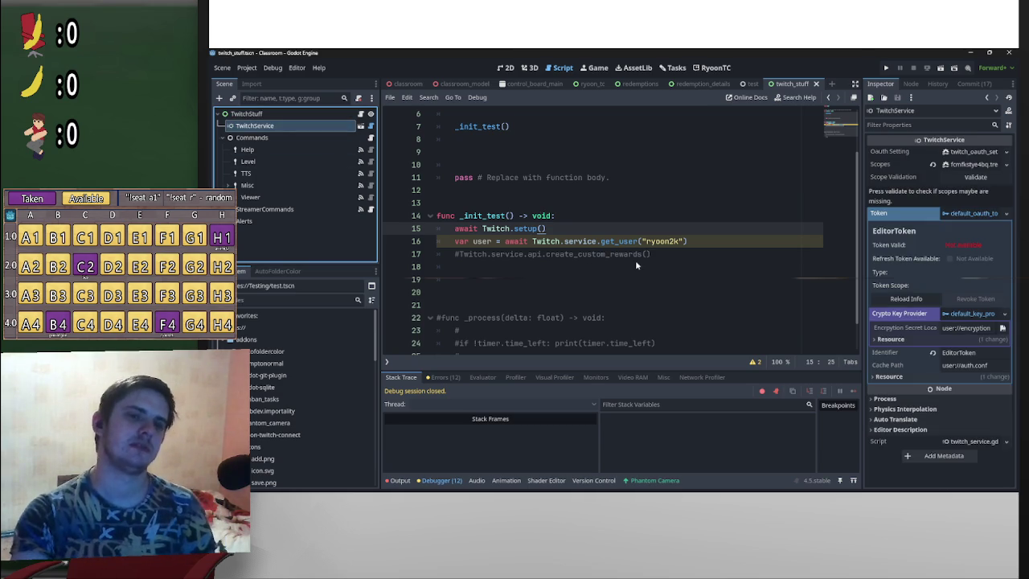
pyautogui.click(906, 299)
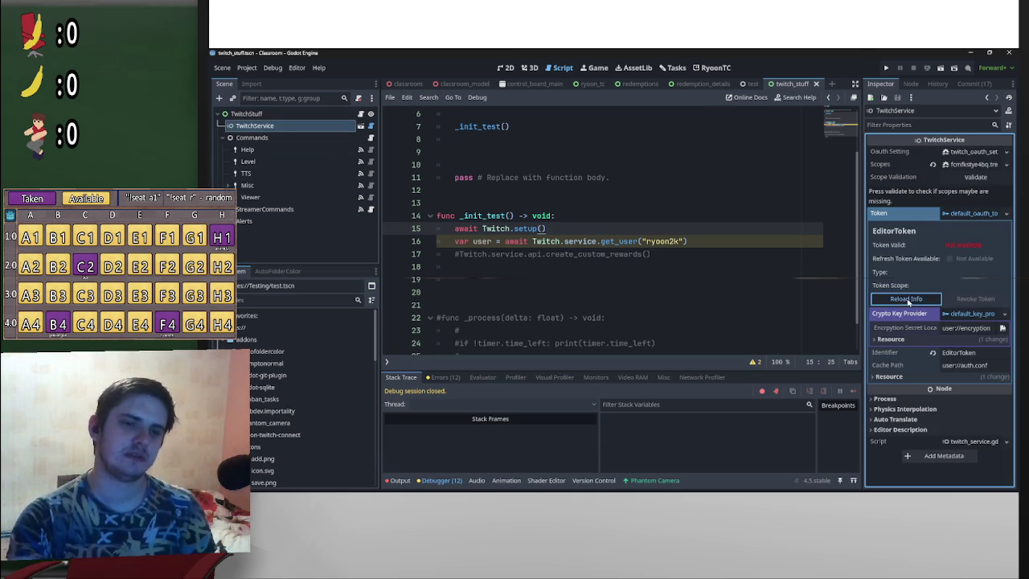
pyautogui.click(912, 302)
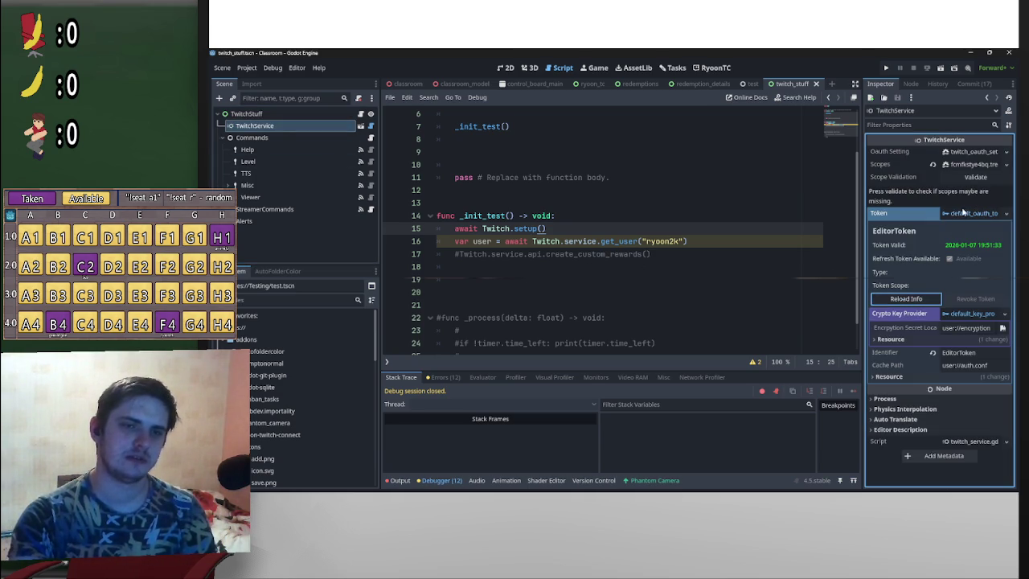
pyautogui.click(964, 213)
pyautogui.click(969, 164)
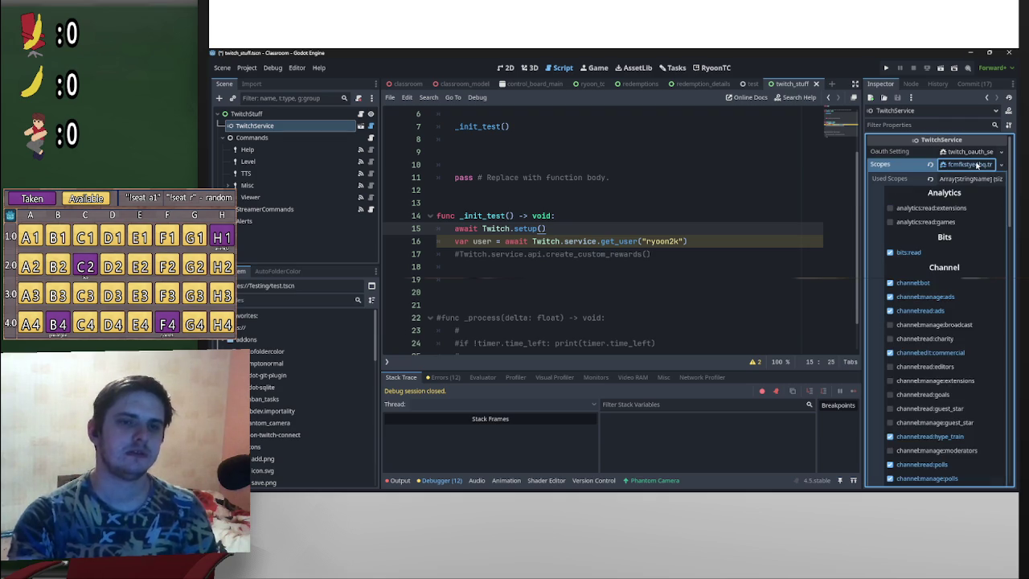
pyautogui.scroll(-10, 930, 229)
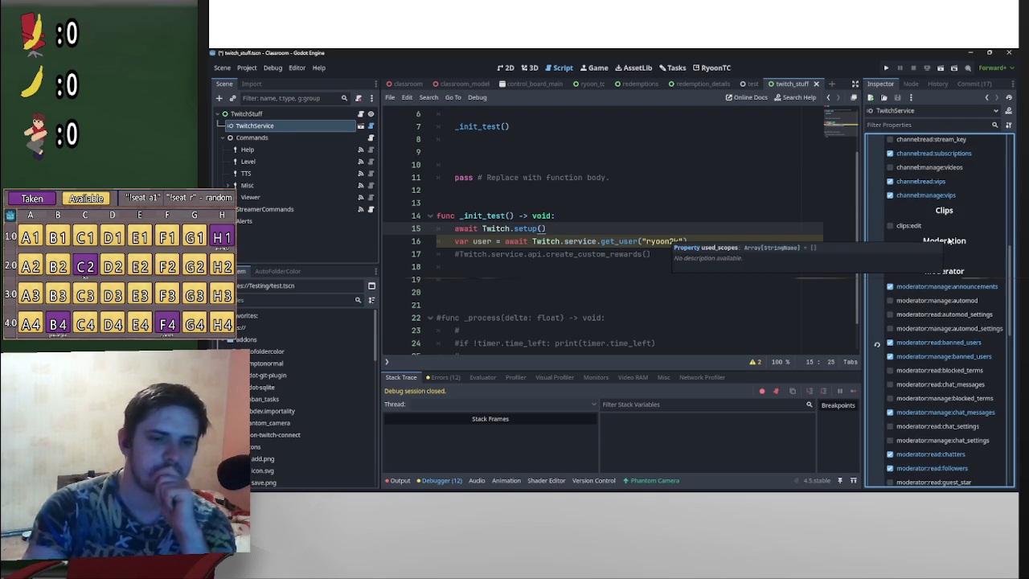
pyautogui.scroll(10, 965, 282)
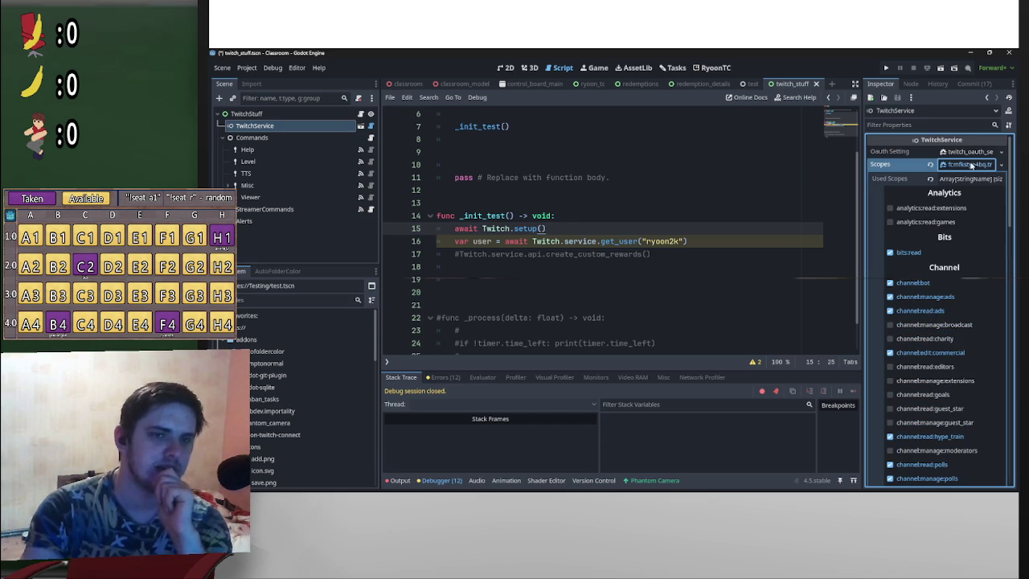
pyautogui.click(975, 165)
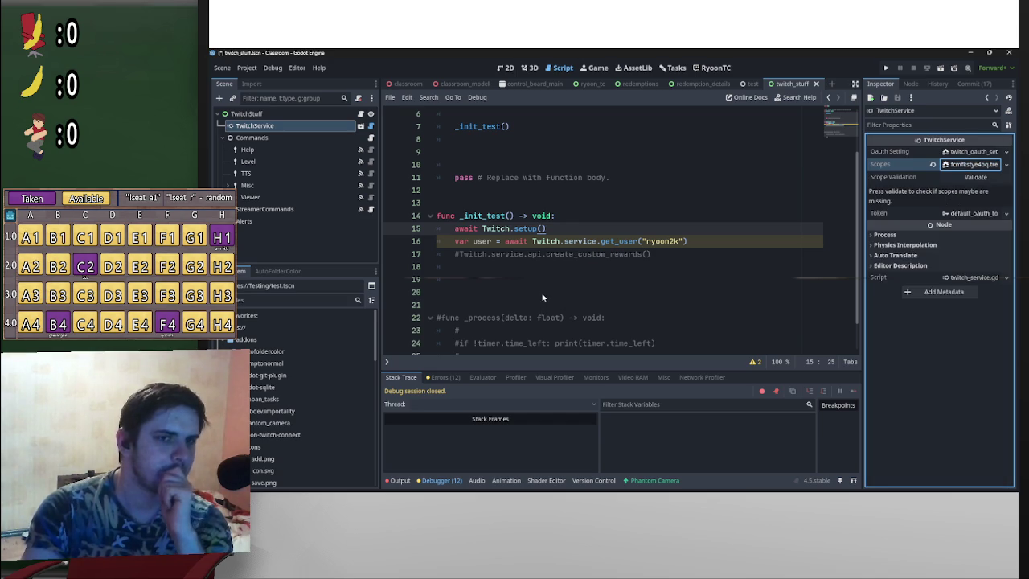
# Step: Uncomment the create_custom_rewards call on line 17
pyautogui.click(664, 191)
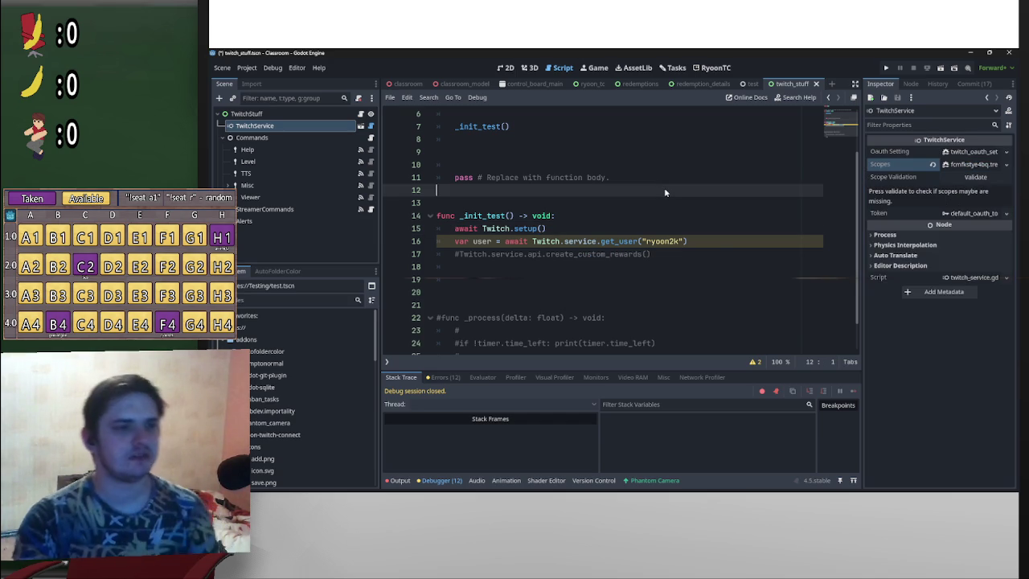
pyautogui.click(444, 256)
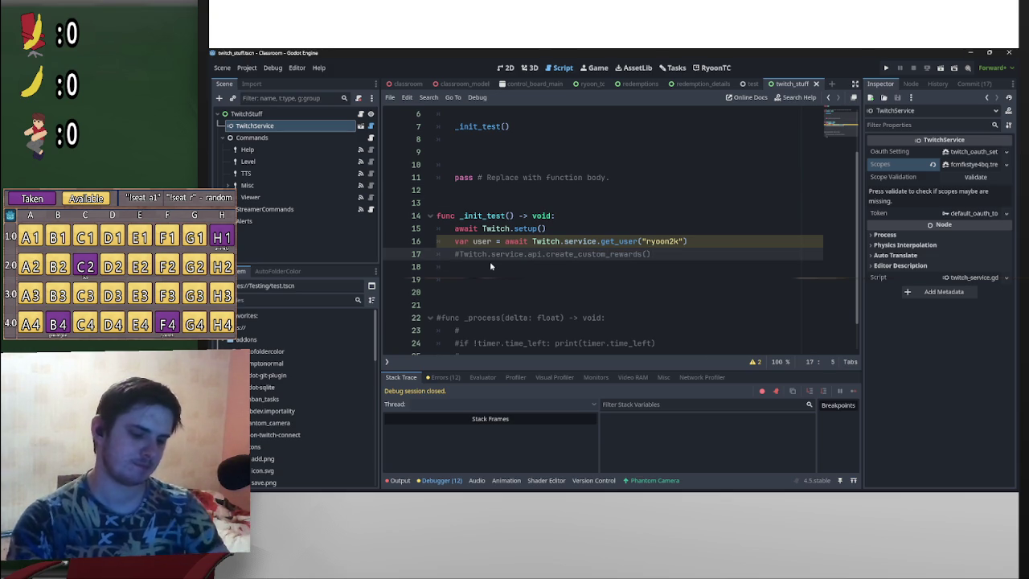
pyautogui.press('Delete')
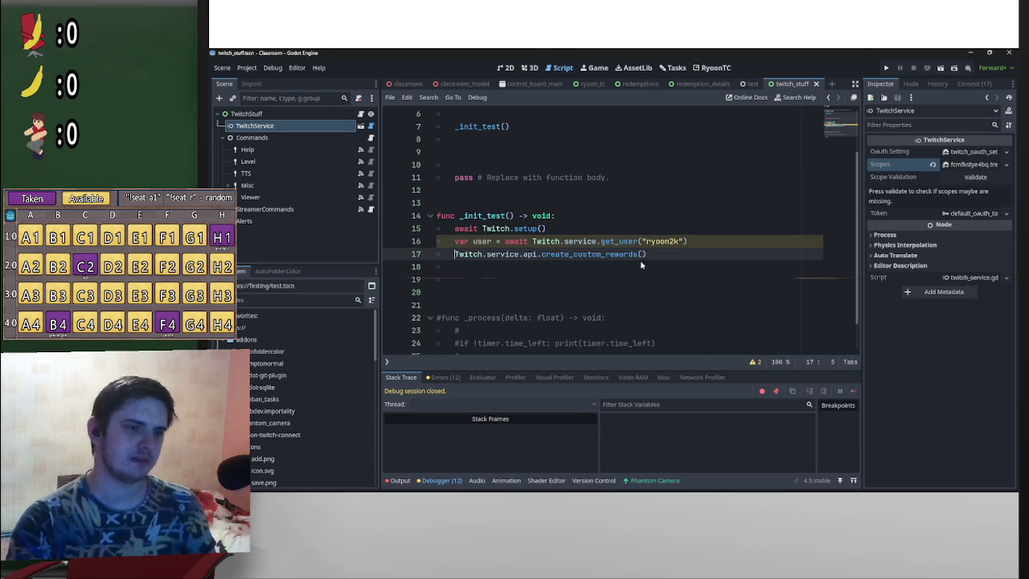
# Step: Inspect create_custom_rewards' TwitchCreateCustomRewards.Body parameter, then add blank lines above the call
pyautogui.keyDown('ctrl'); pyautogui.click(634, 255); pyautogui.keyUp('ctrl')
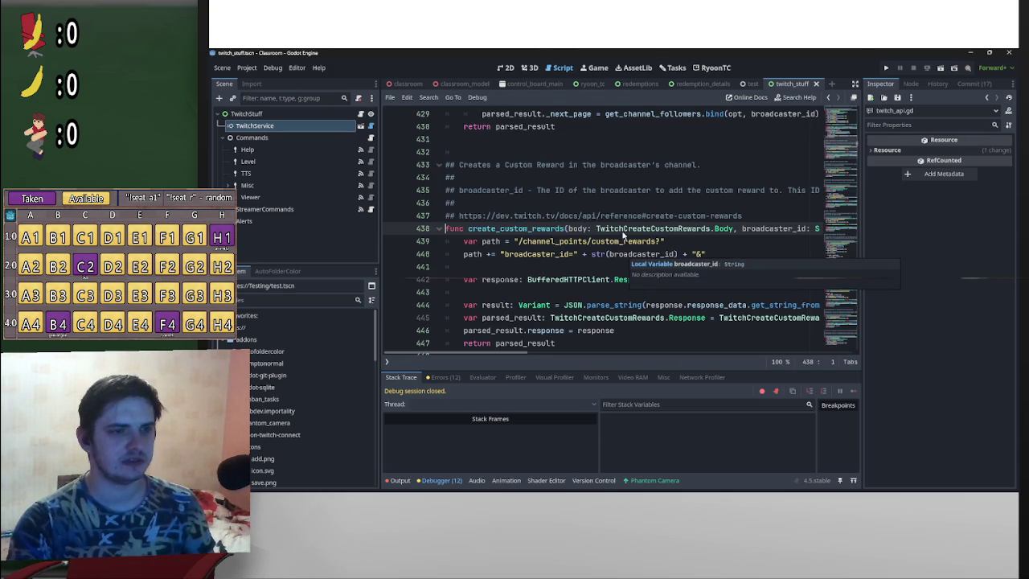
pyautogui.moveTo(733, 229); pyautogui.dragTo(596, 229)
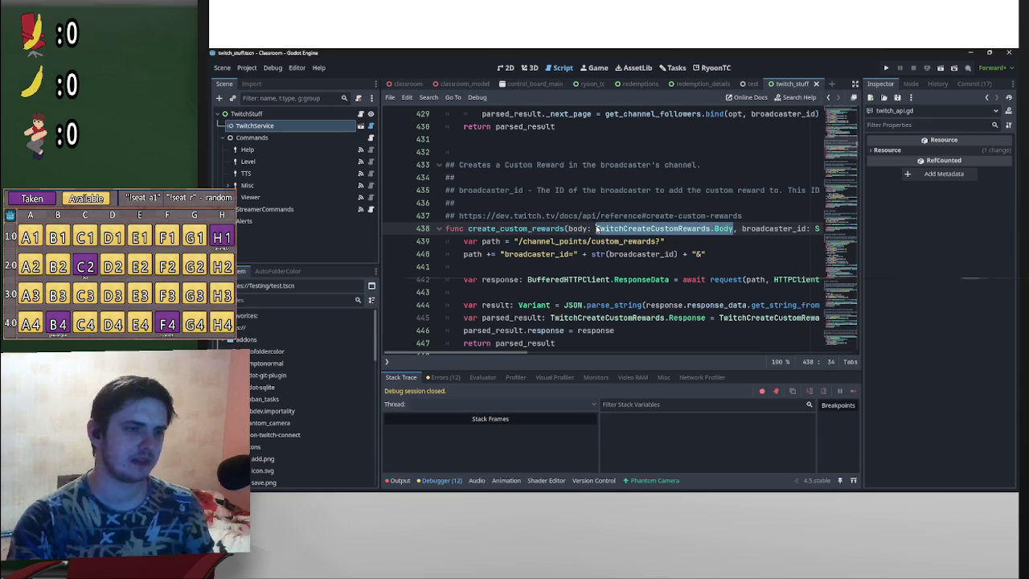
pyautogui.moveTo(516, 354); pyautogui.dragTo(563, 352)
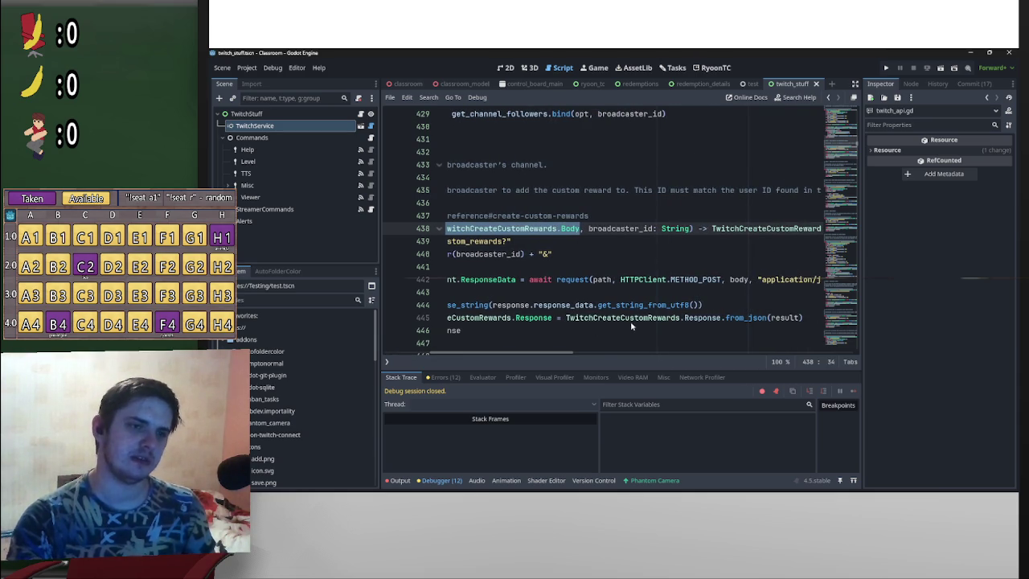
pyautogui.press('Home')
pyautogui.scroll(-10, 538, 285)
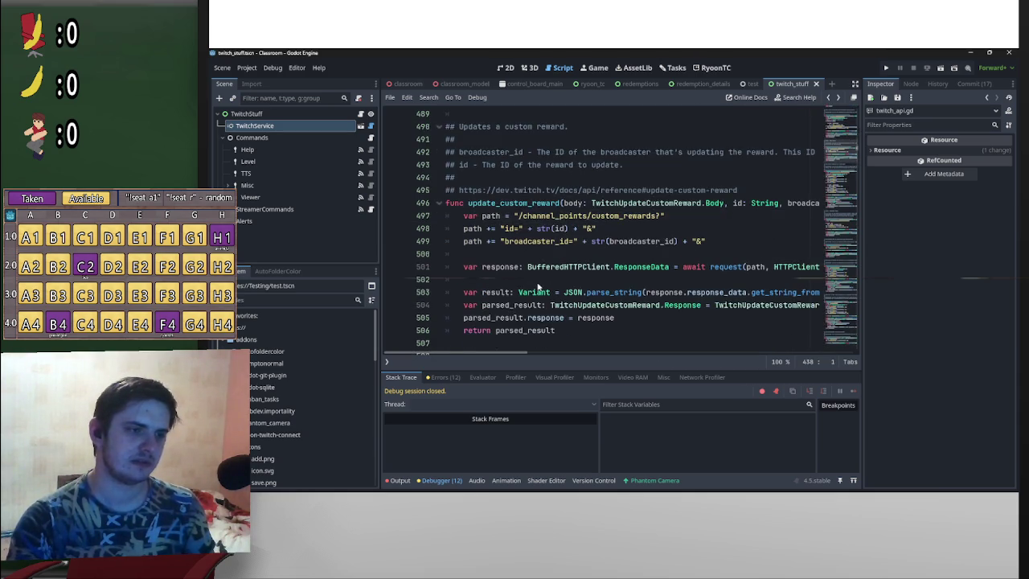
pyautogui.hotkey('alt', 'Left')
pyautogui.click(456, 256)
pyautogui.press('Return')
pyautogui.press('Return')
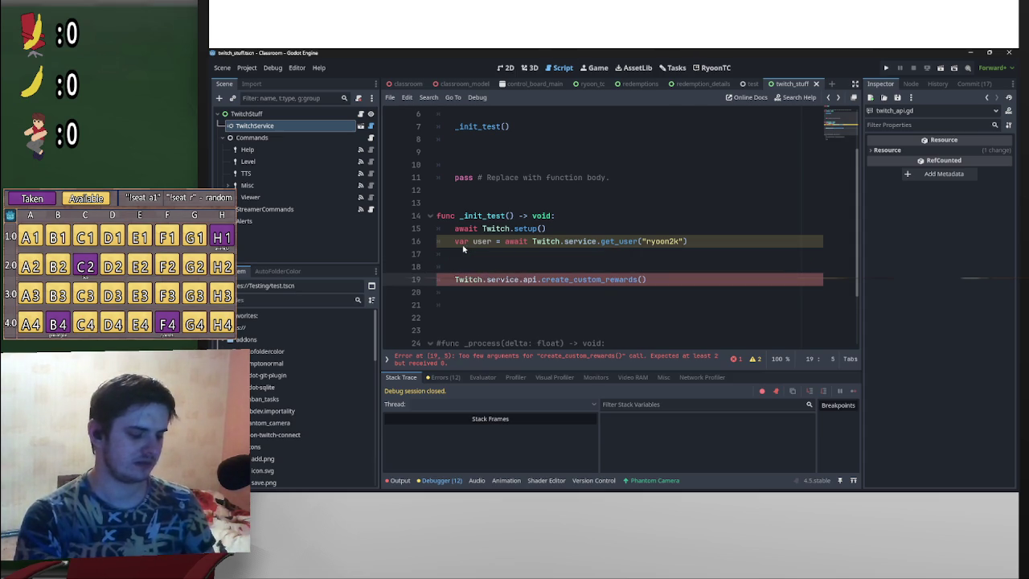
# Step: Write var body:= TwitchCreateCustomRewards.Body.create("testing1234",2) on line 17
pyautogui.hotkey('ctrl', 'k')
pyautogui.press('Up')
pyautogui.press('Up')
pyautogui.write('var body:=')
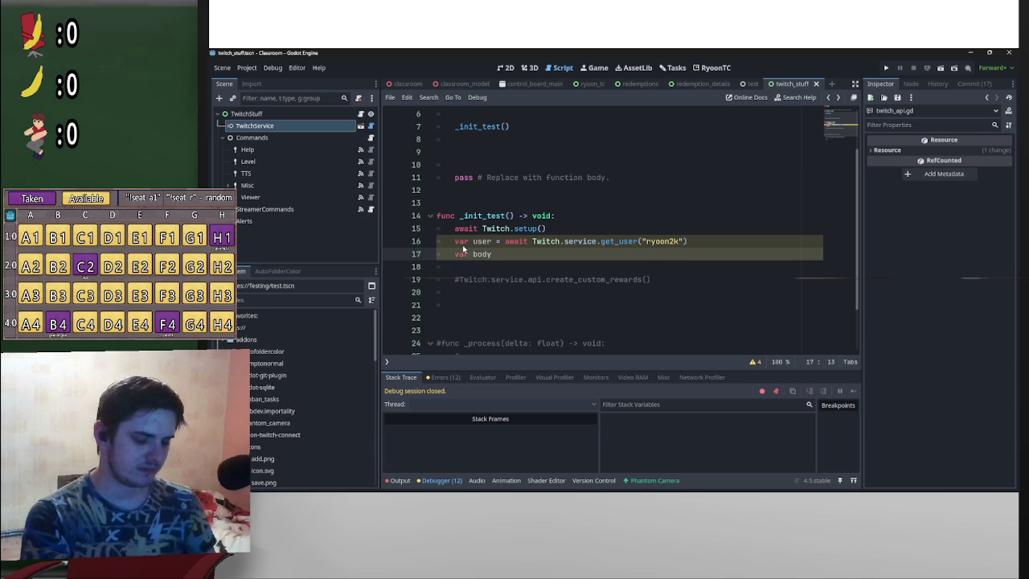
pyautogui.write(' TwitchCreateCustomRewards.Body')
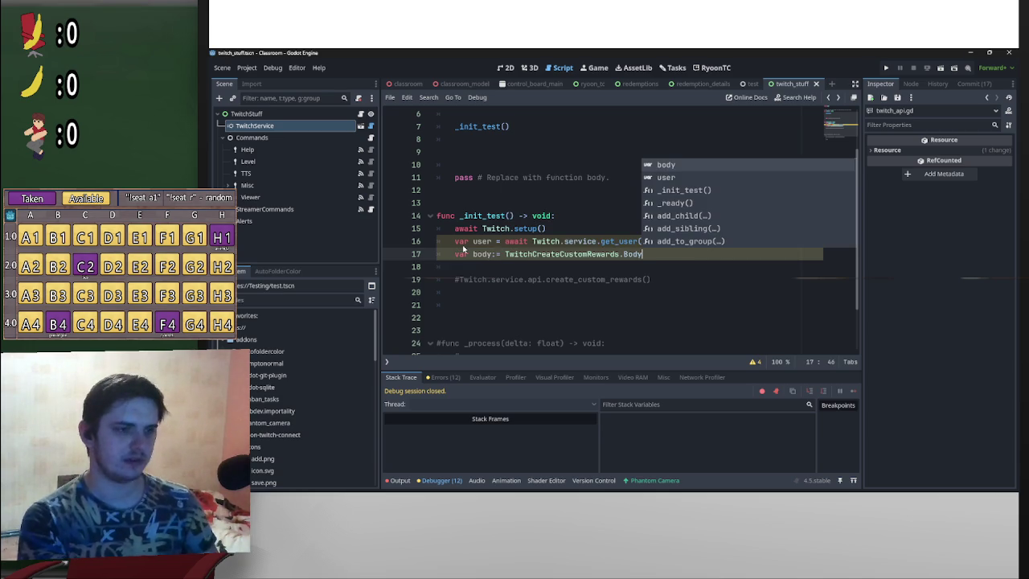
pyautogui.write('.')
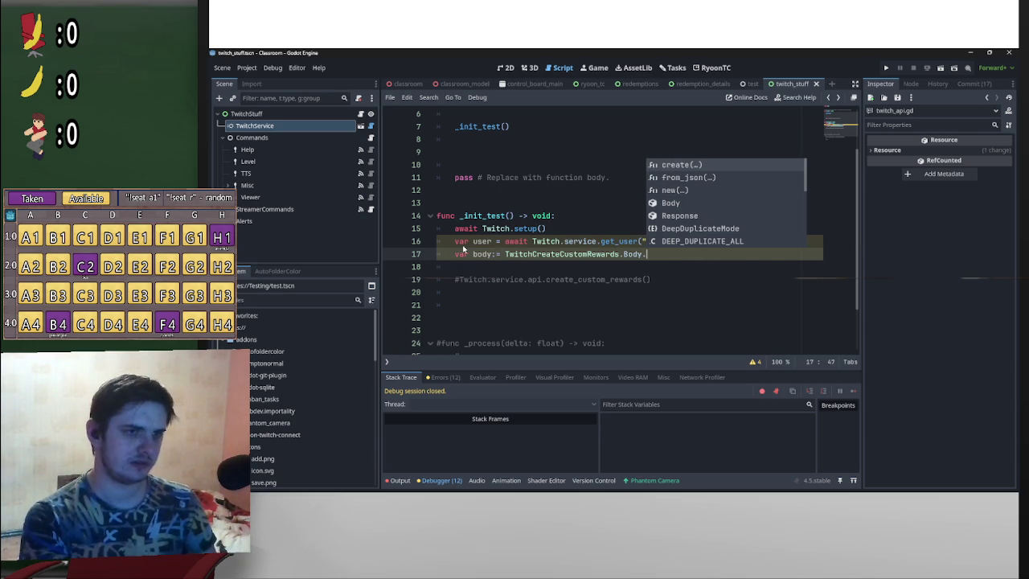
pyautogui.press('Return')
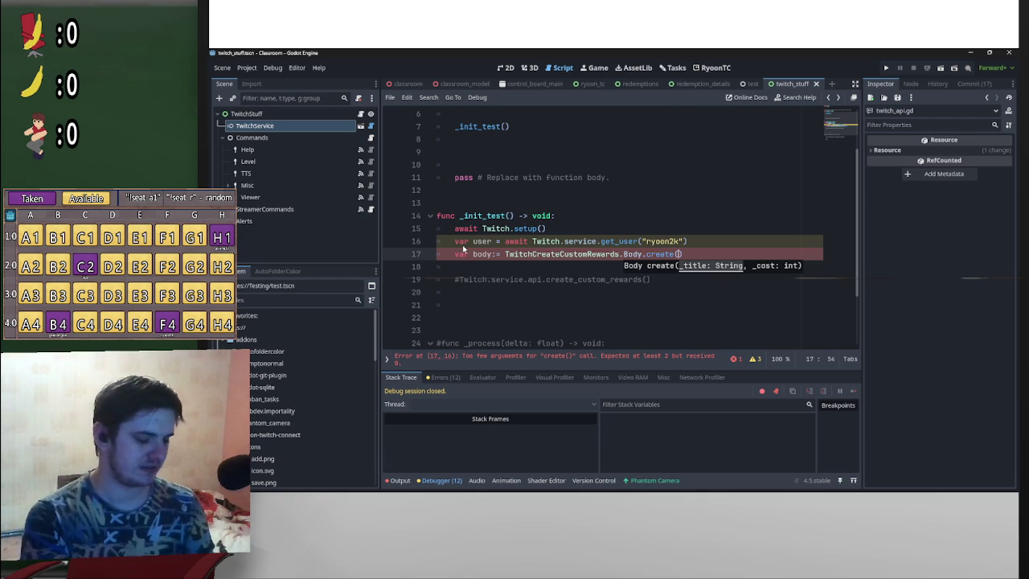
pyautogui.write('testing')
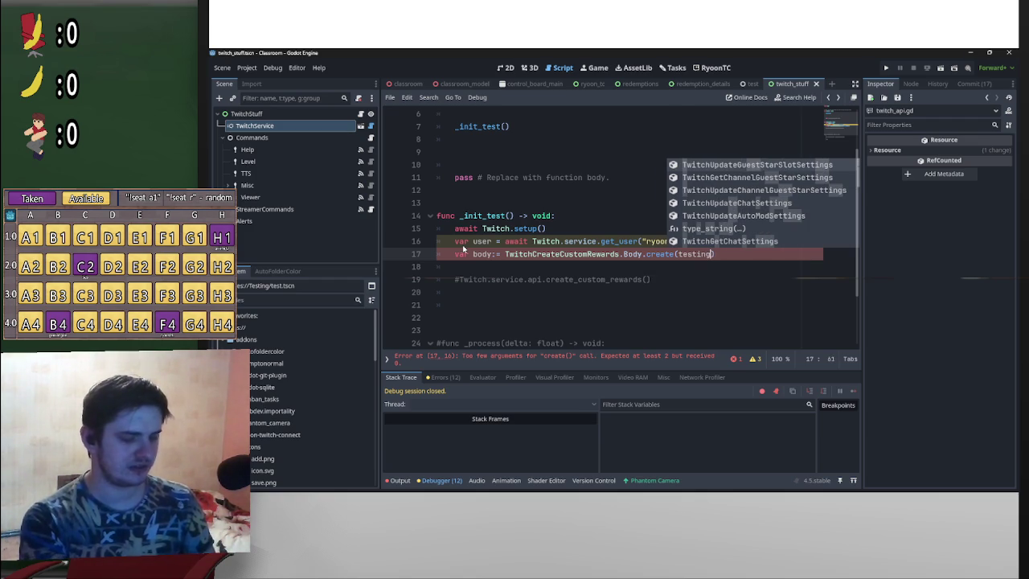
pyautogui.press('BackSpace')
pyautogui.press('BackSpace')
pyautogui.press('BackSpace')
pyautogui.write('"testing123')
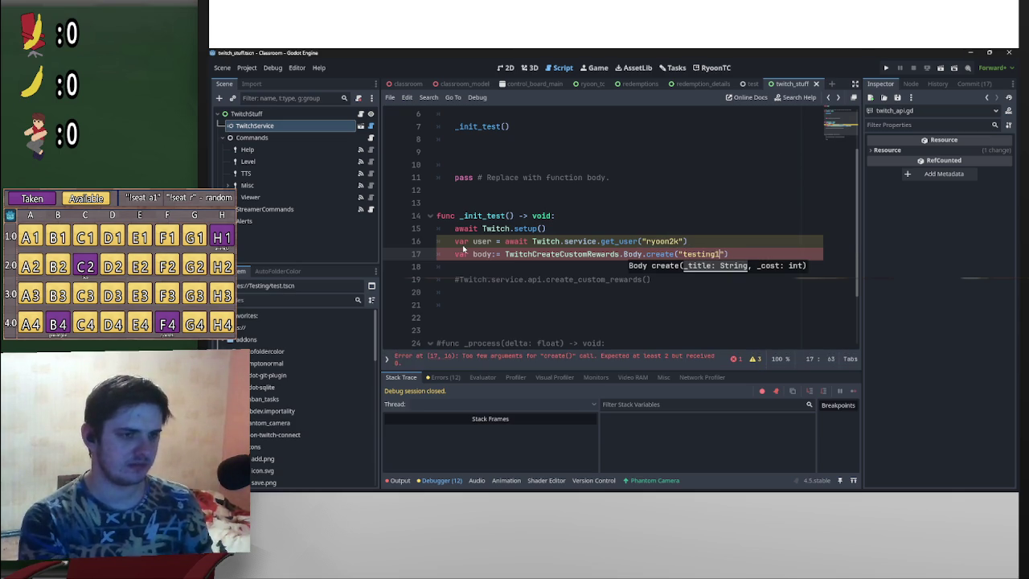
pyautogui.write('5')
pyautogui.press('BackSpace')
pyautogui.write('4"')
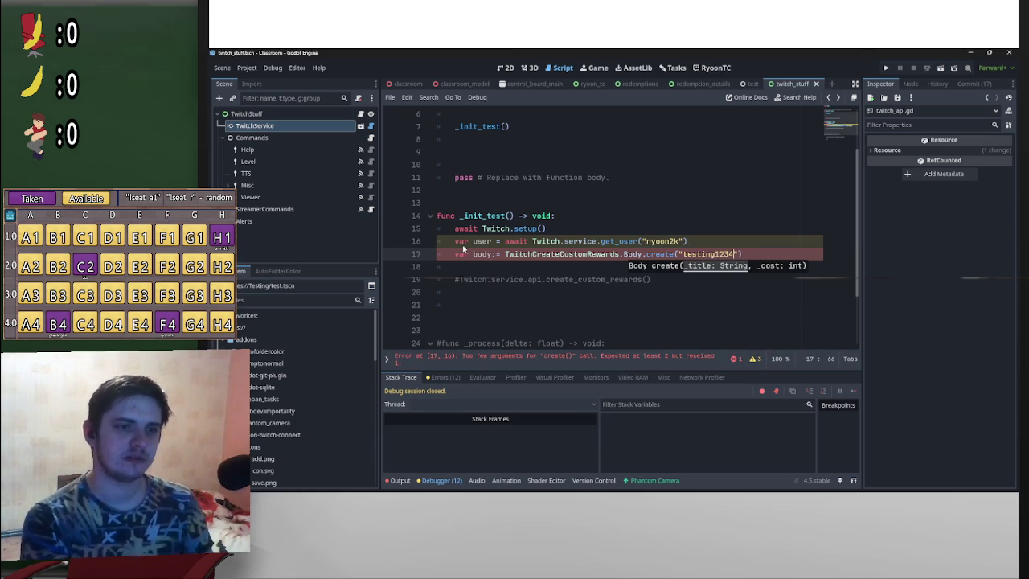
pyautogui.write(',2')
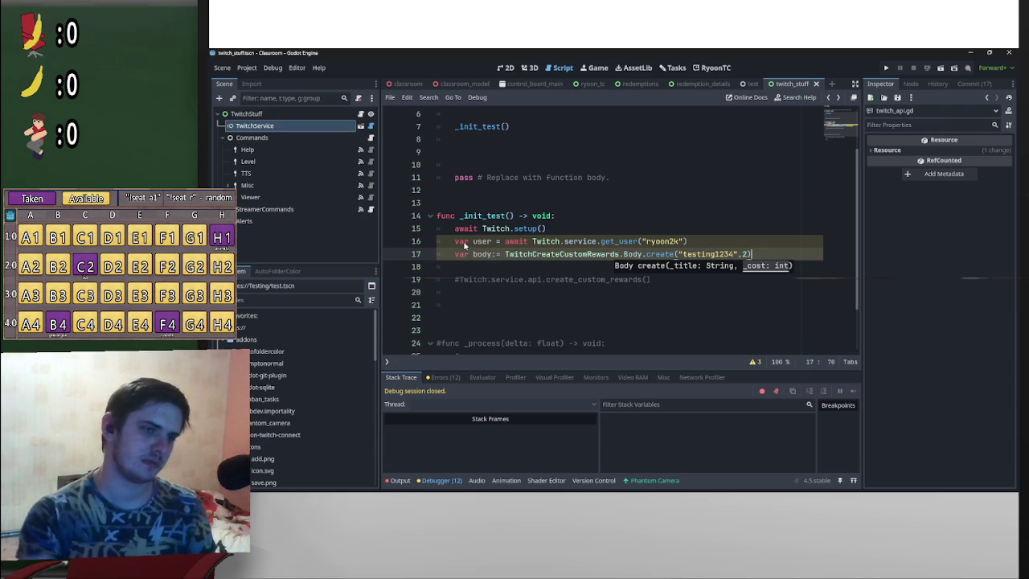
# Step: Uncomment the create_custom_rewards call on line 19, ready to fill its arguments
pyautogui.click(459, 279)
pyautogui.press('BackSpace')
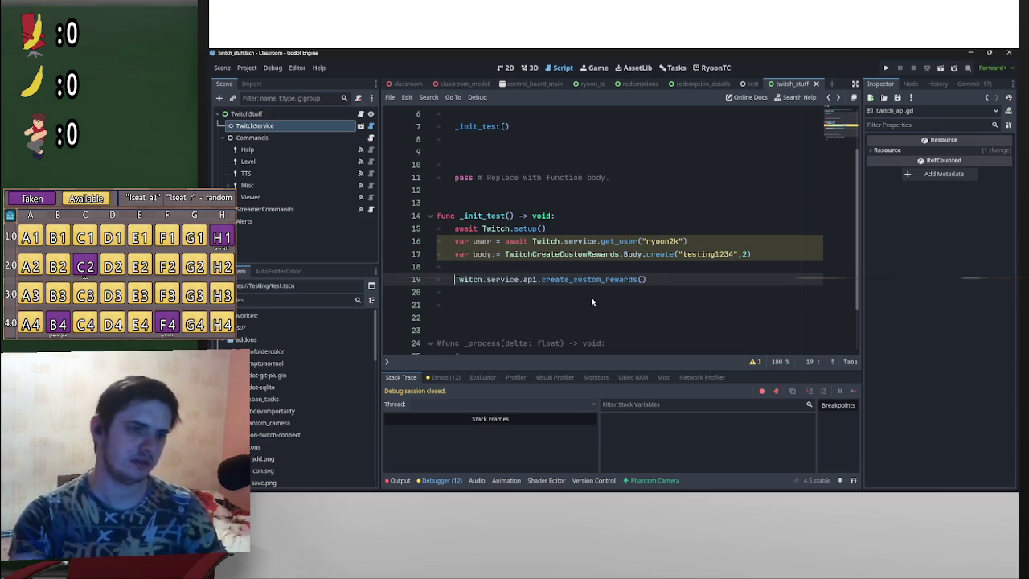
pyautogui.click(642, 279)
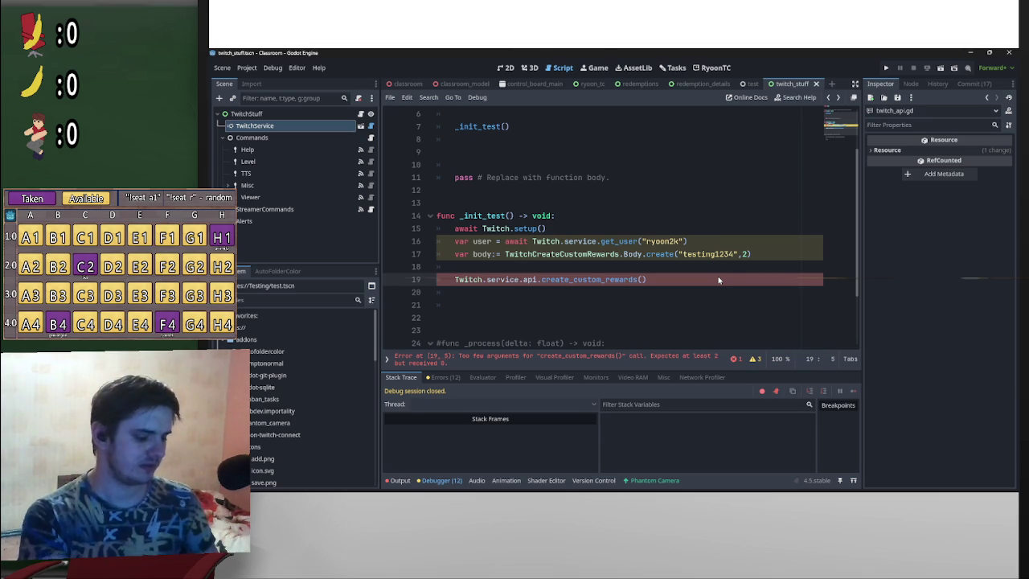
# Step: Make line 19 await create_custom_rewards(body,user.id) and type user as TwitchUser
pyautogui.write('var a')
pyautogui.press('BackSpace')
pyautogui.press('BackSpace')
pyautogui.press('BackSpace')
pyautogui.write('await')
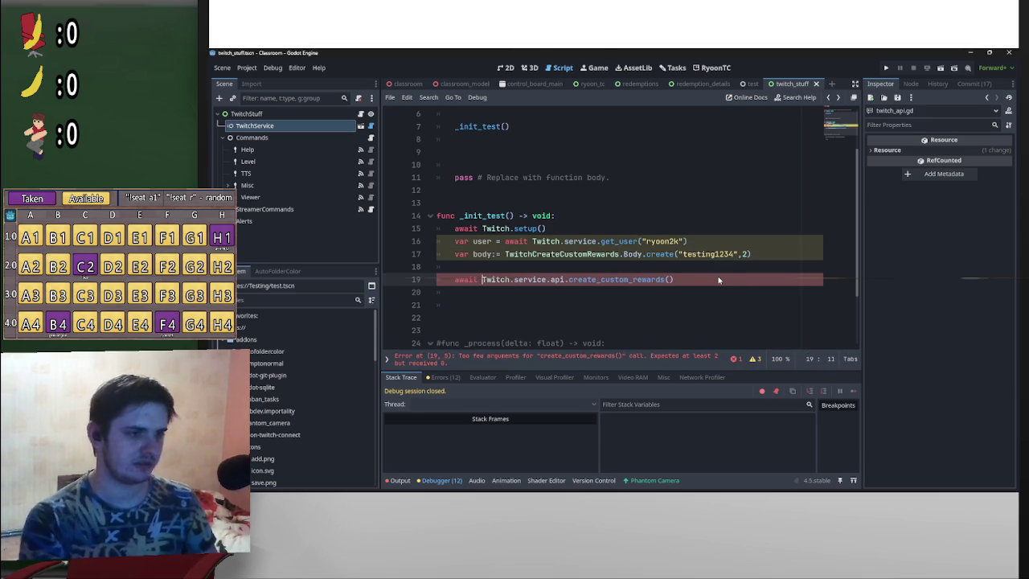
pyautogui.click(671, 280)
pyautogui.write('body,user.id')
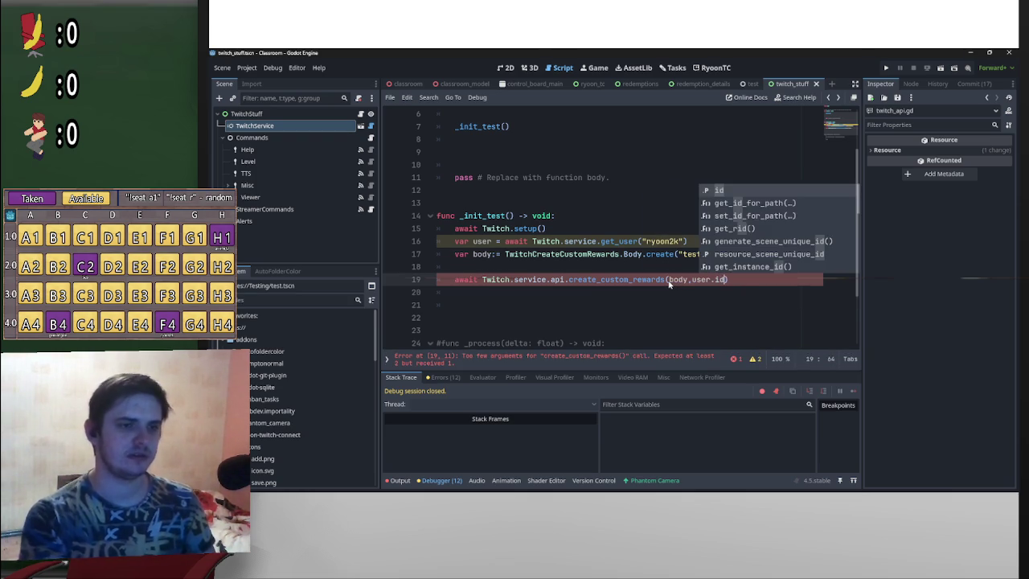
pyautogui.click(682, 264)
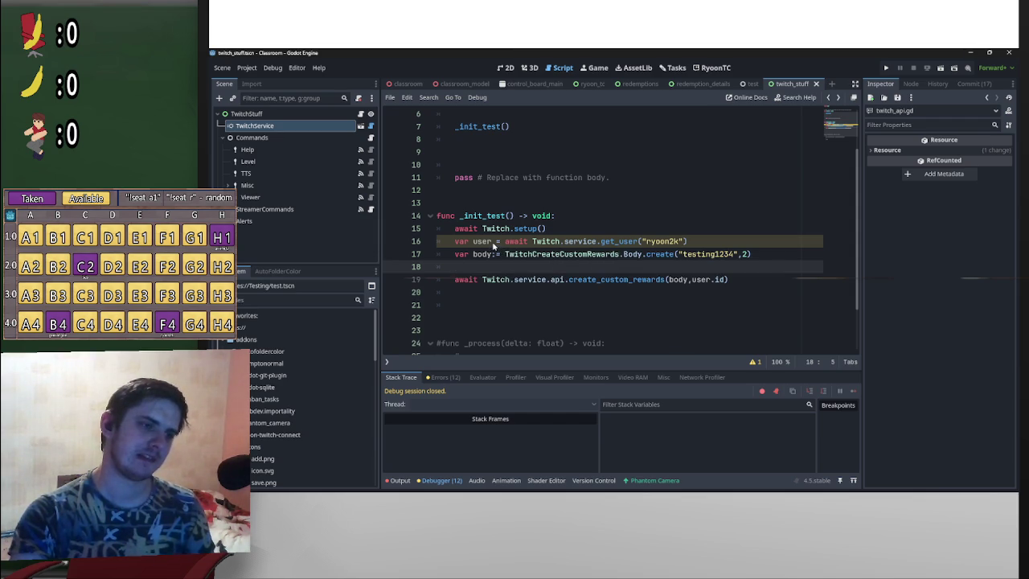
pyautogui.click(493, 243)
pyautogui.write(':Twitch')
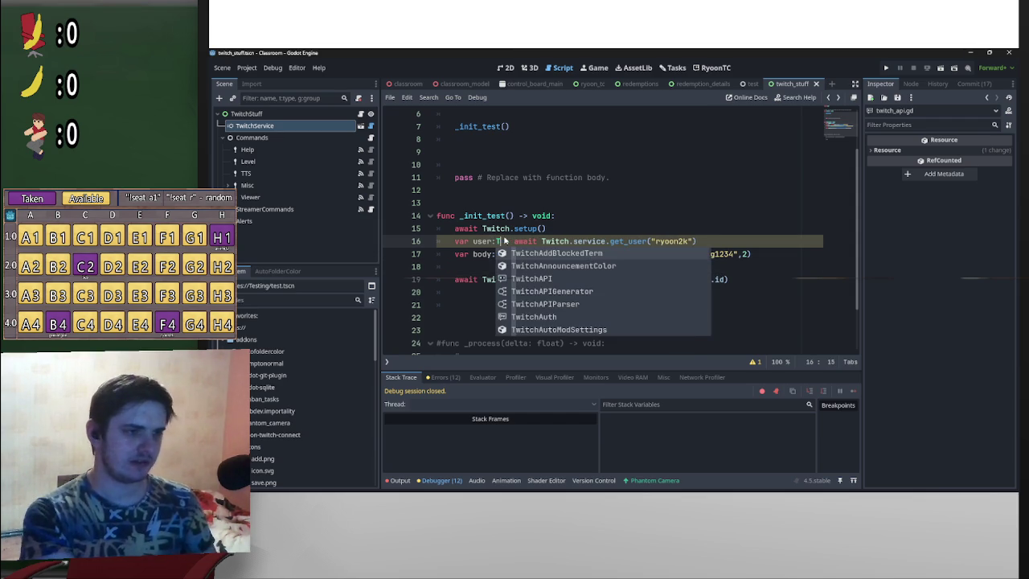
pyautogui.write('User')
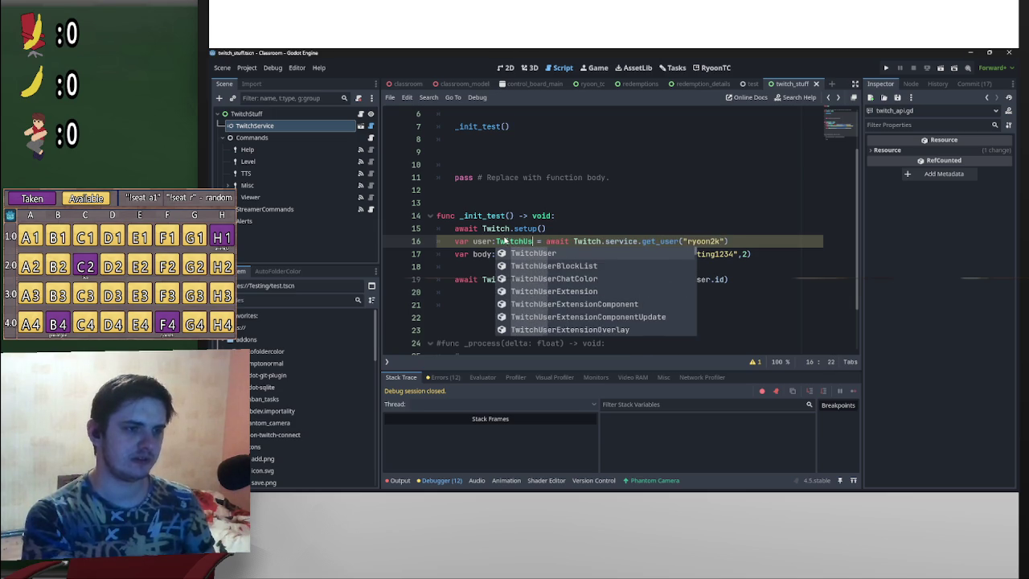
pyautogui.click(499, 228)
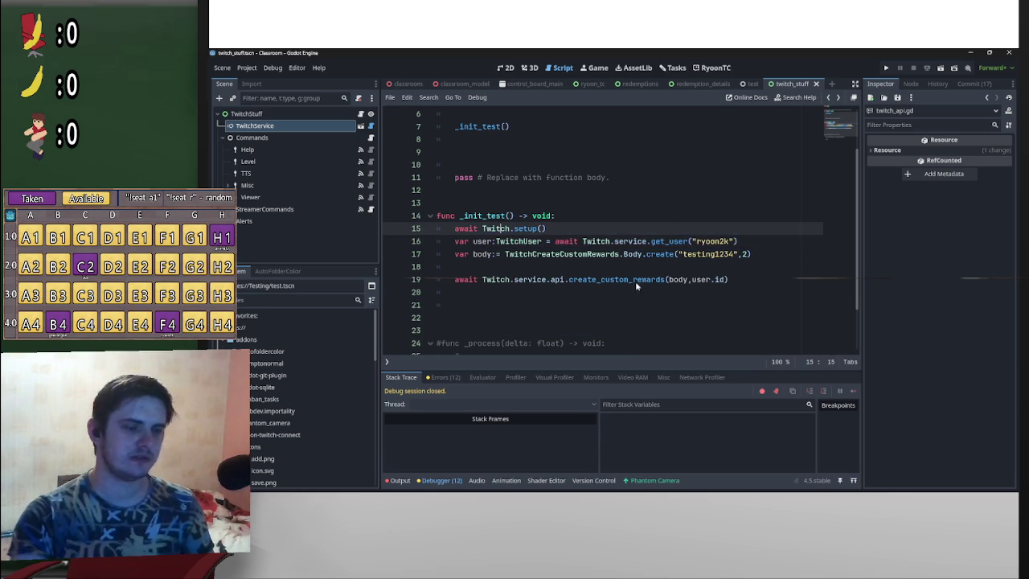
# Step: Add print("Finished") on line 21 and set a breakpoint there
pyautogui.click(518, 305)
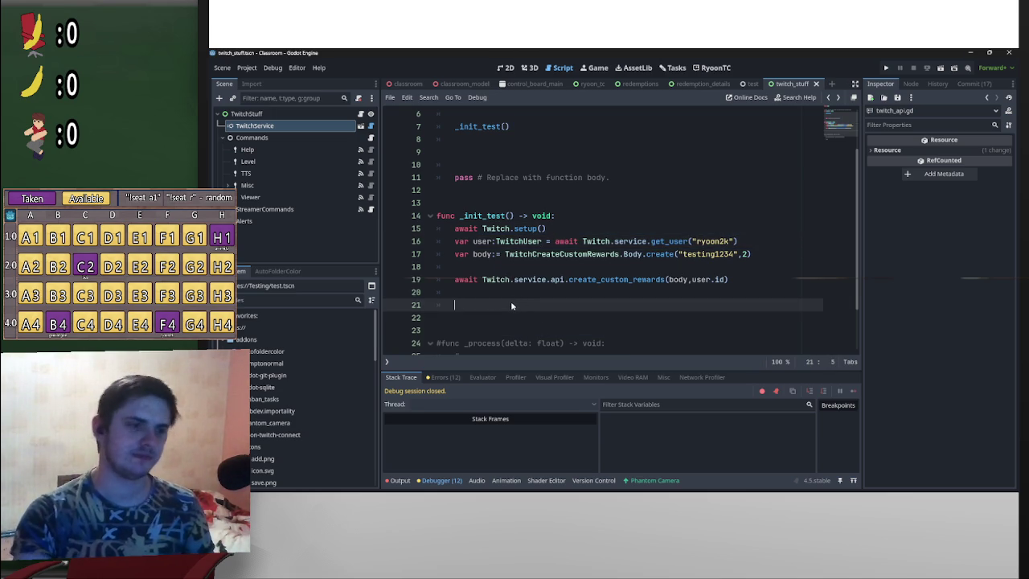
pyautogui.write('pirnt')
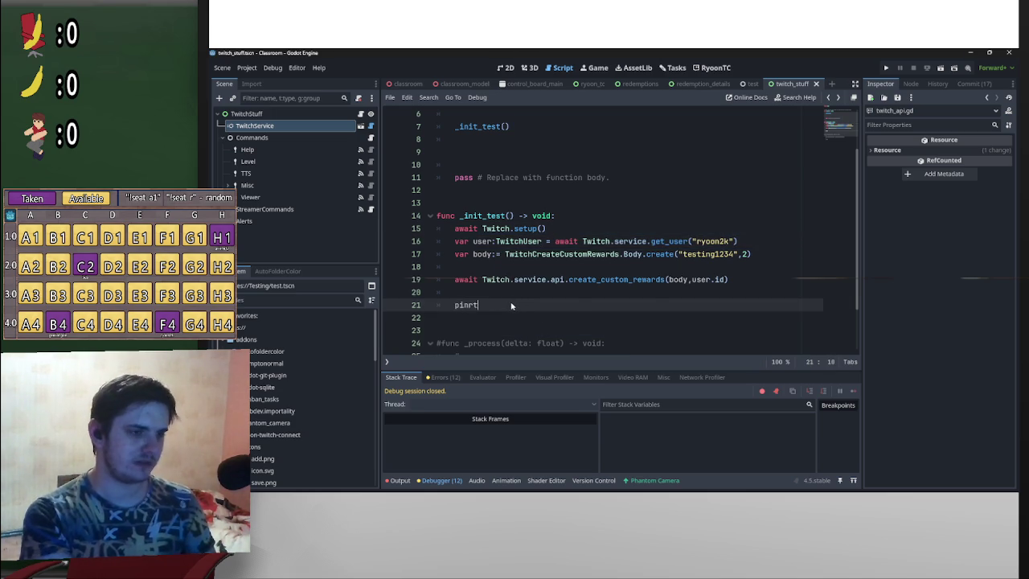
pyautogui.press('BackSpace')
pyautogui.press('BackSpace')
pyautogui.press('BackSpace')
pyautogui.write('rint("Finished')
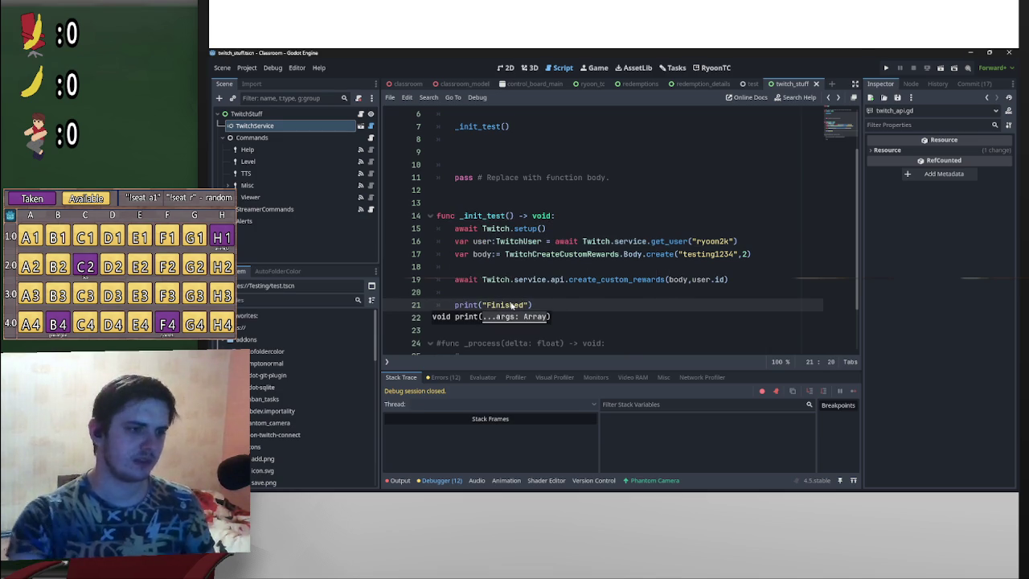
pyautogui.click(471, 308)
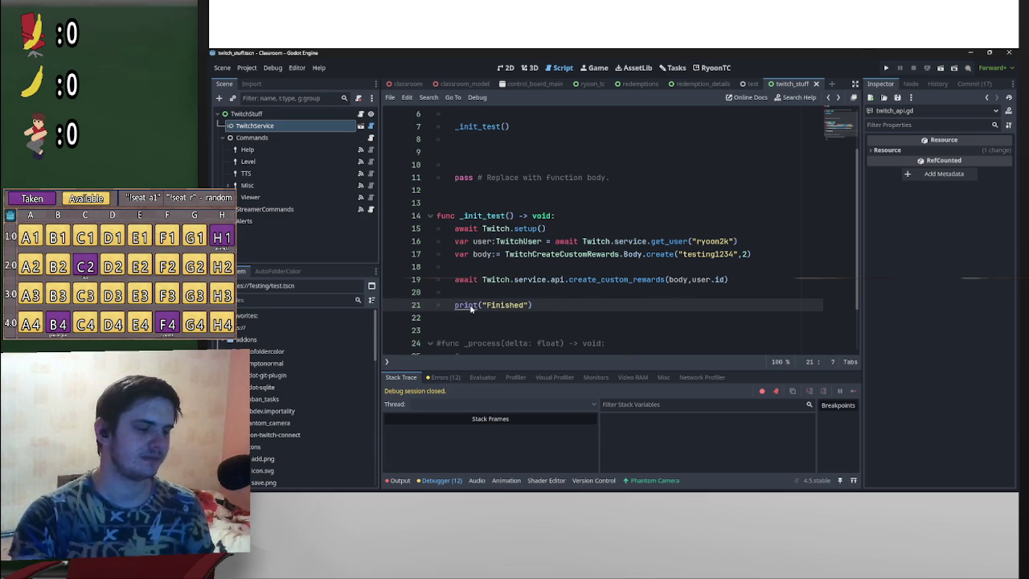
pyautogui.click(392, 305)
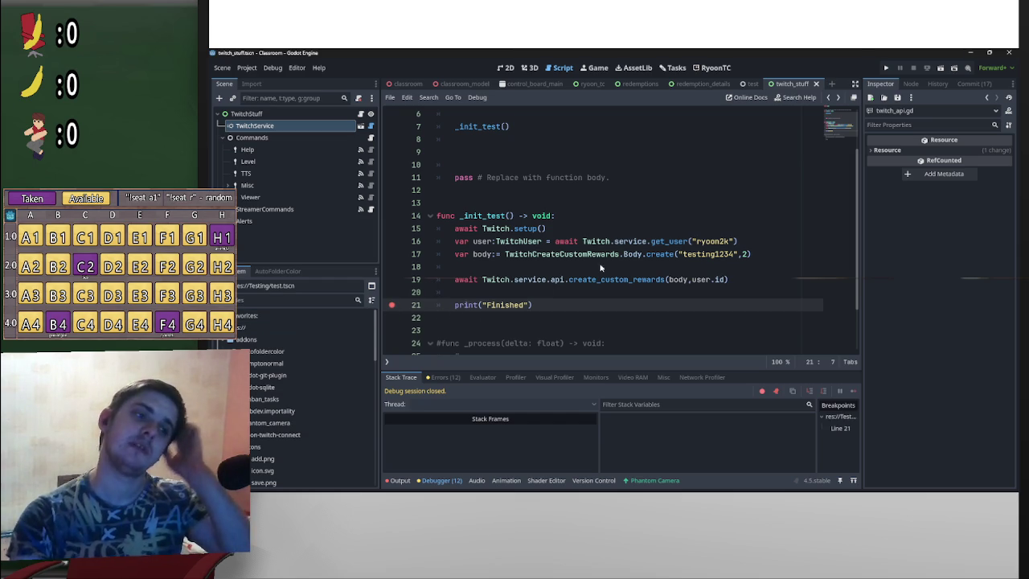
# Step: Store the rewards call's response in a var result on line 19
pyautogui.click(455, 281)
pyautogui.write('var resu')
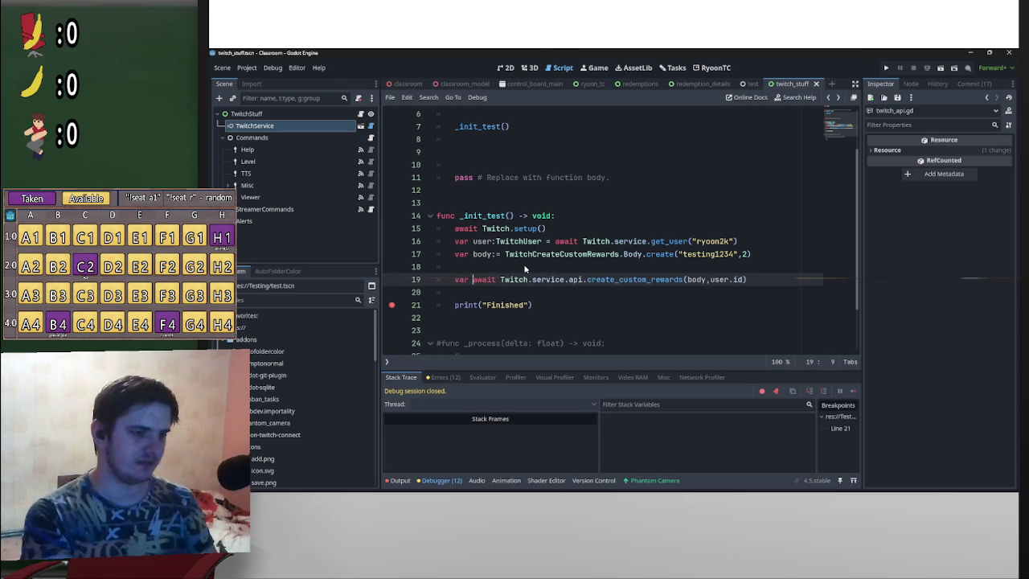
pyautogui.write('lt =')
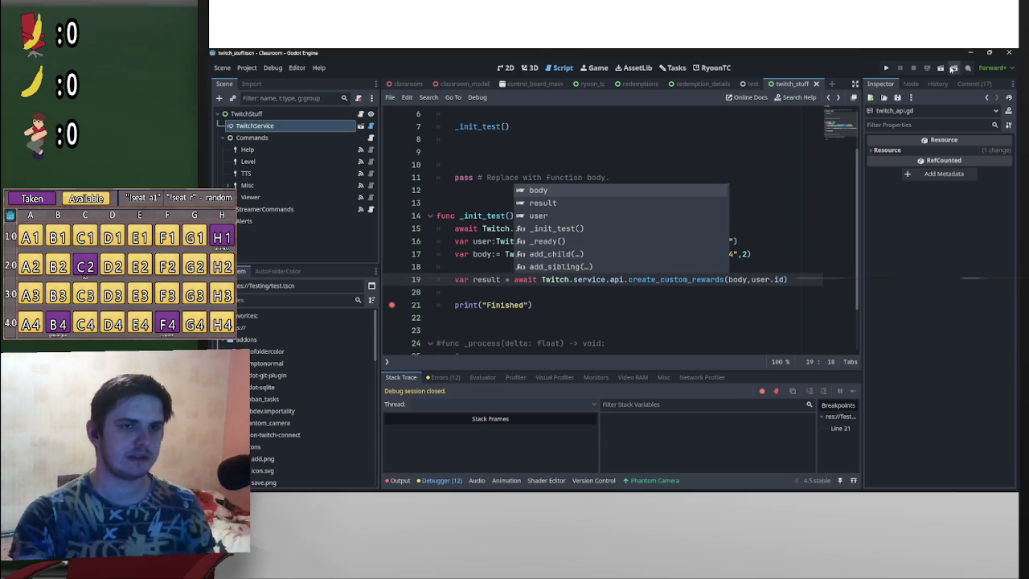
pyautogui.click(753, 83)
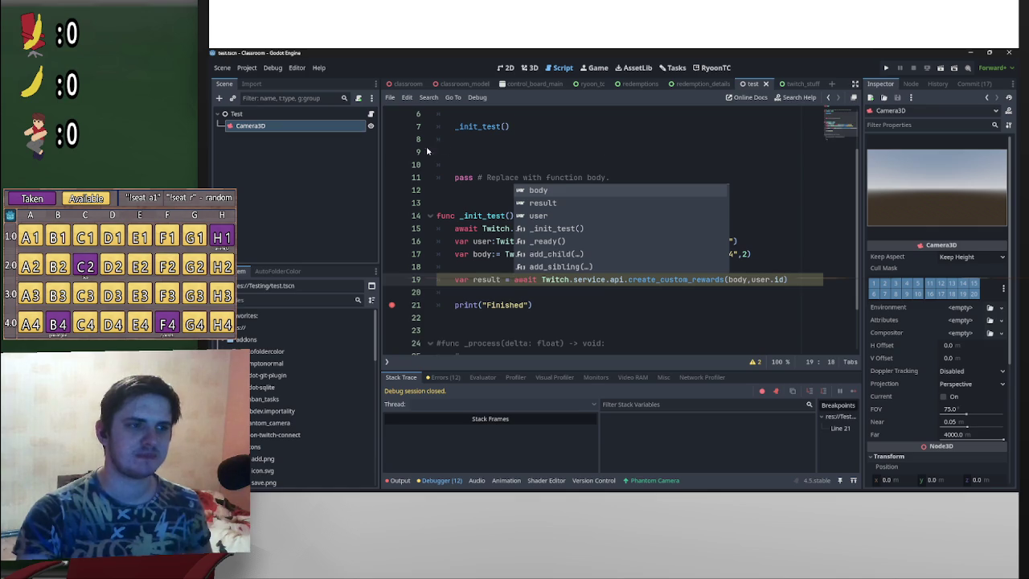
# Step: Run test.tscn to the line 21 breakpoint and inspect result's Response, showing code 200
pyautogui.click(942, 68)
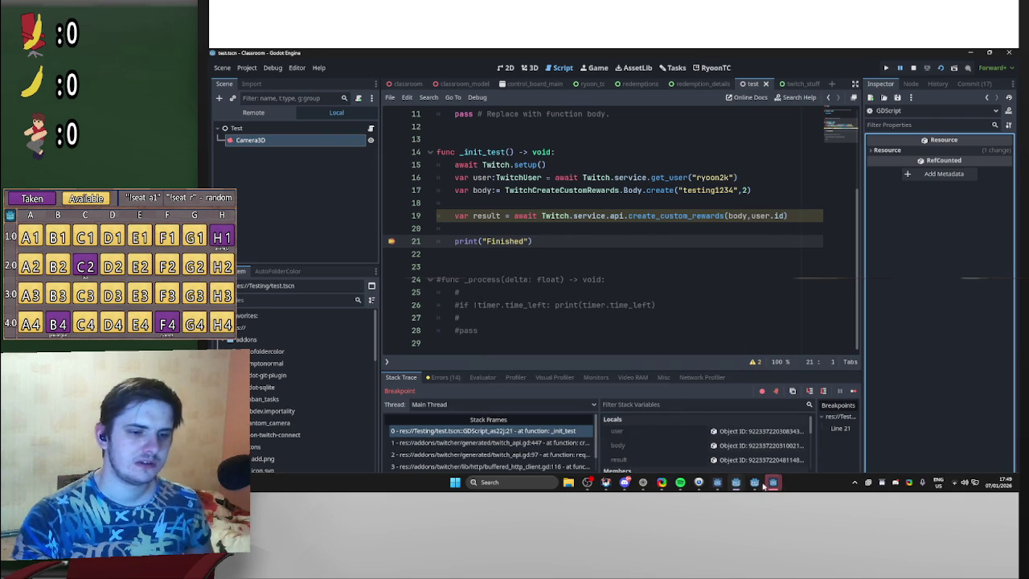
pyautogui.moveTo(774, 483)
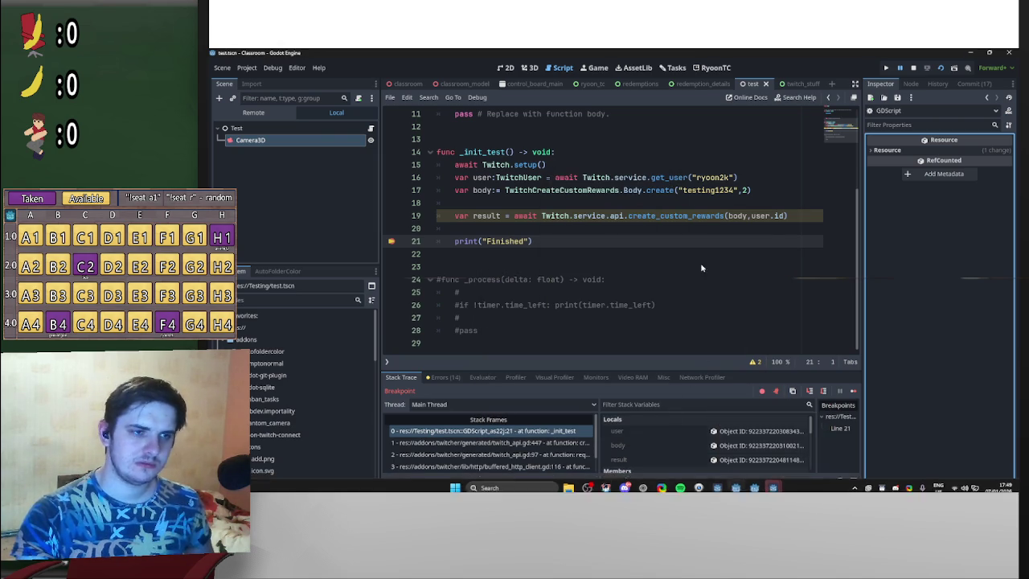
pyautogui.click(748, 460)
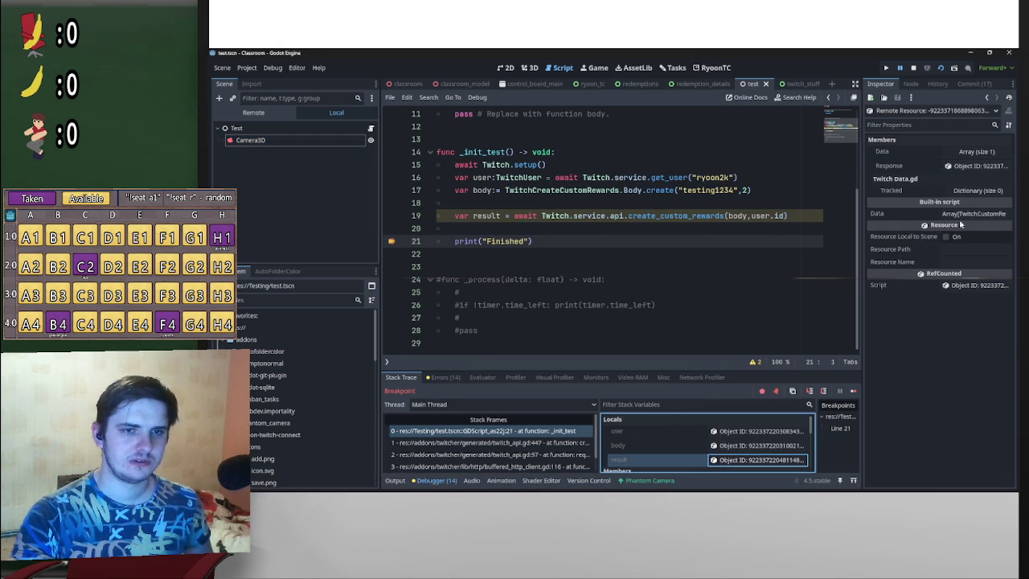
pyautogui.click(980, 166)
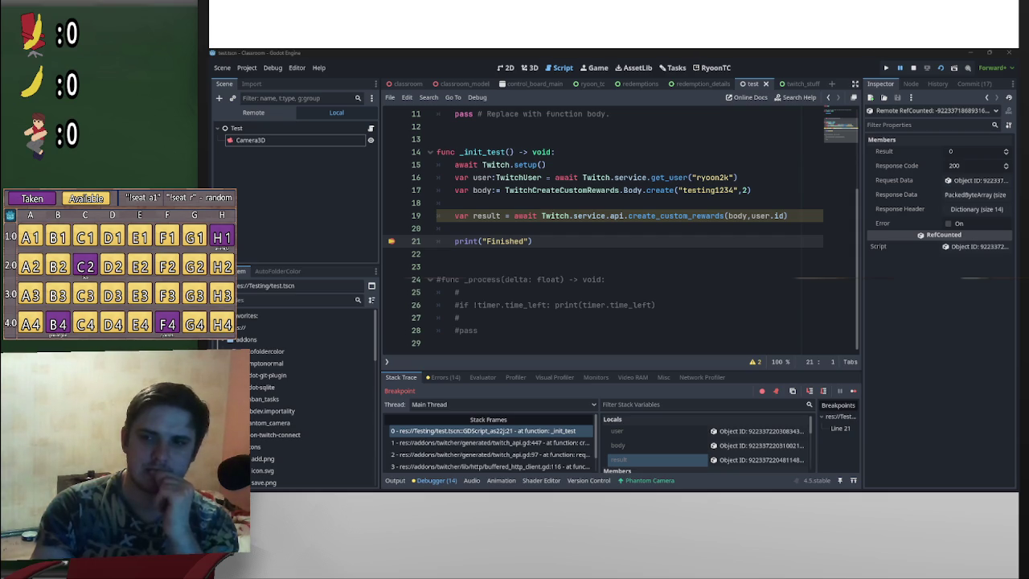
pyautogui.hotkey('alt', 'Tab')
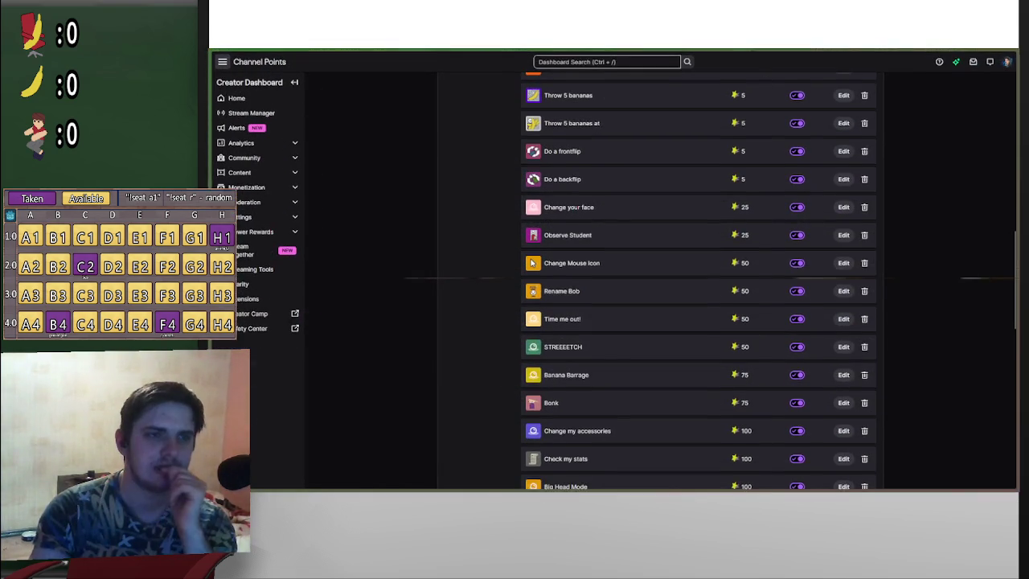
# Step: Reload Channel Points and scroll Custom Rewards to spot testing1234 at cost 2
pyautogui.click(978, 58)
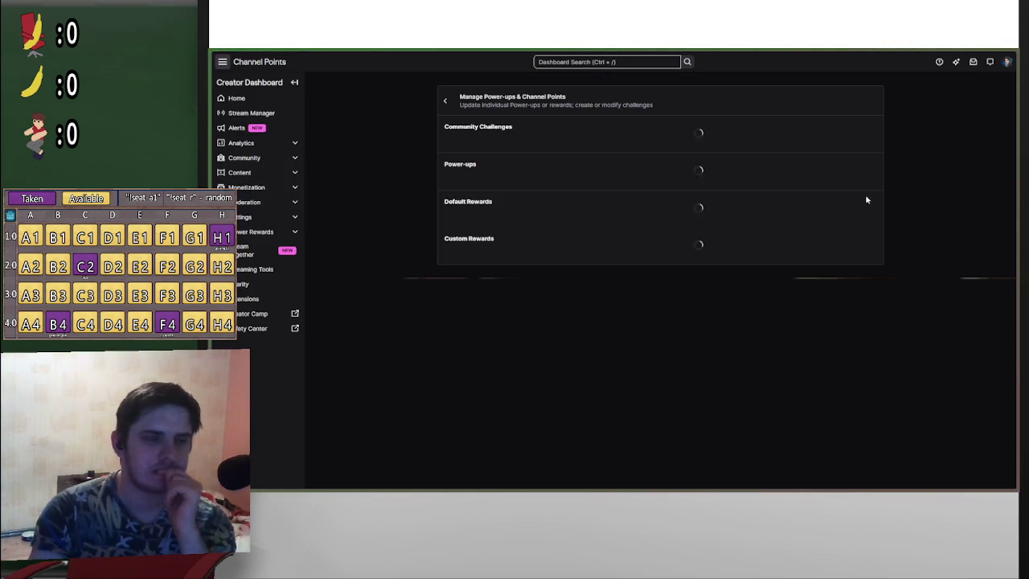
pyautogui.scroll(-10, 911, 278)
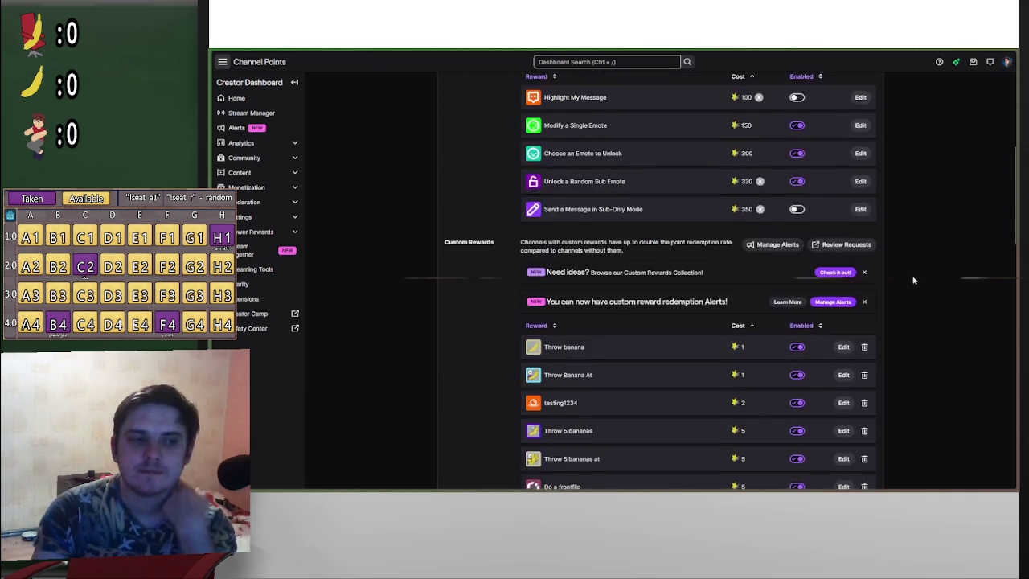
pyautogui.scroll(-10, 906, 280)
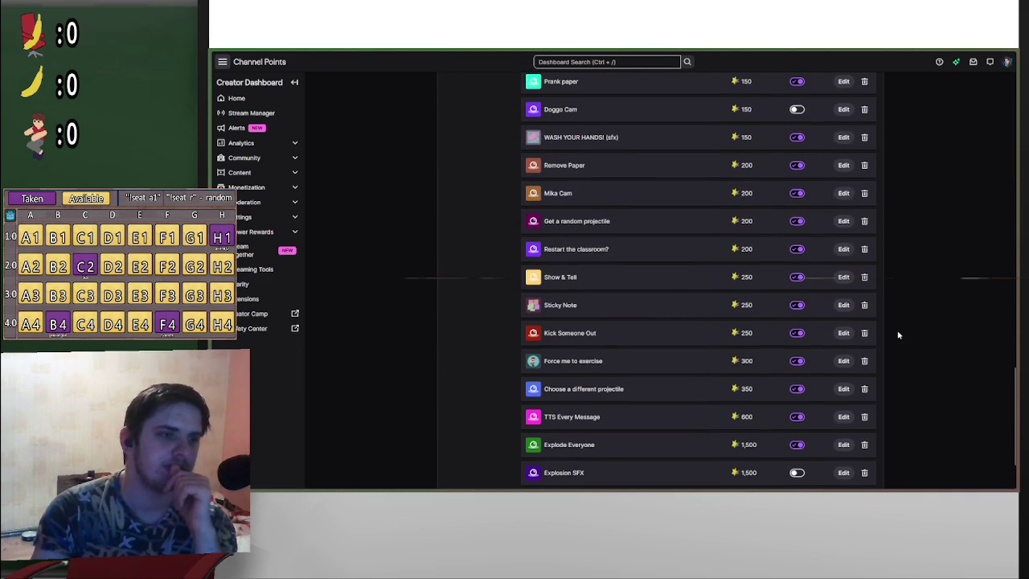
pyautogui.scroll(3, 899, 335)
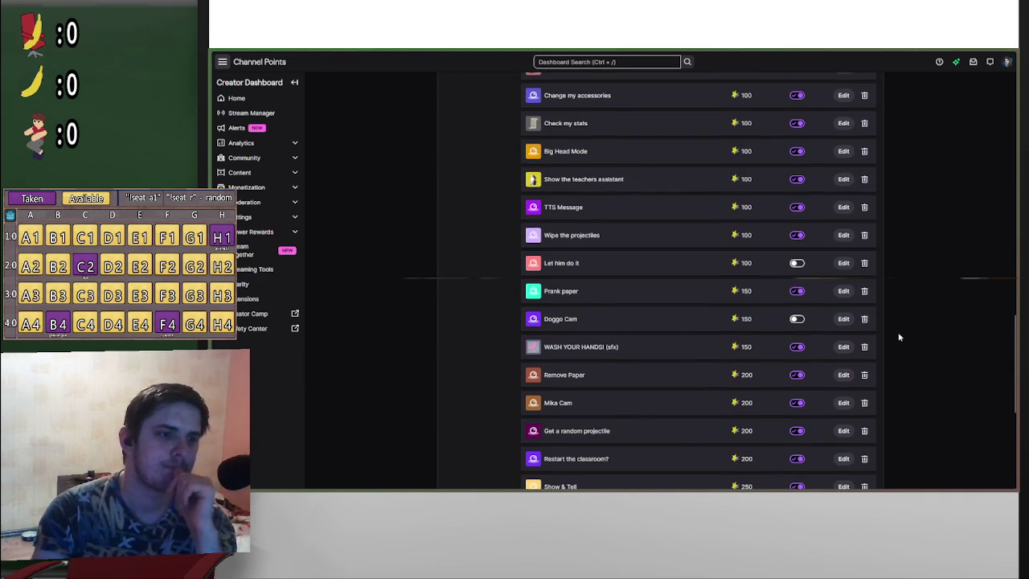
pyautogui.scroll(-4, 886, 338)
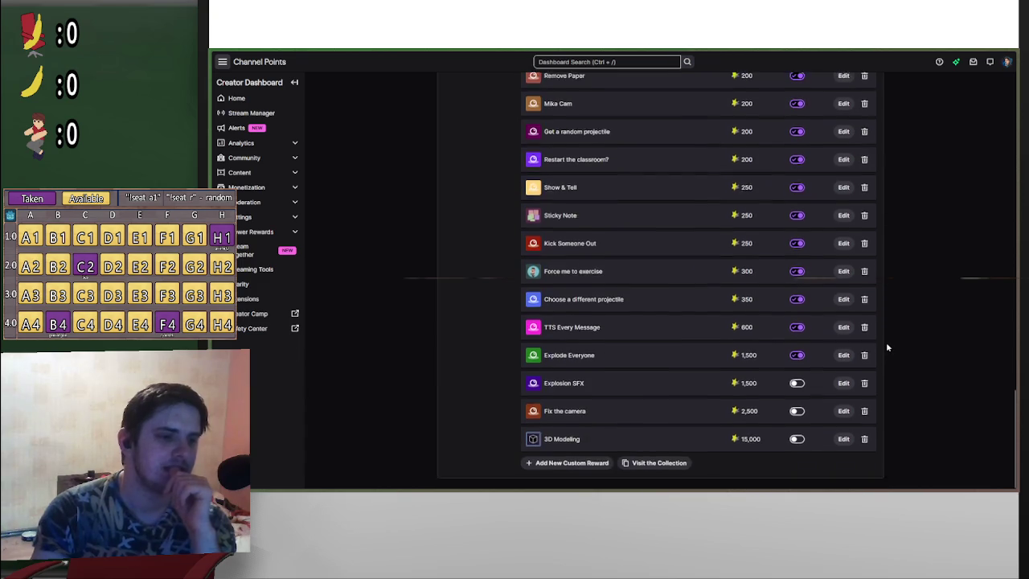
pyautogui.scroll(1, 911, 399)
pyautogui.scroll(4, 910, 400)
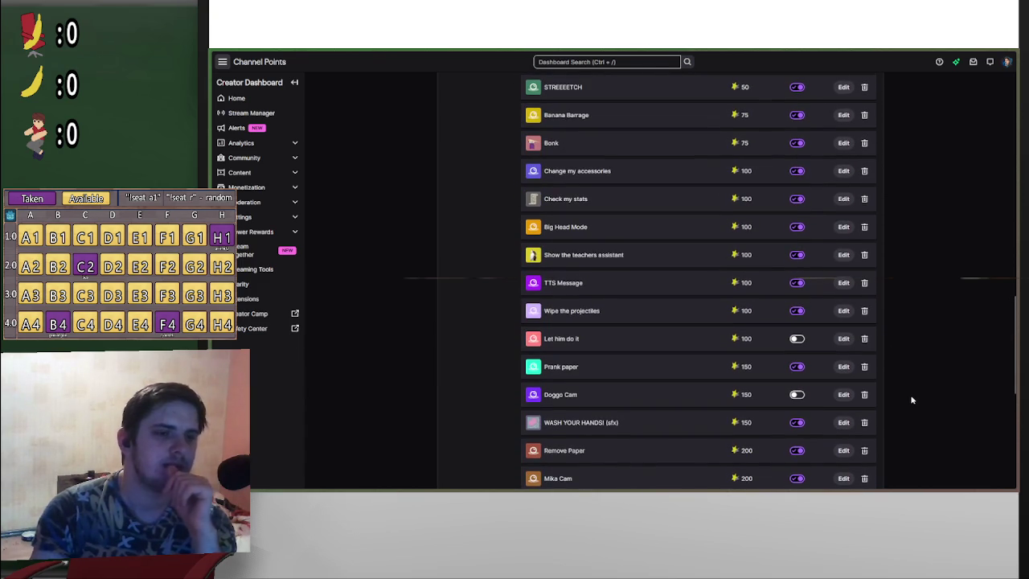
pyautogui.scroll(5, 912, 394)
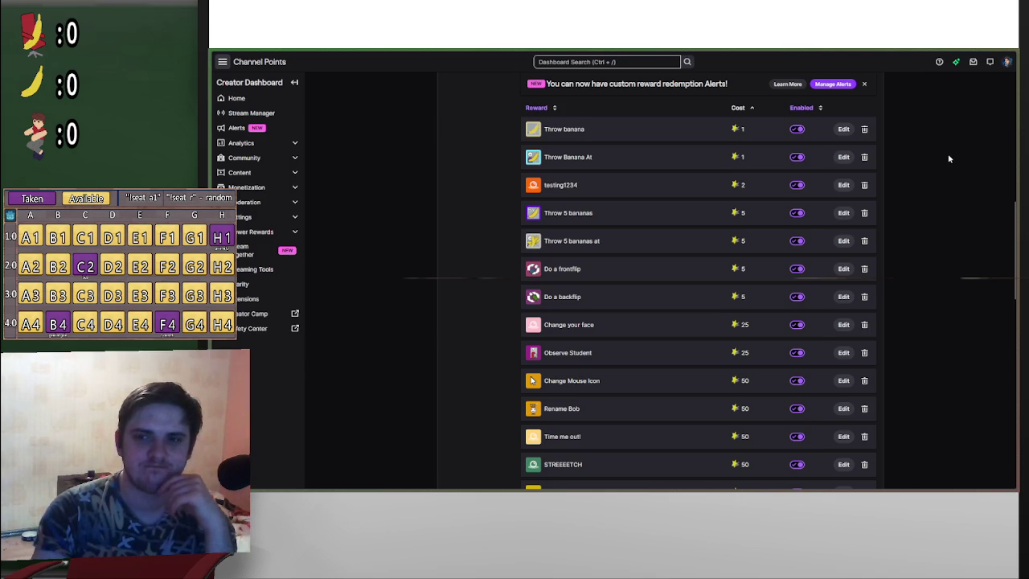
pyautogui.click(976, 52)
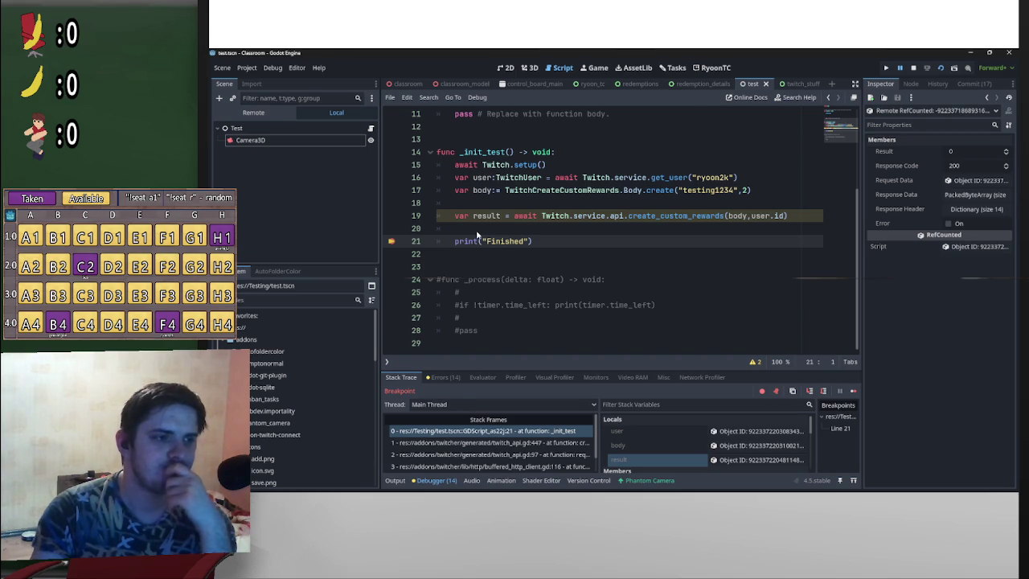
# Step: Inspect the user and body locals, which show testing1234 with Is Enabled unchecked, then minimize Godot
pyautogui.click(756, 431)
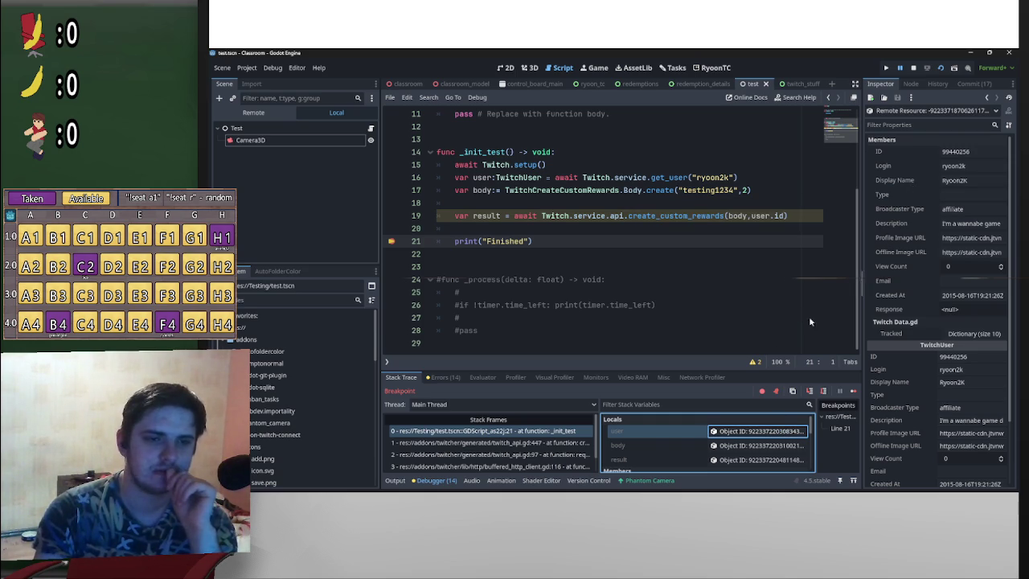
pyautogui.click(780, 446)
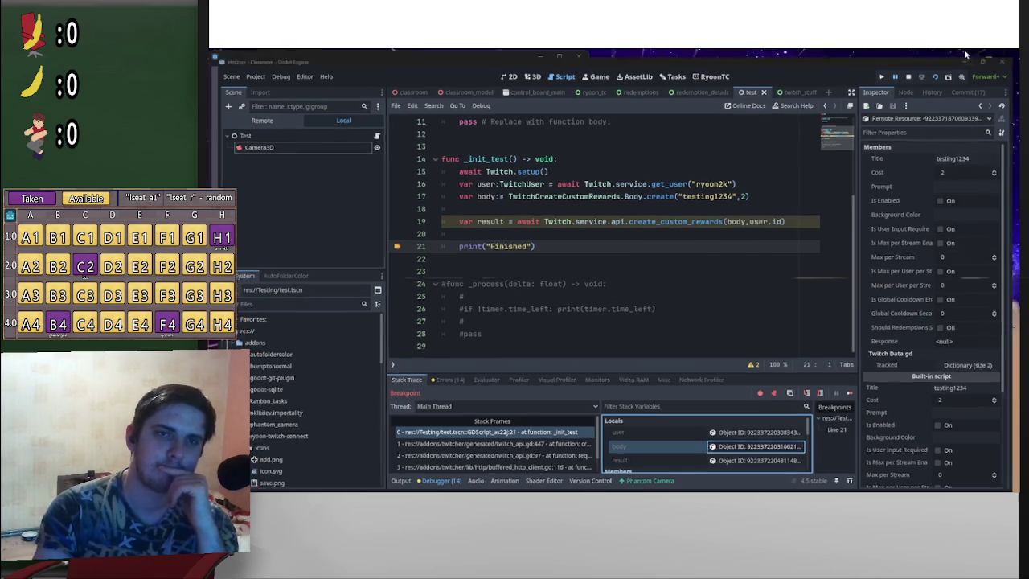
pyautogui.click(969, 51)
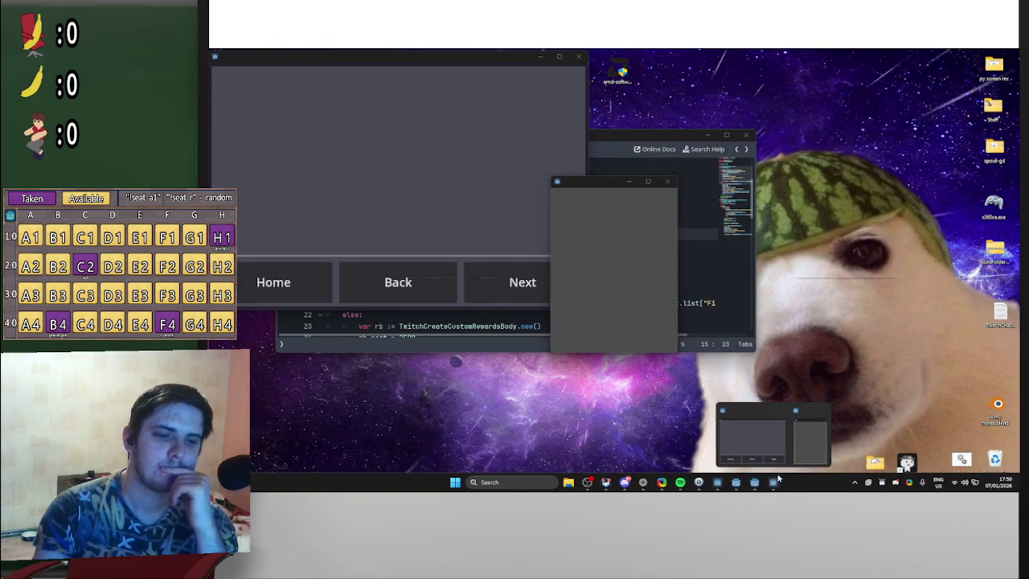
# Step: Restore the Twitch Channel Points rewards list, with testing1234 at cost 2, from the taskbar
pyautogui.moveTo(755, 486)
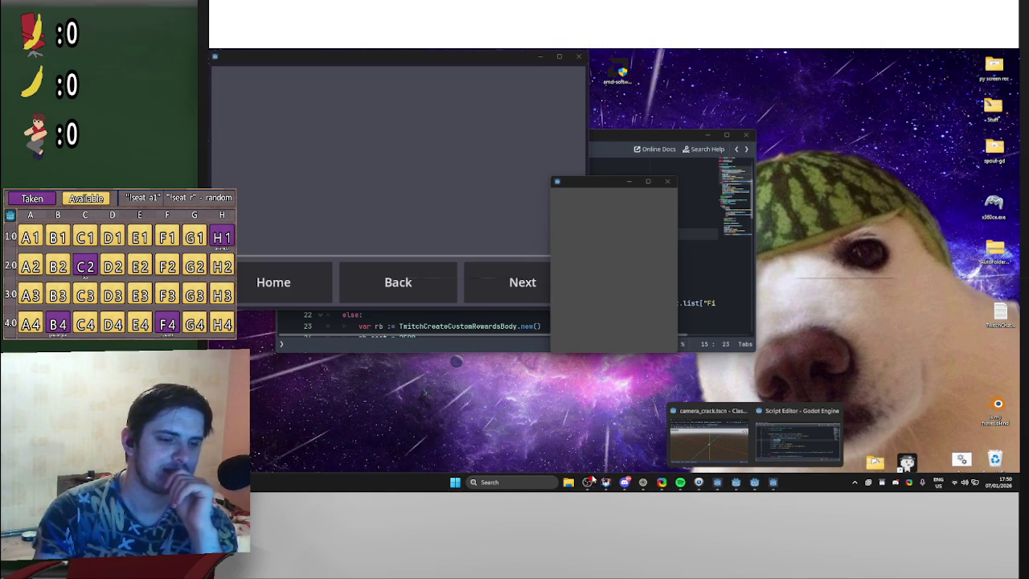
pyautogui.click(648, 483)
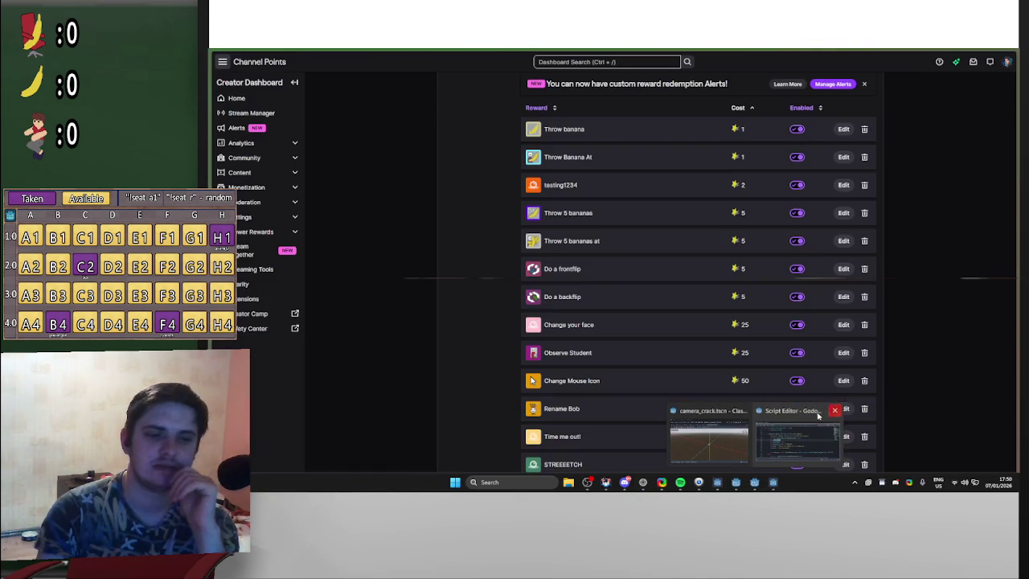
pyautogui.click(834, 410)
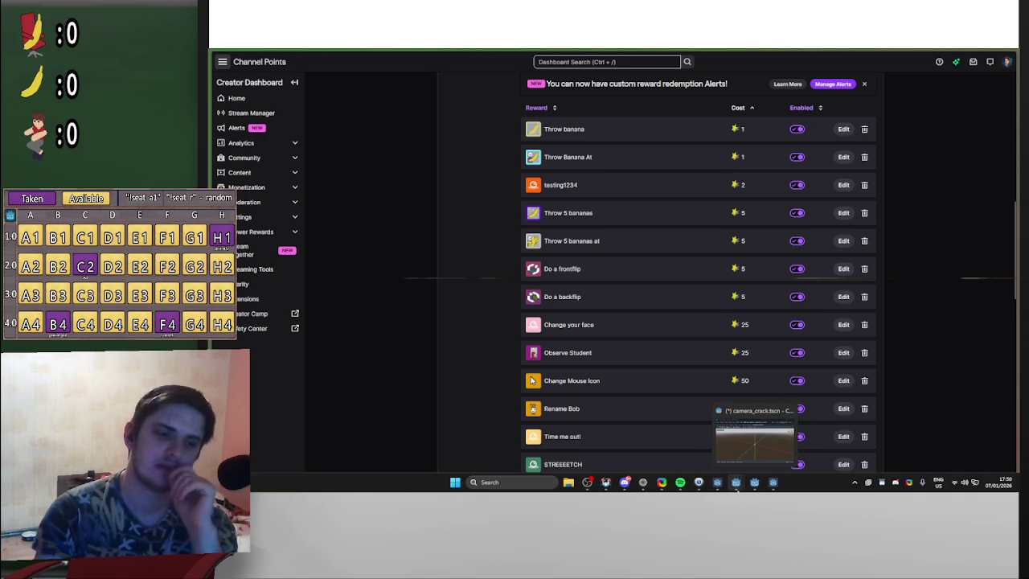
# Step: Switch back to the Godot editor, still paused at the line 21 breakpoint
pyautogui.moveTo(744, 486)
pyautogui.click(736, 463)
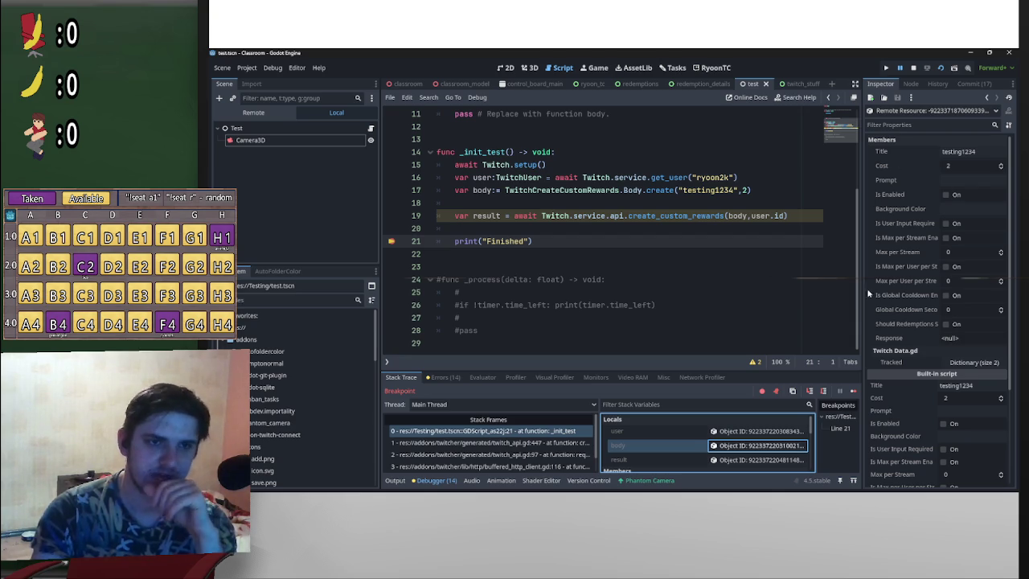
# Step: Screenshot the body's reward properties, then cycle the windows back to the Godot editor
pyautogui.click(760, 226)
pyautogui.press('Print')
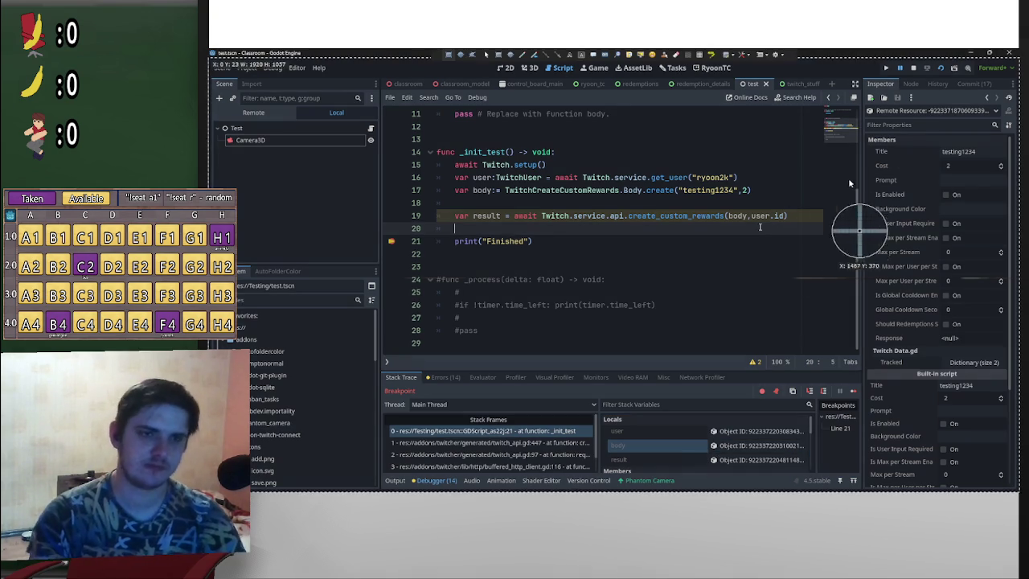
pyautogui.moveTo(865, 137)
pyautogui.mouseDown()
pyautogui.moveTo(993, 314)
pyautogui.moveTo(1007, 374)
pyautogui.moveTo(1015, 371)
pyautogui.mouseUp()
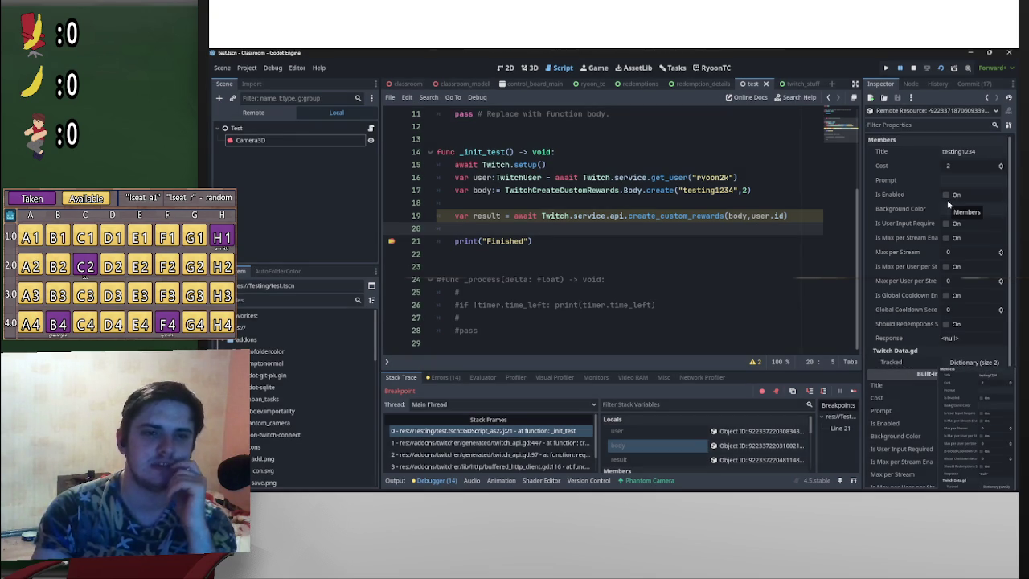
pyautogui.click(972, 52)
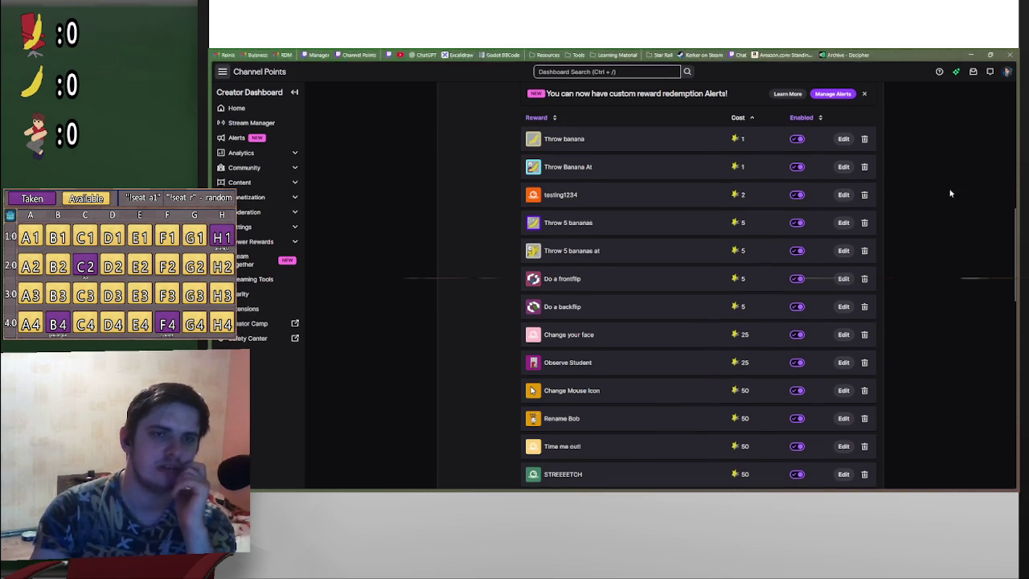
pyautogui.click(972, 54)
pyautogui.moveTo(763, 487)
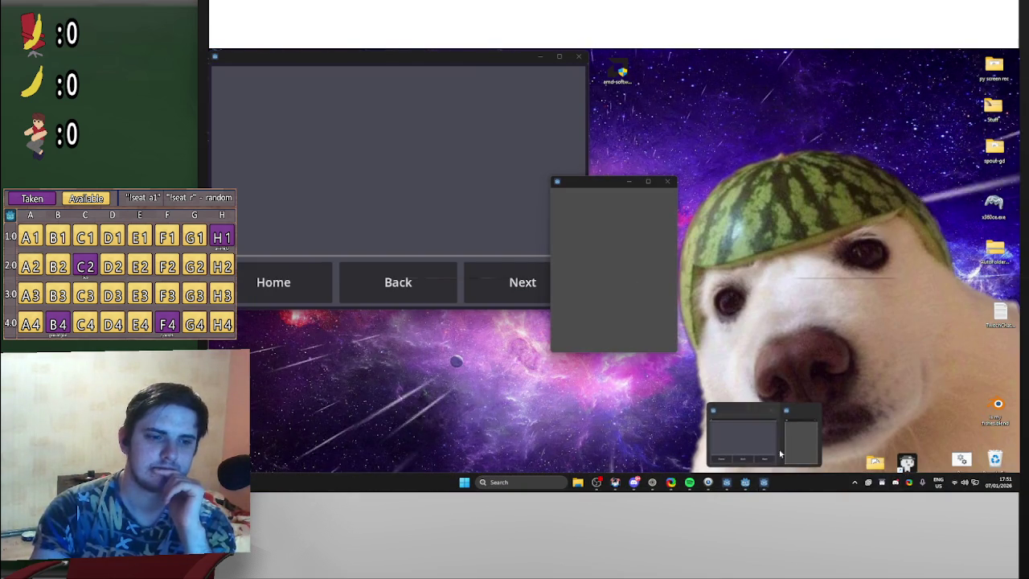
pyautogui.click(726, 446)
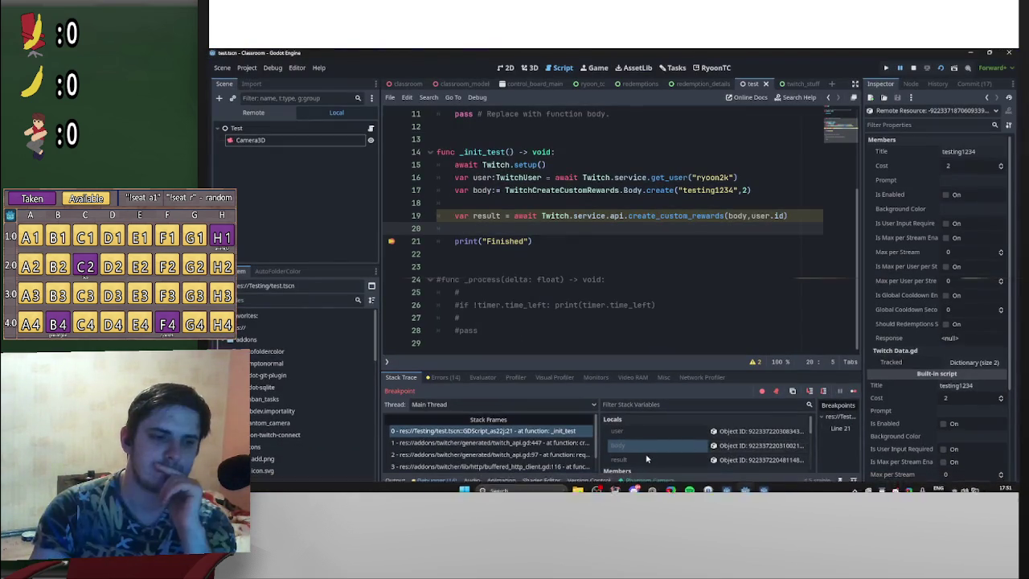
# Step: Inspect user, the result's created reward data, and the request body in the debugger Locals
pyautogui.click(757, 432)
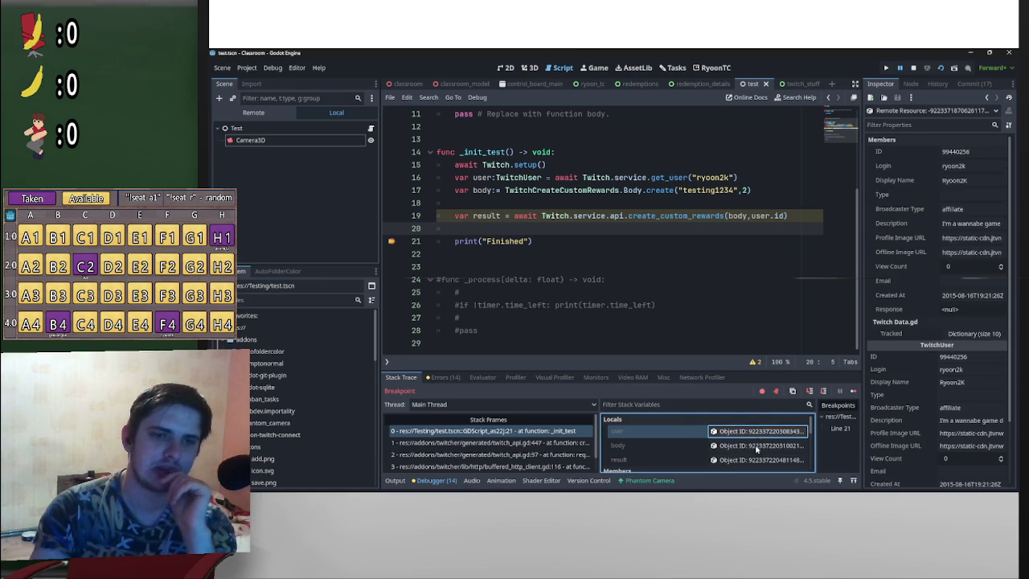
pyautogui.click(757, 460)
pyautogui.click(980, 153)
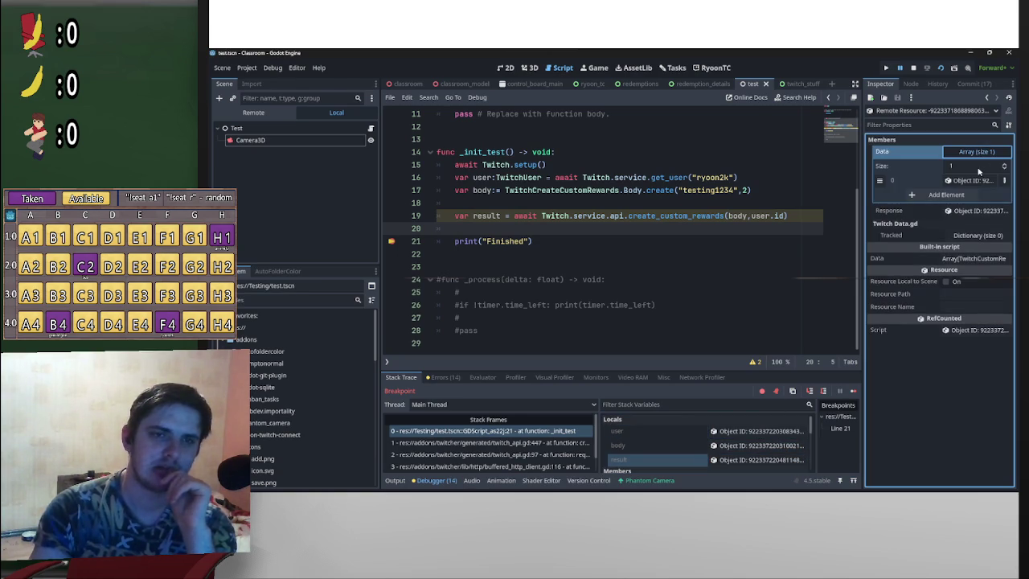
pyautogui.click(973, 182)
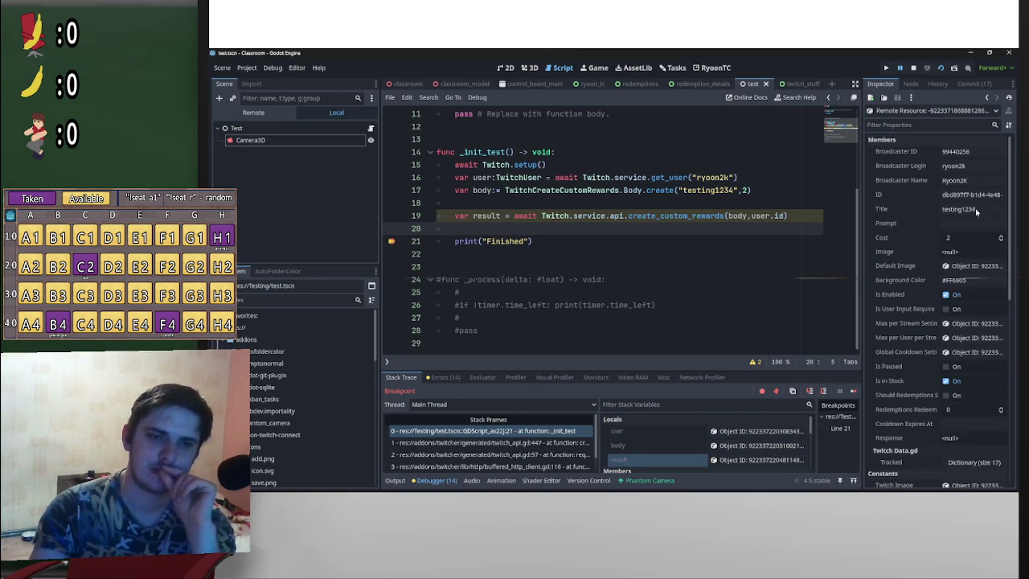
pyautogui.click(740, 444)
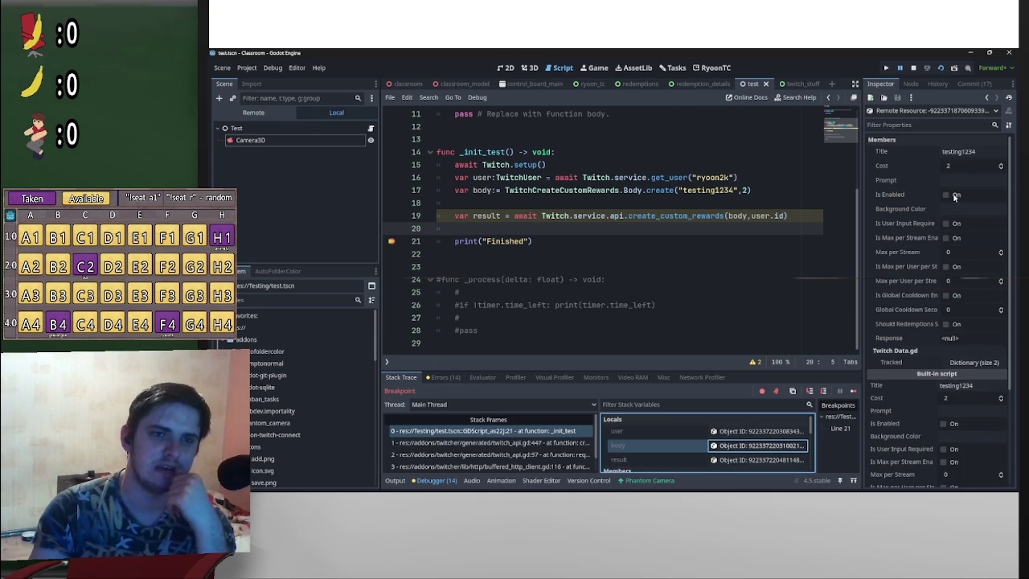
# Step: Move through the twitch_stuff and redemption_details script tabs to the redemptions script
pyautogui.click(800, 86)
pyautogui.click(700, 84)
pyautogui.click(643, 86)
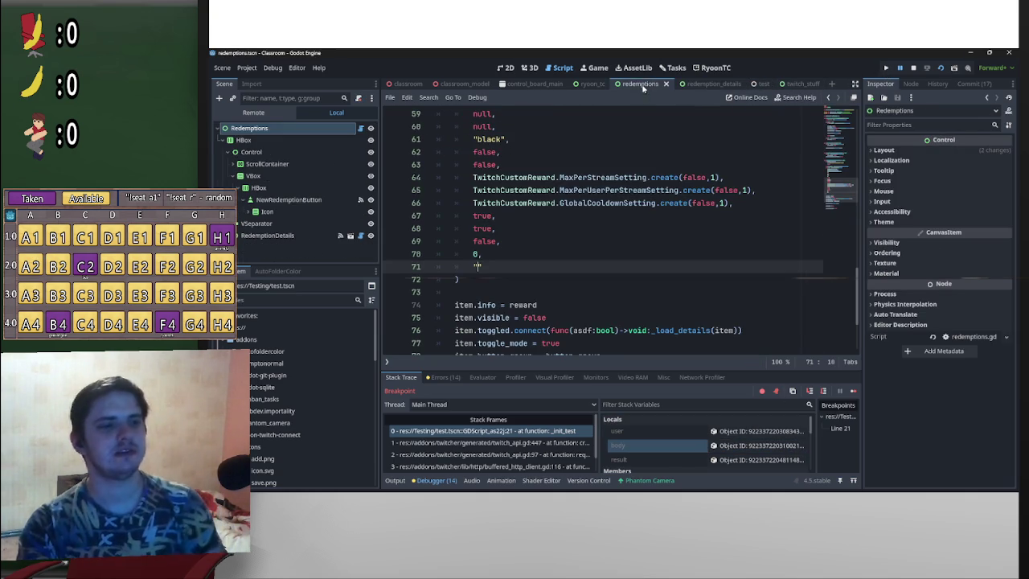
# Step: Scroll the redemptions script and show the body's reward fields in the Inspector
pyautogui.scroll(2, 655, 241)
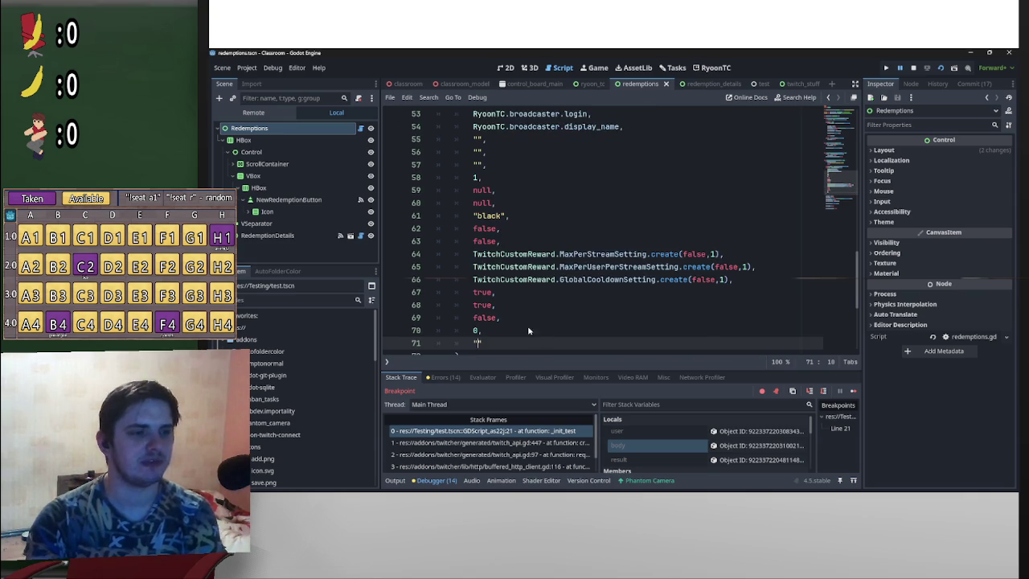
pyautogui.scroll(3, 531, 330)
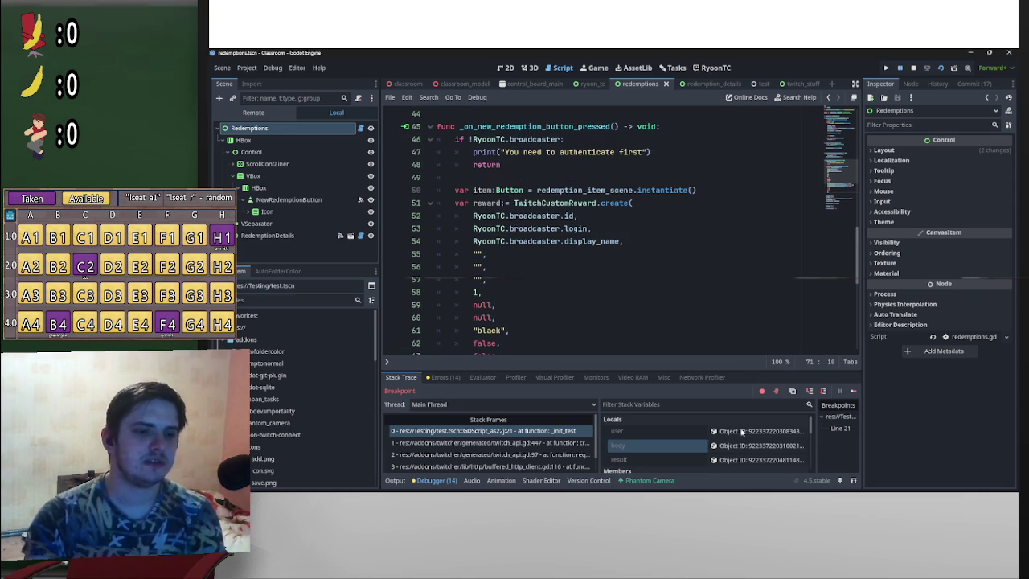
pyautogui.click(756, 446)
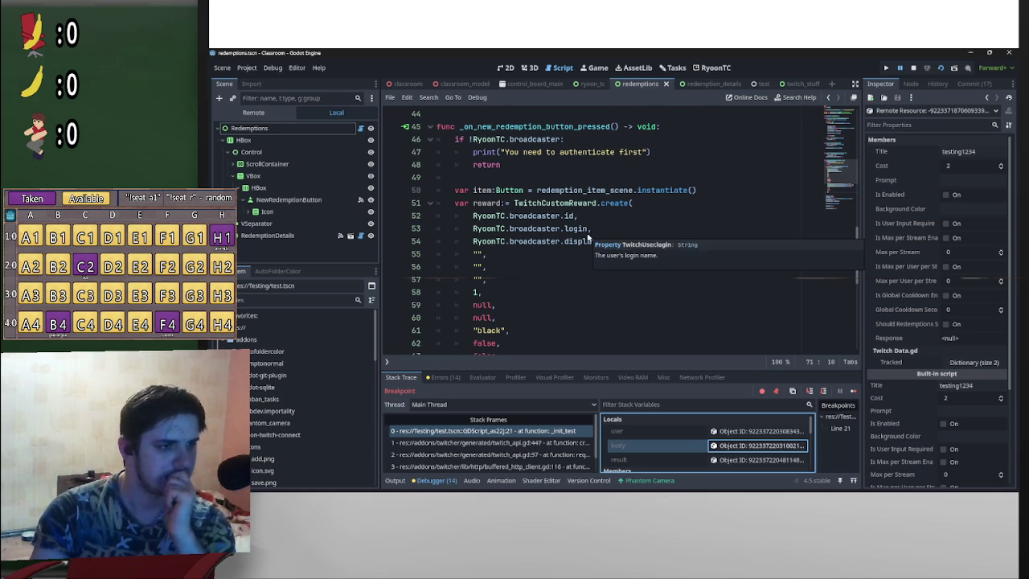
pyautogui.scroll(-2, 636, 253)
pyautogui.scroll(-1, 626, 256)
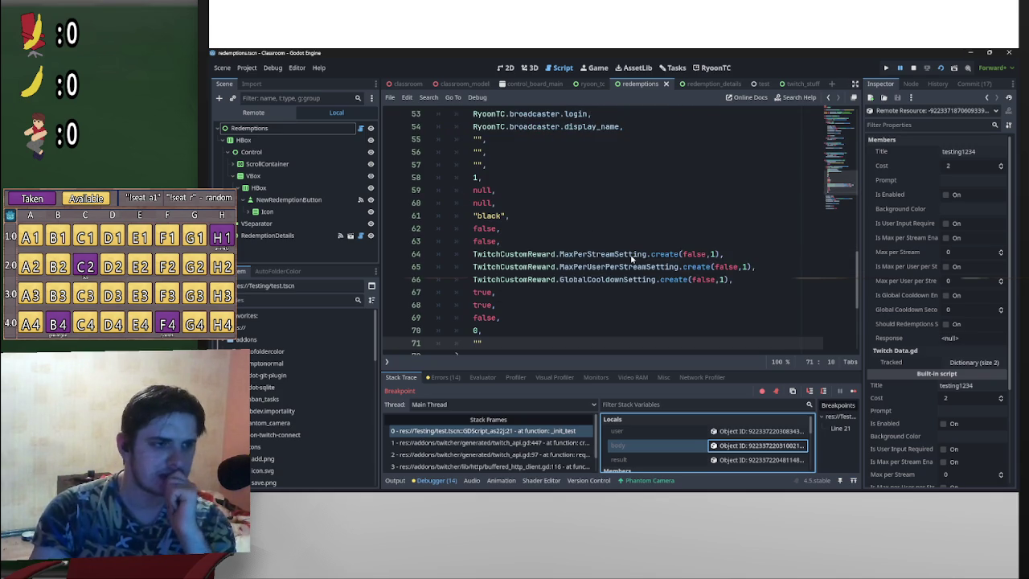
pyautogui.scroll(3, 632, 280)
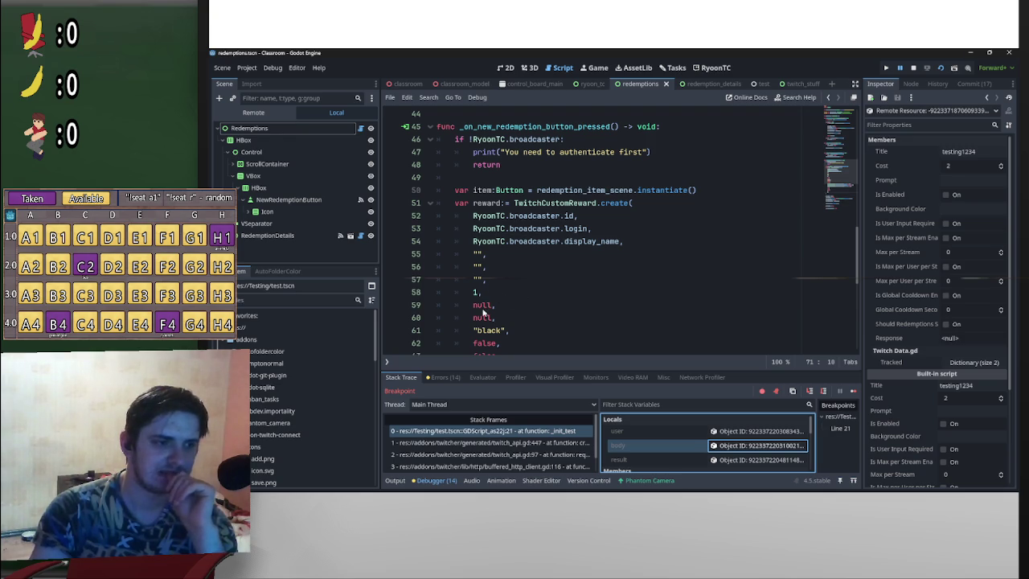
# Step: Use Ctrl+Space parameter hints on the create() arguments to see which parameter each fills
pyautogui.click(505, 300)
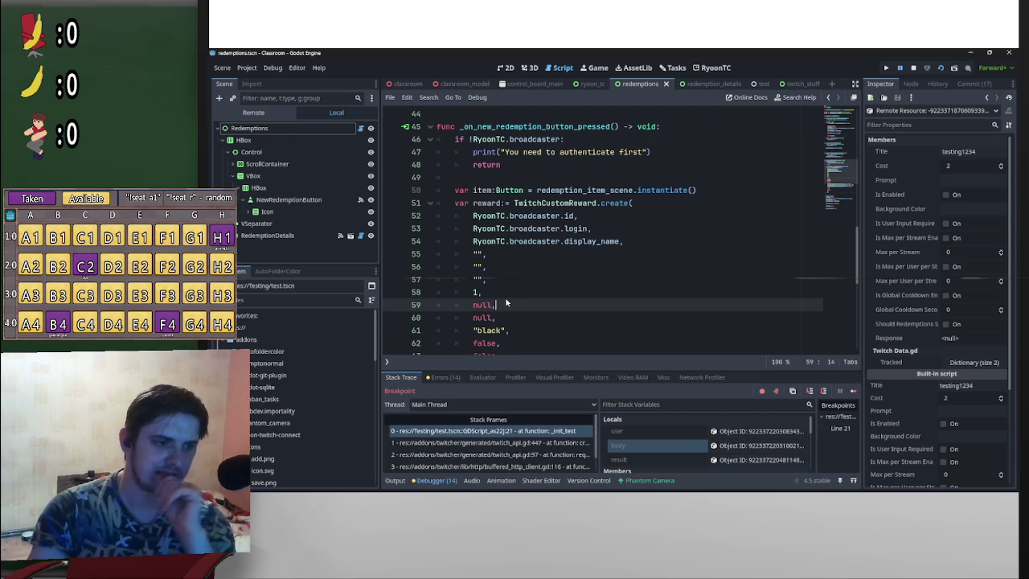
pyautogui.click(501, 290)
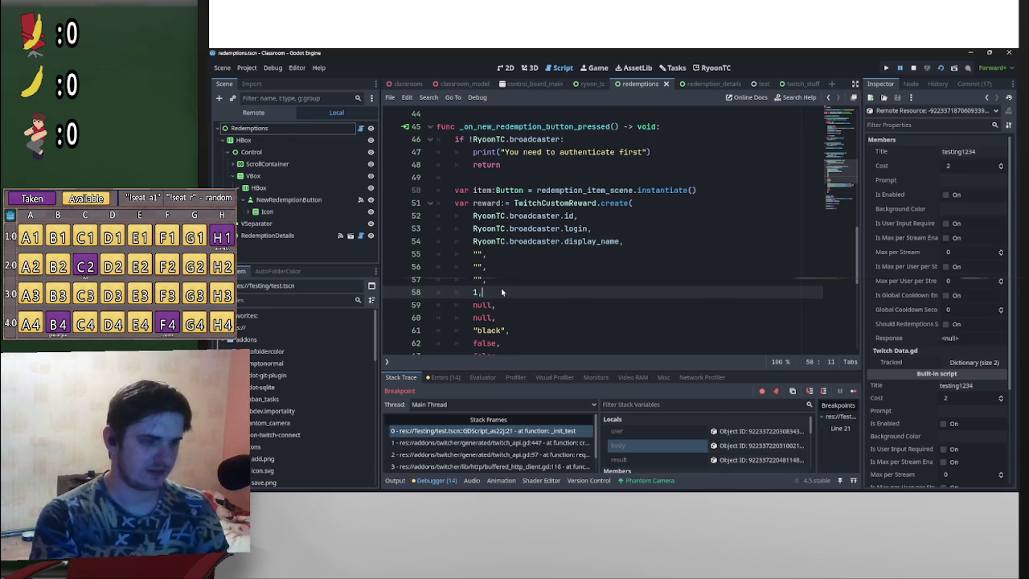
pyautogui.hotkey('ctrl', 'space')
pyautogui.click(533, 266)
pyautogui.scroll(-1, 533, 265)
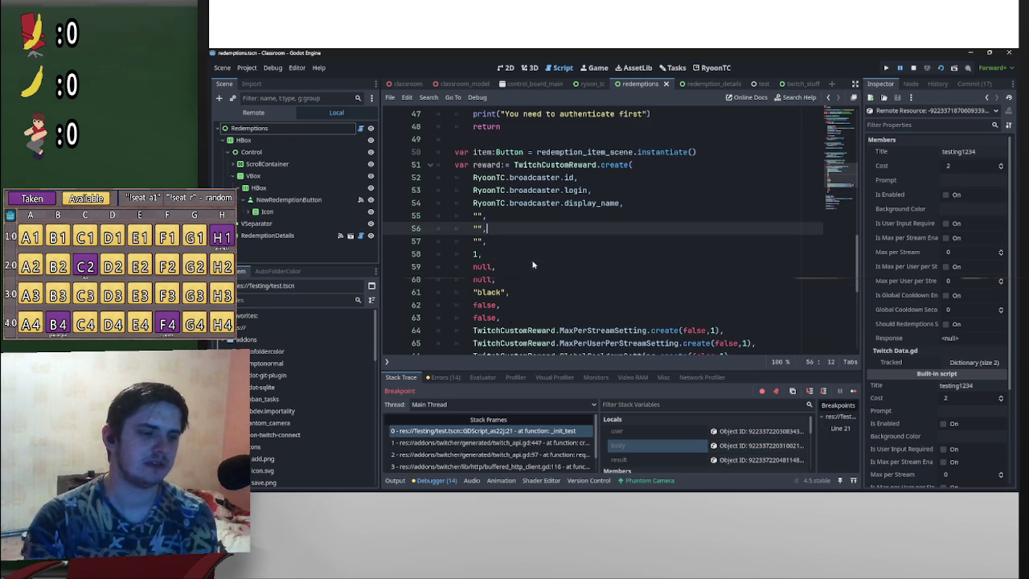
pyautogui.click(515, 292)
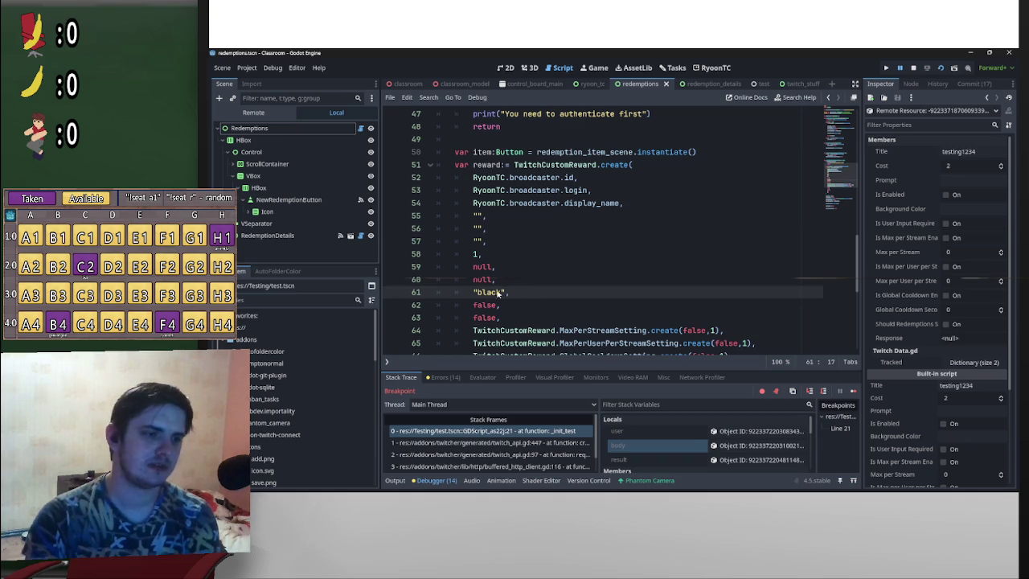
pyautogui.scroll(-2, 515, 286)
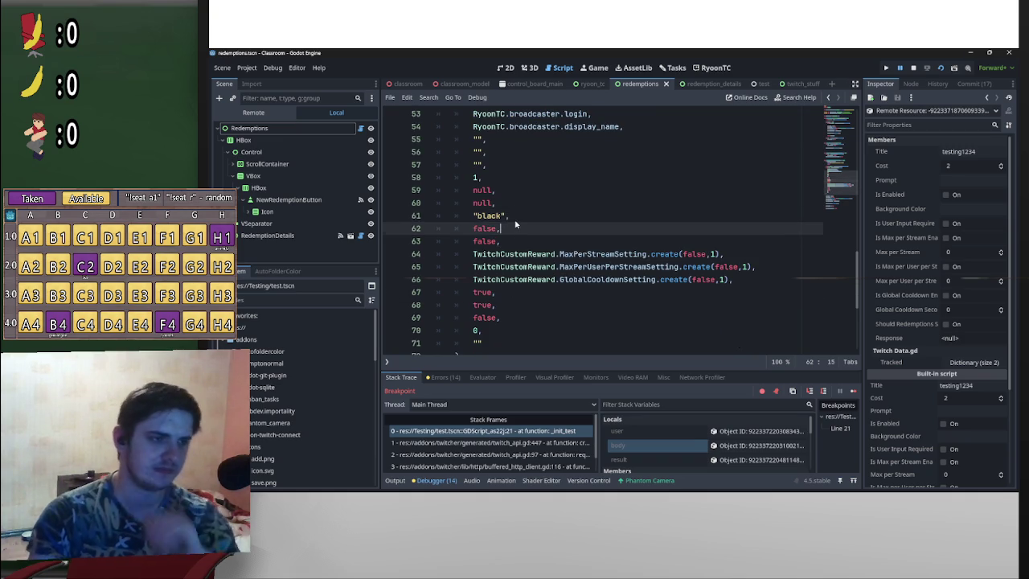
pyautogui.hotkey('ctrl', 'space')
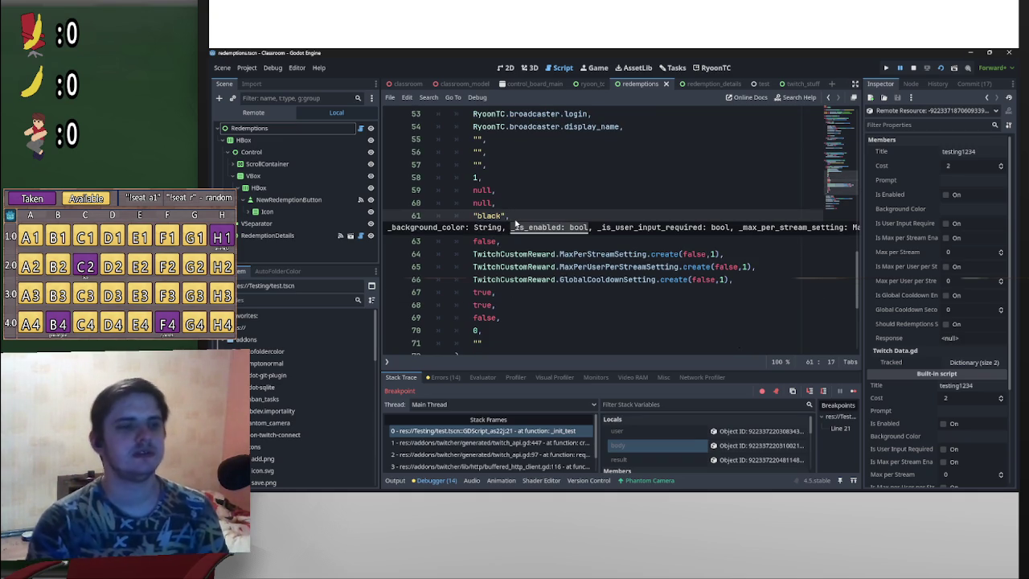
pyautogui.press('Escape')
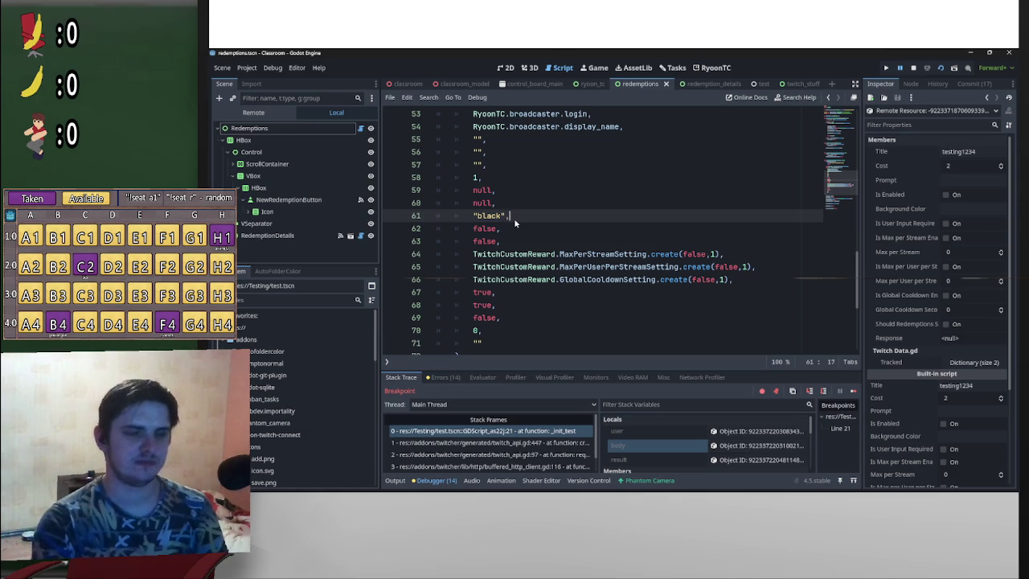
pyautogui.hotkey('ctrl', 'space')
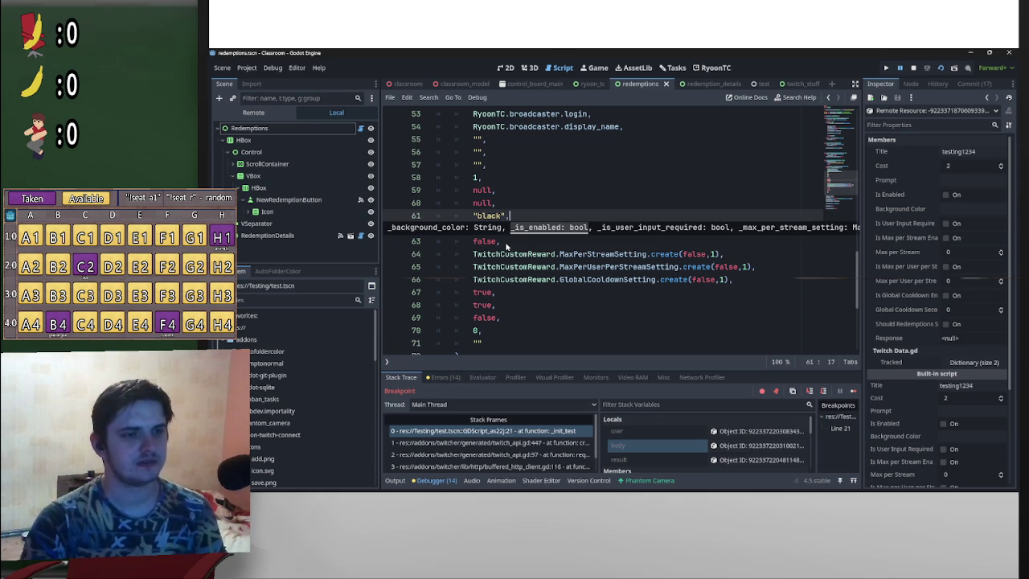
# Step: Find the argument after "black" and select the max per stream value 1
pyautogui.click(506, 244)
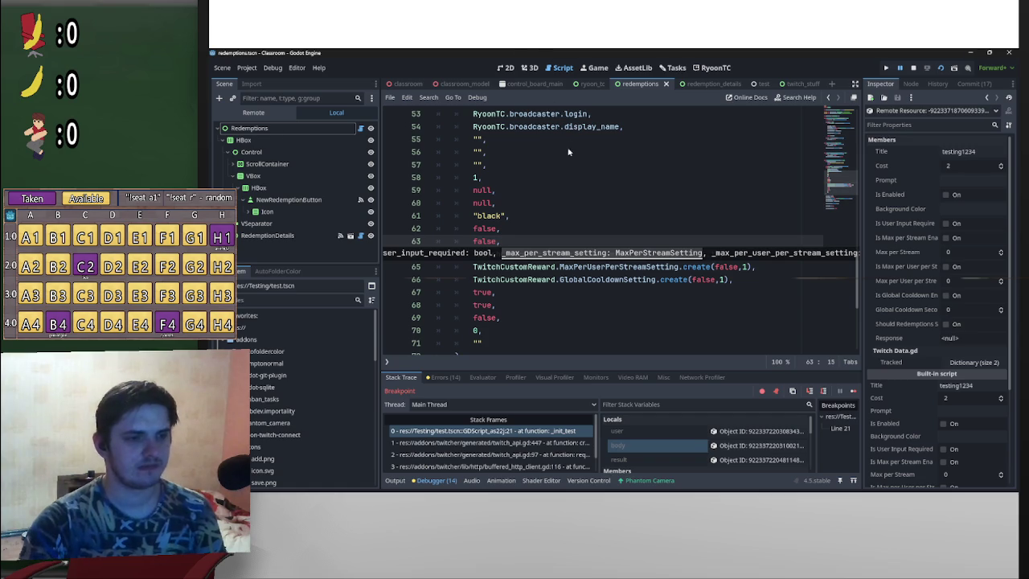
pyautogui.click(514, 217)
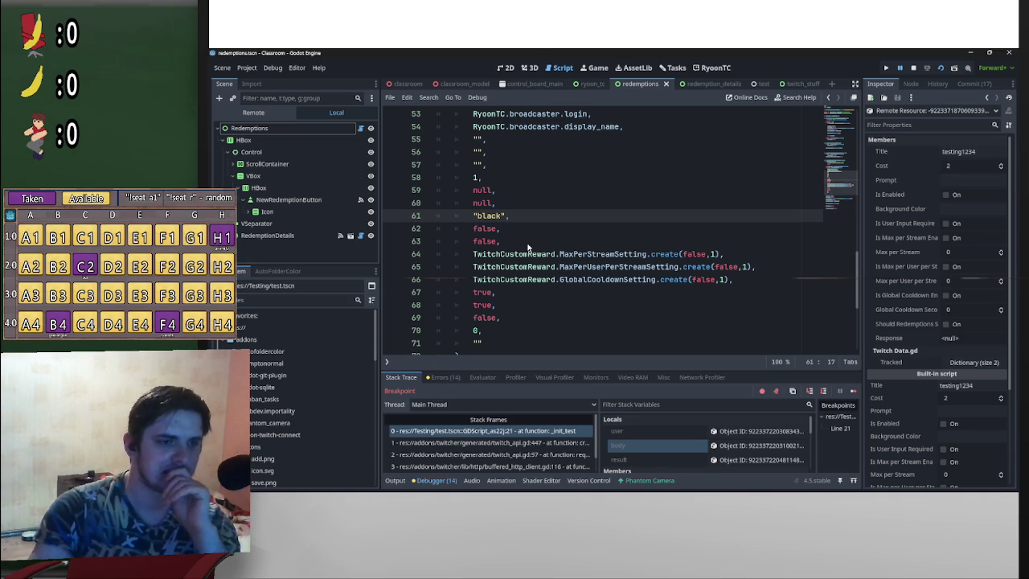
pyautogui.moveTo(691, 266)
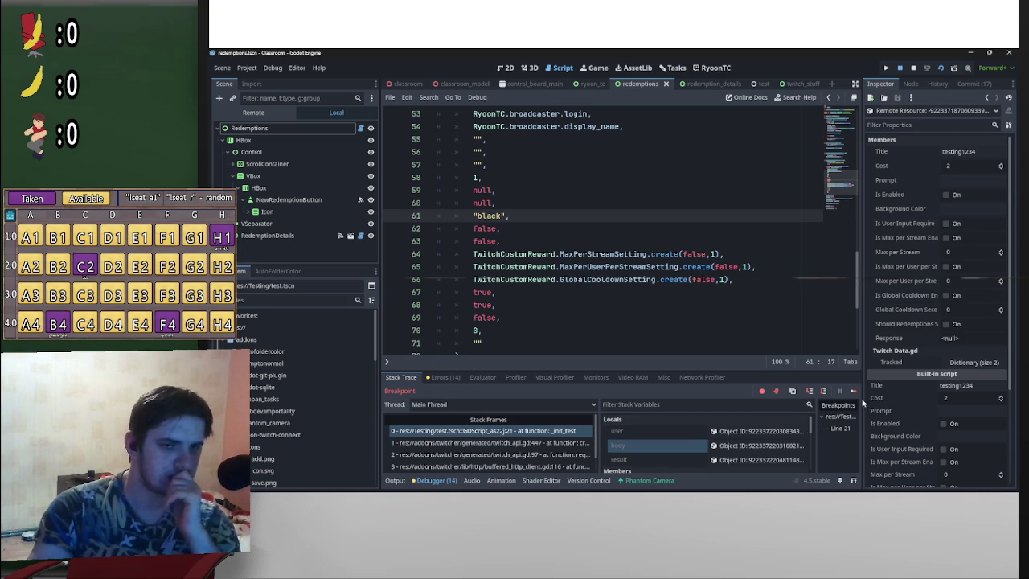
pyautogui.doubleClick(713, 254)
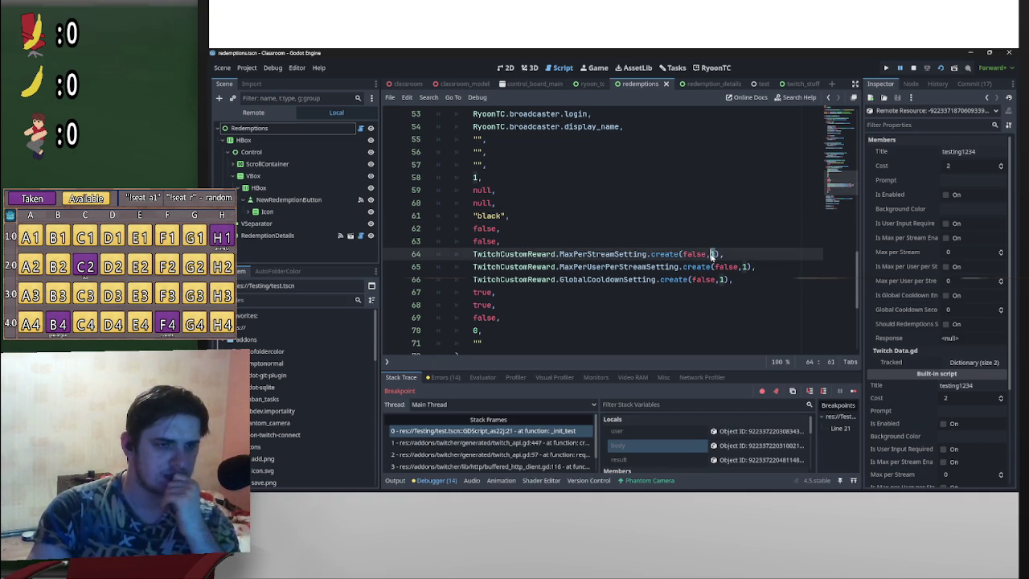
# Step: Change the max per stream, max per user per stream and global cooldown values to 0
pyautogui.write('0')
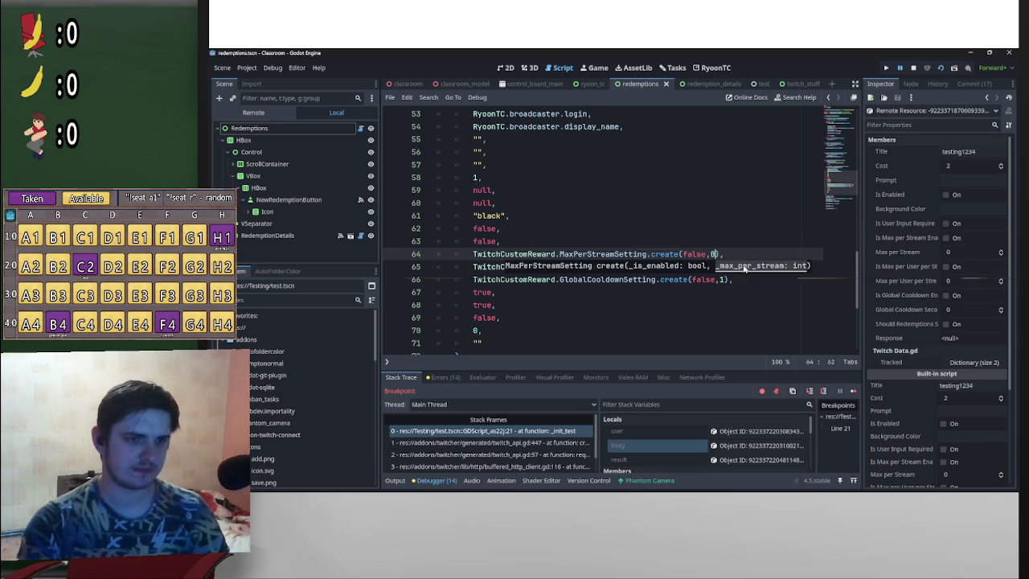
pyautogui.doubleClick(744, 266)
pyautogui.write('0')
pyautogui.doubleClick(722, 279)
pyautogui.write('0')
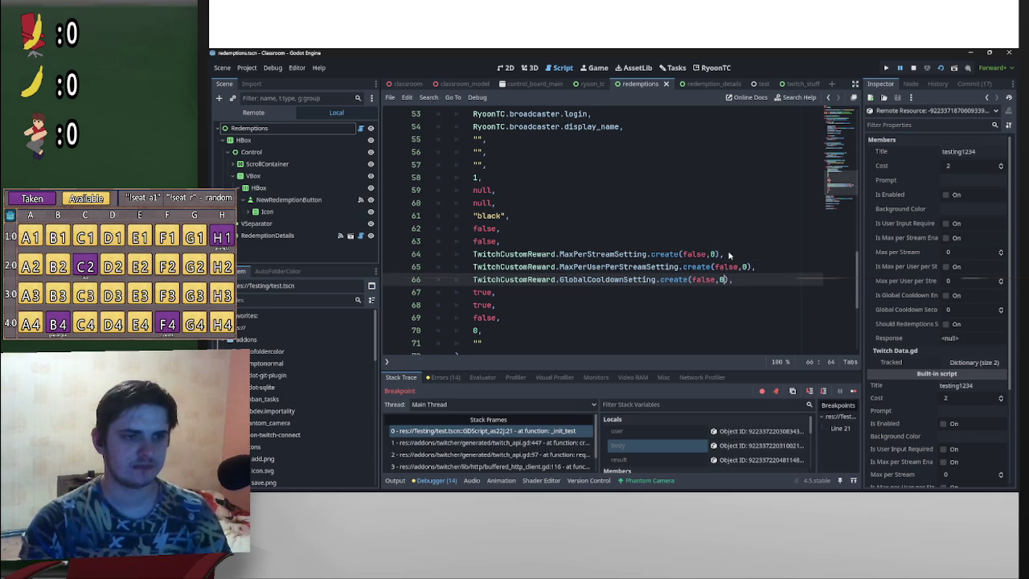
# Step: Fix the comma on line 66 and change the is_paused argument on line 67 from true to false
pyautogui.click(729, 254)
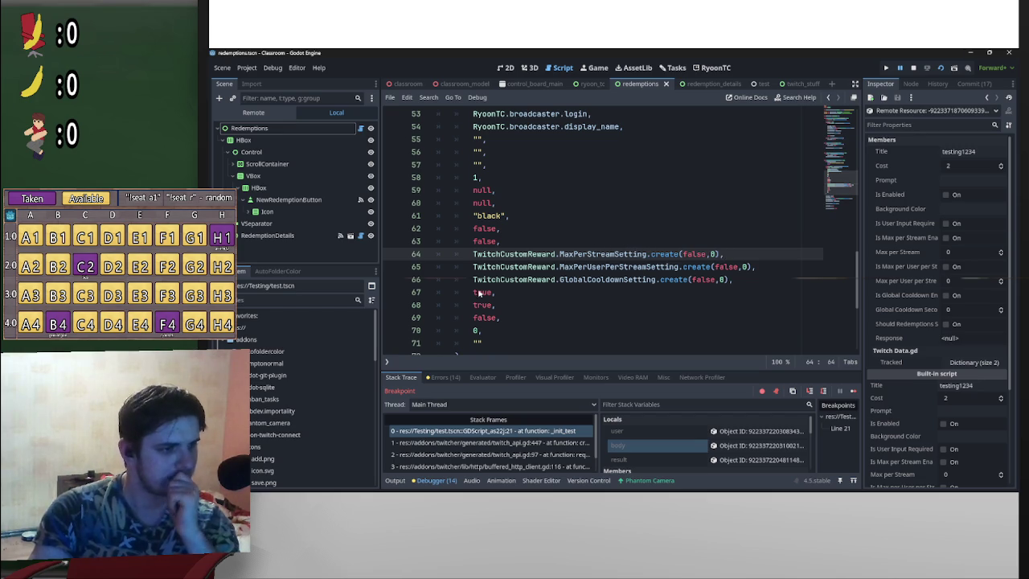
pyautogui.click(749, 282)
pyautogui.press('BackSpace')
pyautogui.write(',')
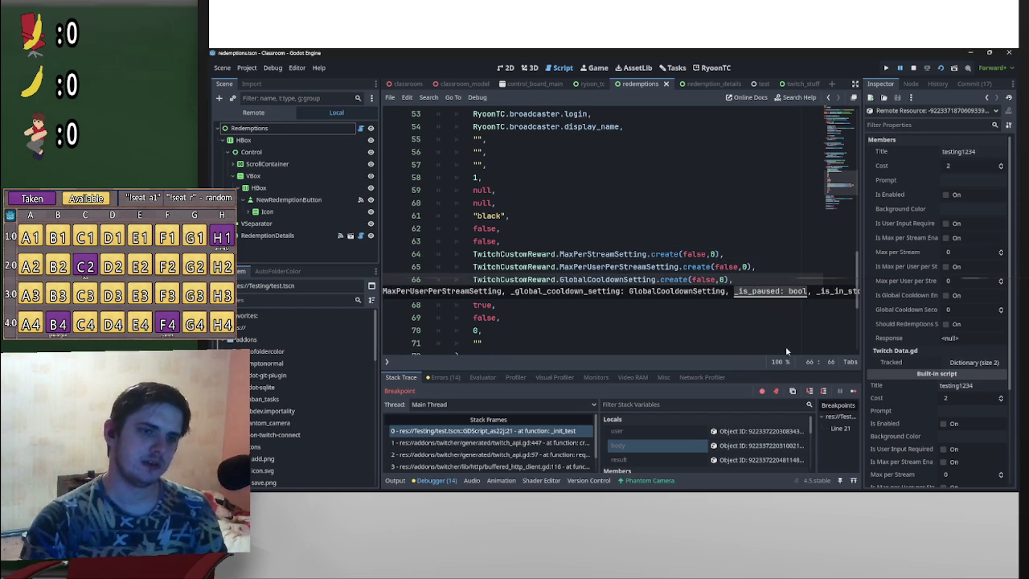
pyautogui.click(535, 337)
pyautogui.moveTo(495, 295); pyautogui.dragTo(474, 294)
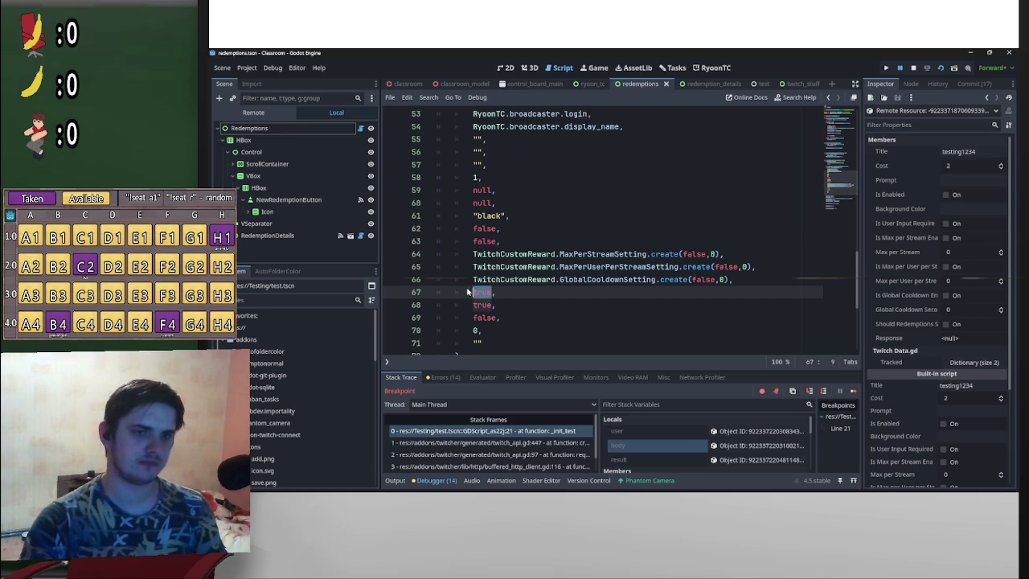
pyautogui.write('f,alse,')
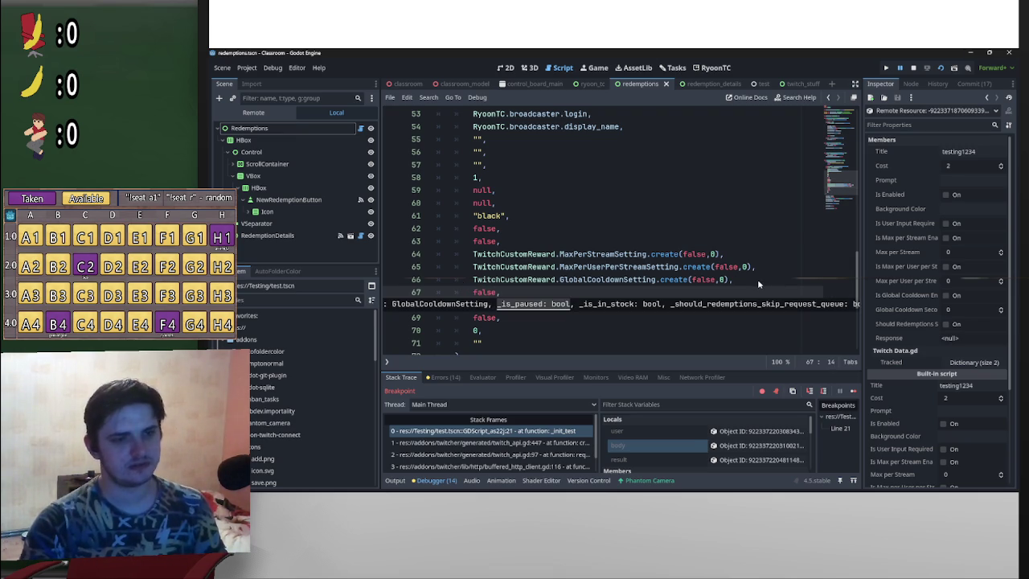
pyautogui.click(527, 296)
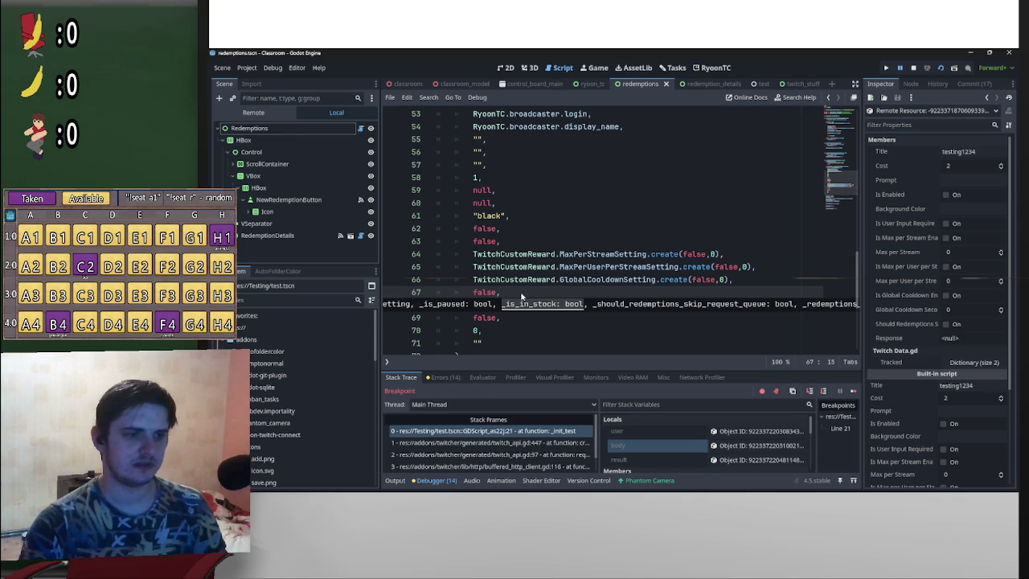
pyautogui.click(507, 302)
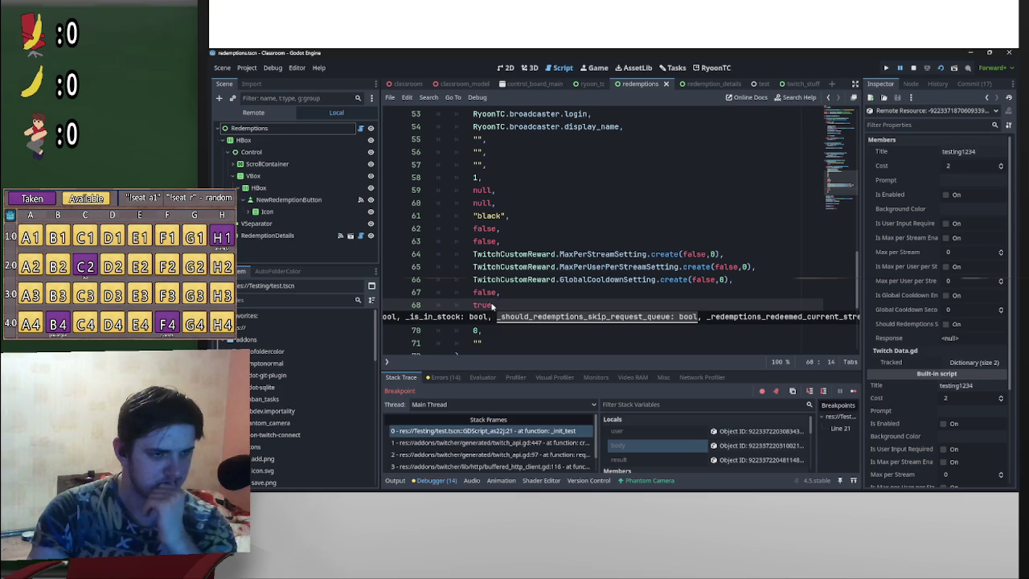
# Step: Insert a new 'false,' argument line after true on line 68
pyautogui.press('Return')
pyautogui.write('false,')
pyautogui.scroll(-2, 511, 322)
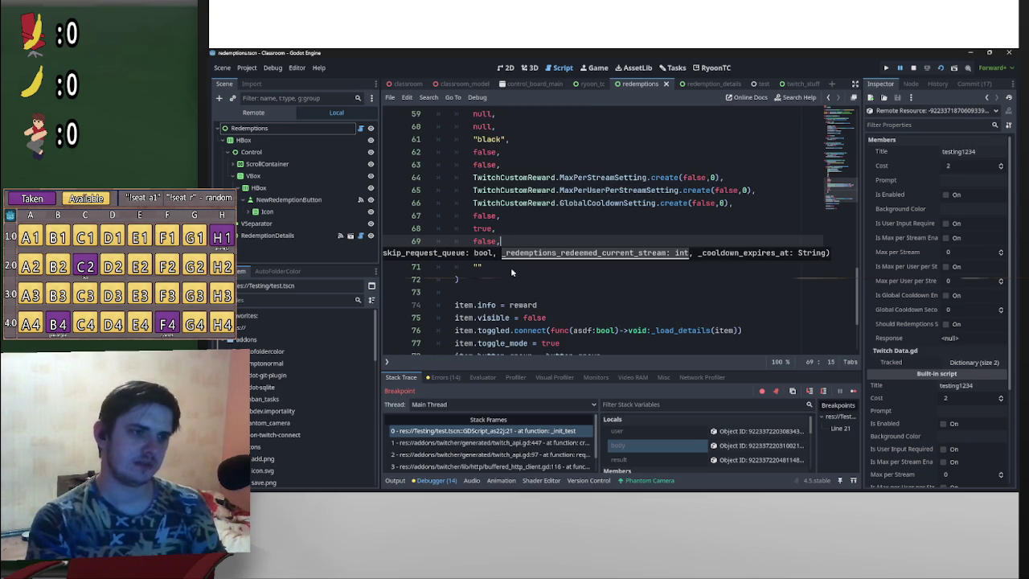
pyautogui.write(',')
pyautogui.click(511, 272)
pyautogui.scroll(-3, 510, 274)
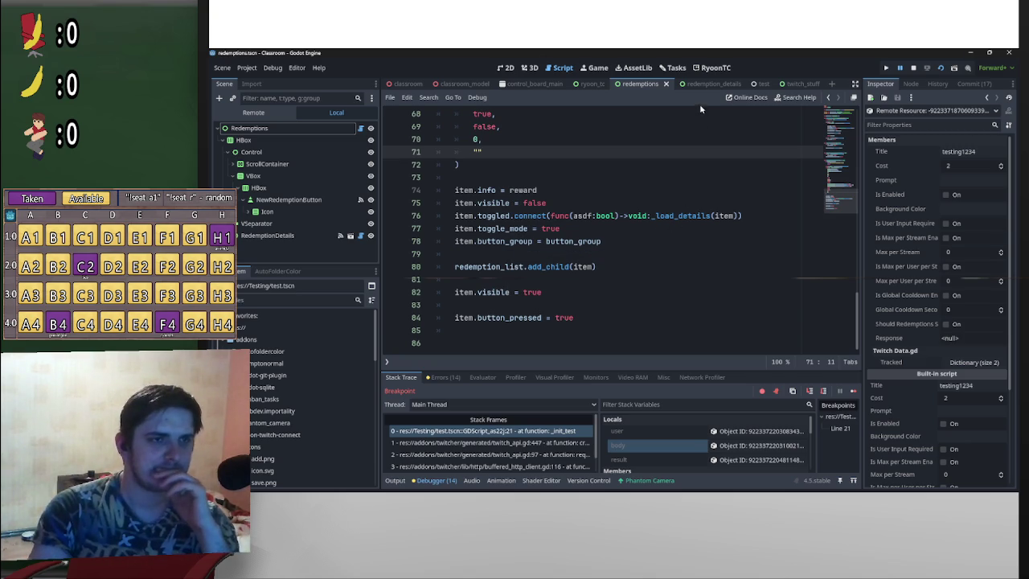
pyautogui.click(705, 84)
# Step: Scroll redemption_details to _on_save_pressed and inspect the body object's member values
pyautogui.scroll(-7, 710, 205)
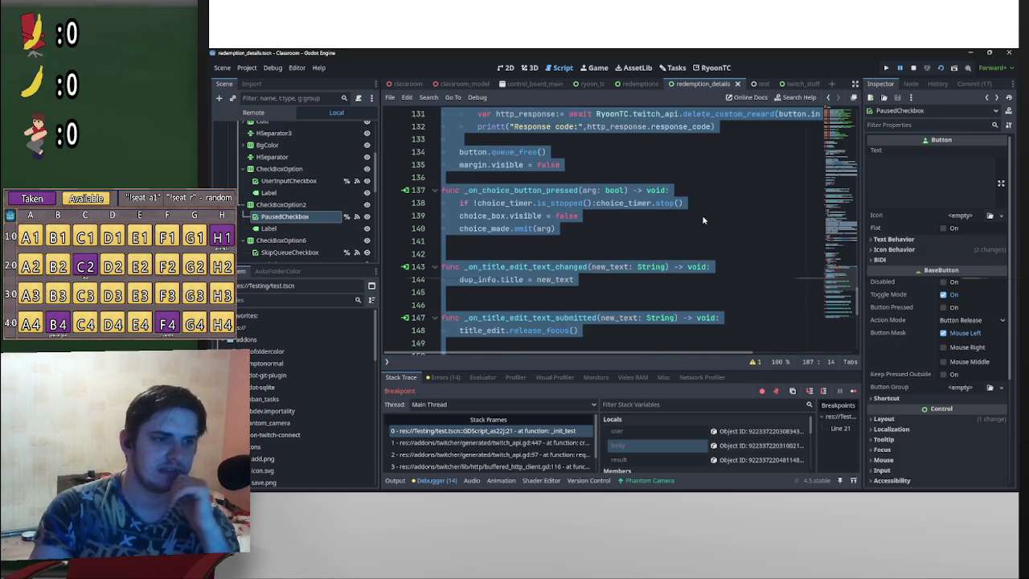
pyautogui.scroll(-8, 702, 217)
pyautogui.scroll(20, 699, 223)
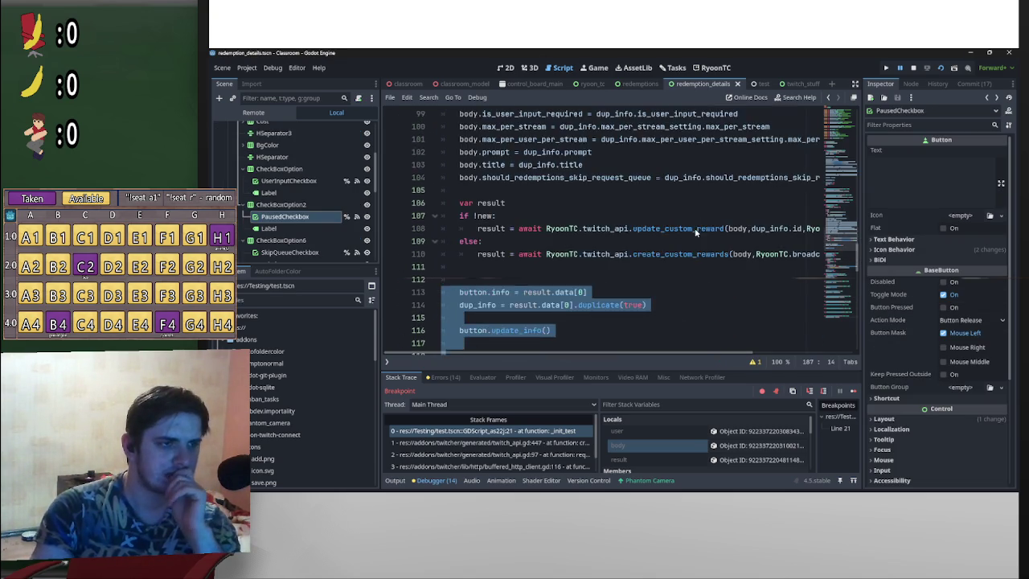
pyautogui.scroll(6, 697, 230)
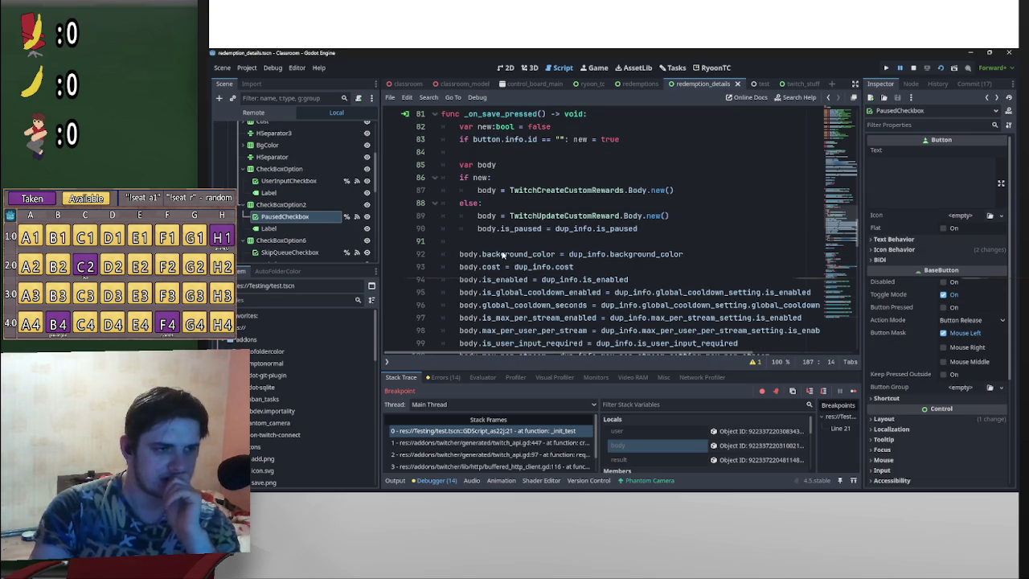
pyautogui.click(770, 444)
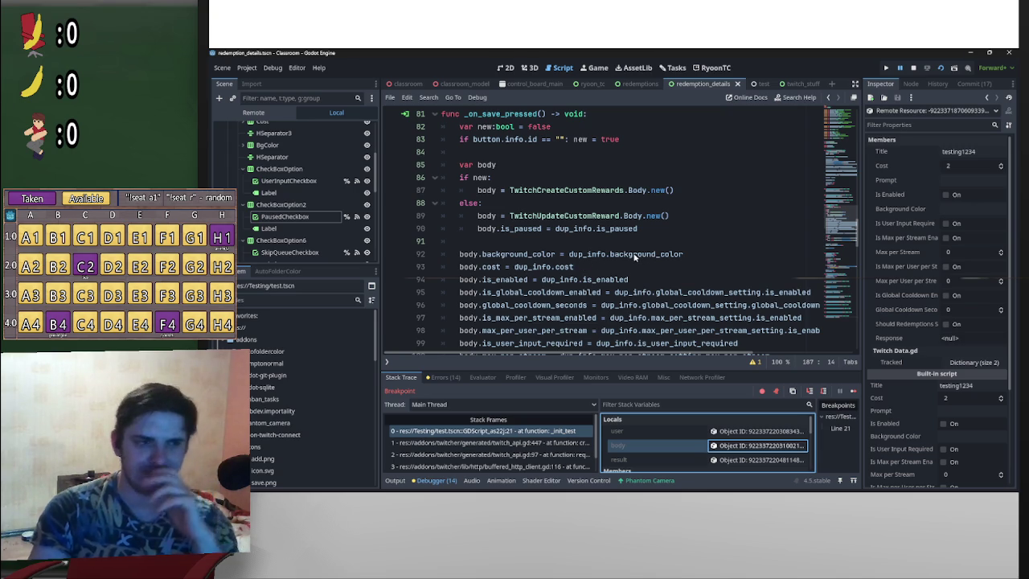
pyautogui.moveTo(635, 257)
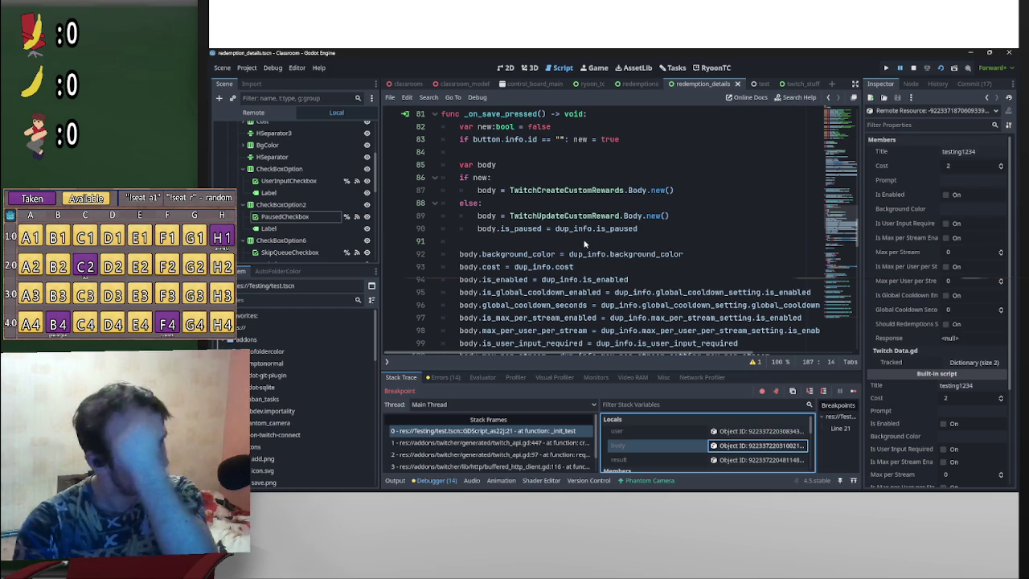
pyautogui.moveTo(582, 242)
pyautogui.mouseDown()
pyautogui.moveTo(599, 358)
pyautogui.moveTo(597, 256)
pyautogui.mouseUp()
# Step: Change dup_info.is_enabled to dup_info.is_paused in _on_paused_checkbox_toggled on line 187
pyautogui.scroll(-10, 595, 265)
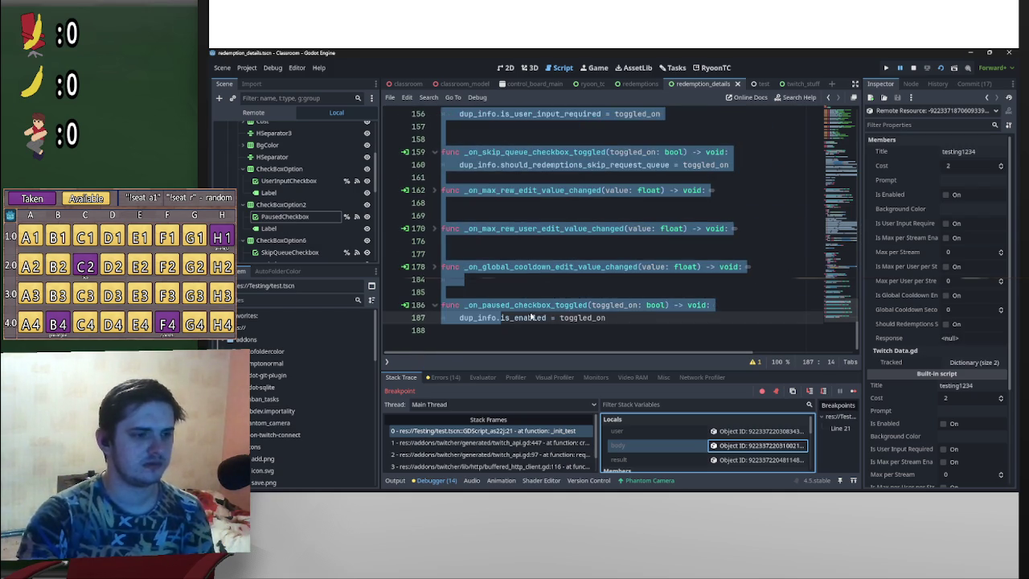
pyautogui.click(535, 317)
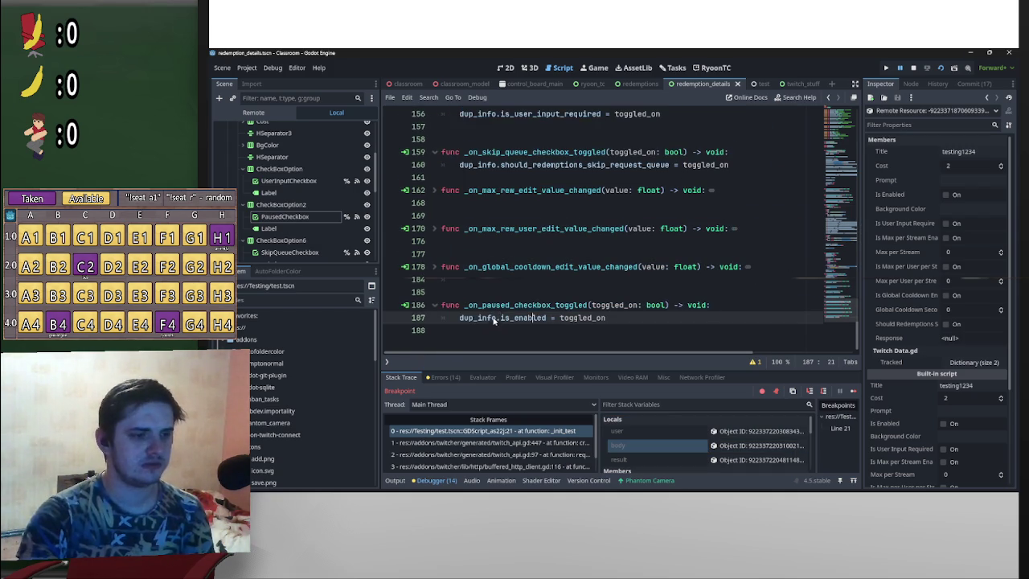
pyautogui.click(538, 320)
pyautogui.moveTo(546, 319); pyautogui.dragTo(505, 320)
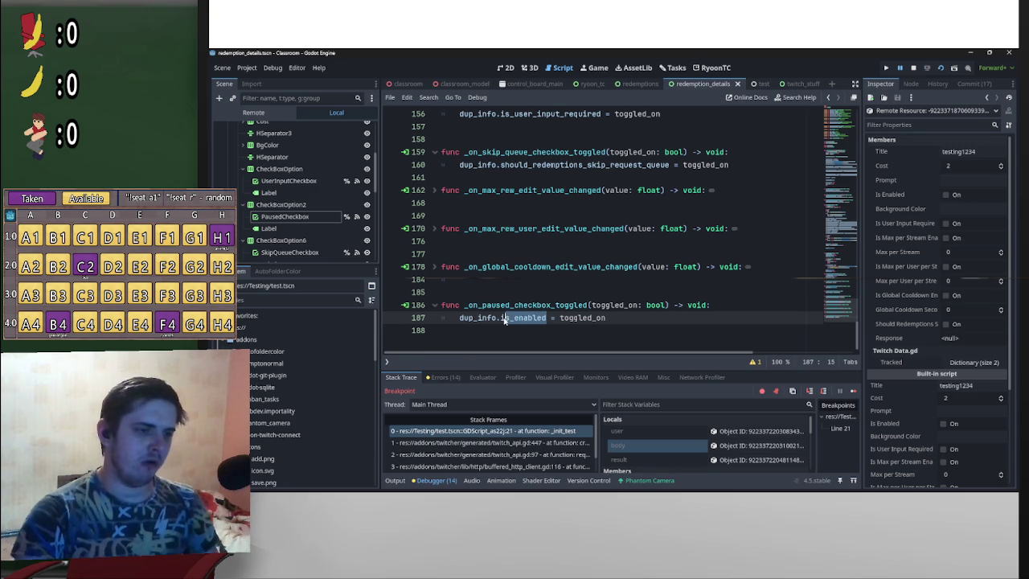
pyautogui.write('s_paused')
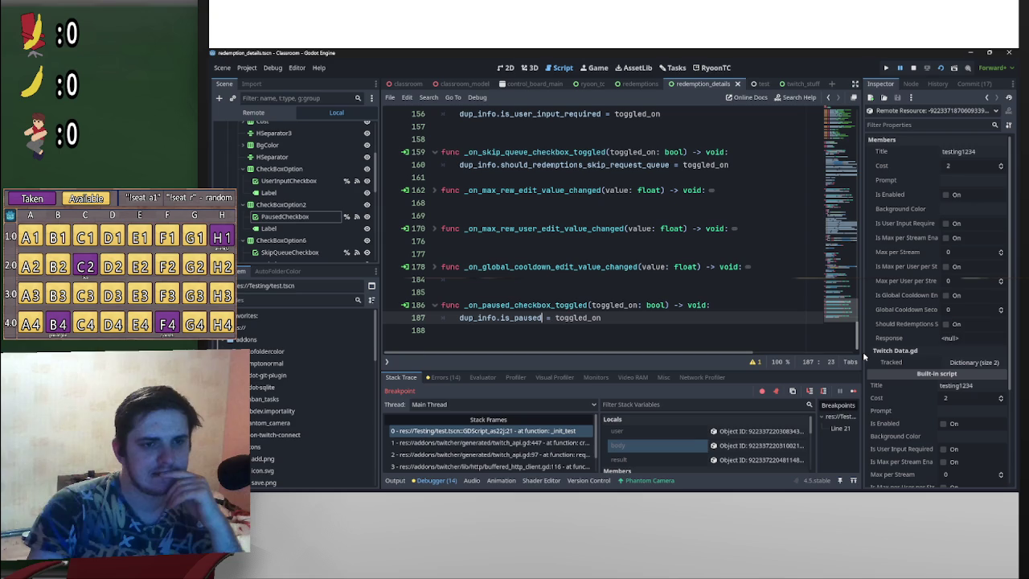
pyautogui.moveTo(863, 351)
pyautogui.mouseDown()
pyautogui.moveTo(840, 171)
pyautogui.moveTo(822, 241)
pyautogui.mouseUp()
# Step: Capture a screenshot of the remote reward's member values
pyautogui.scroll(-10, 822, 241)
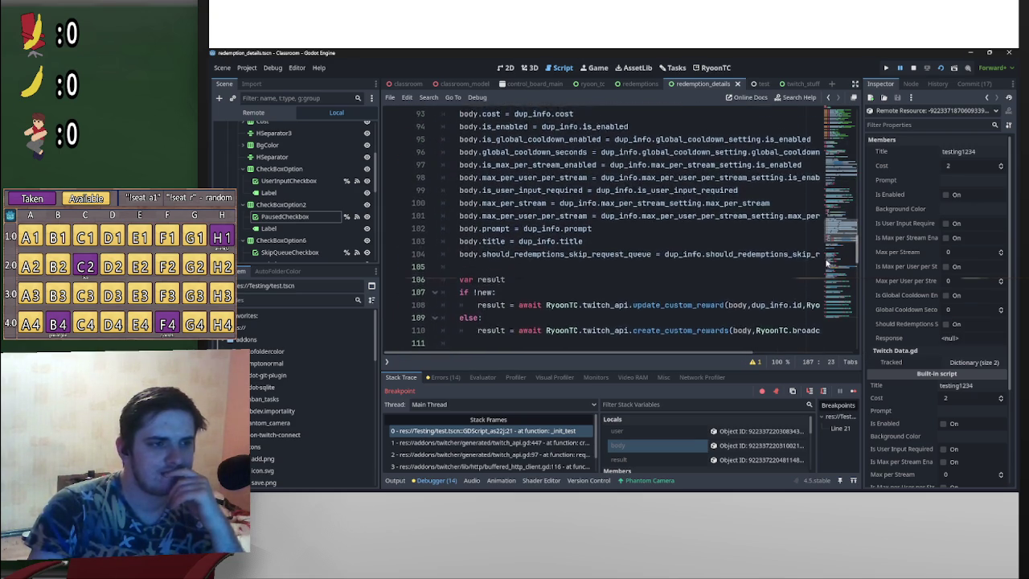
pyautogui.scroll(8, 824, 241)
pyautogui.scroll(1, 824, 239)
pyautogui.scroll(-1, 823, 240)
pyautogui.scroll(1, 822, 240)
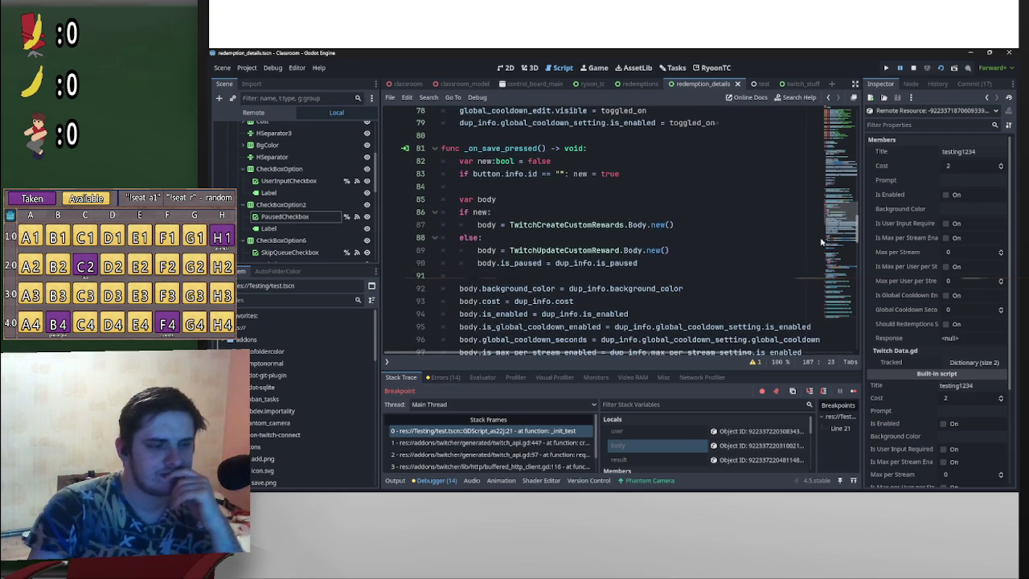
pyautogui.scroll(-1, 822, 241)
pyautogui.scroll(-4, 820, 242)
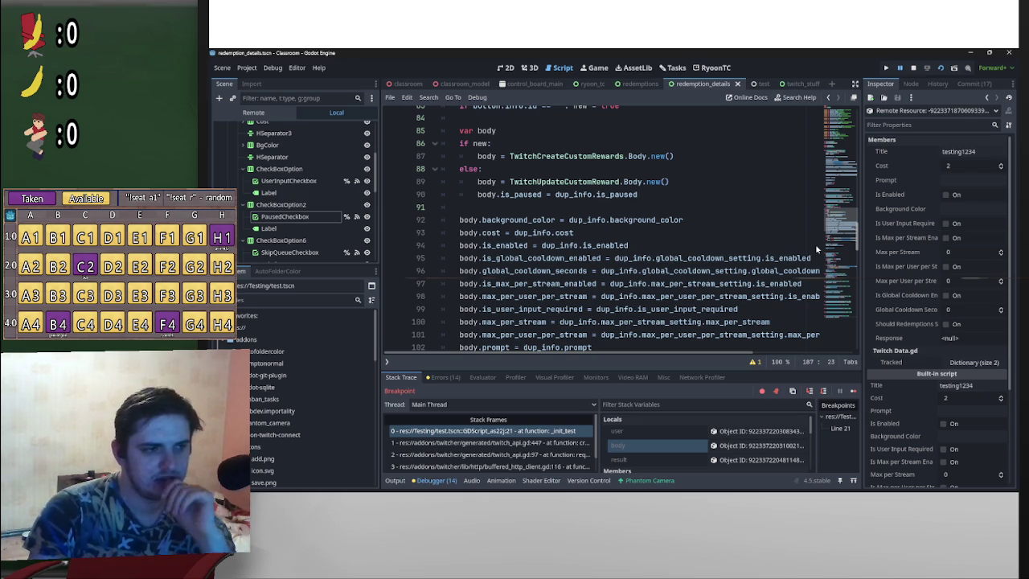
pyautogui.scroll(-1, 815, 244)
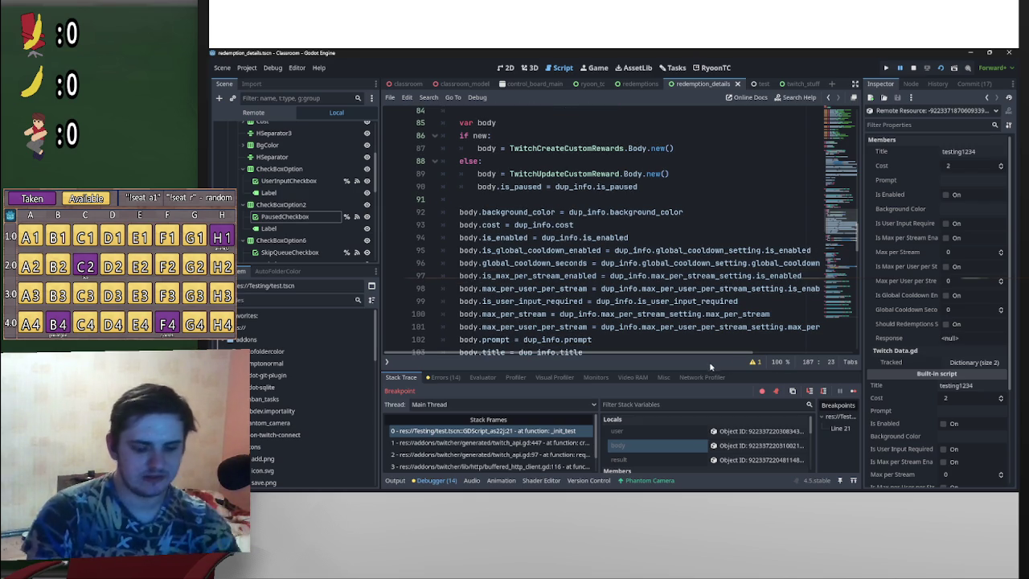
pyautogui.press('ctrl+Print')
pyautogui.moveTo(877, 156); pyautogui.dragTo(1005, 366)
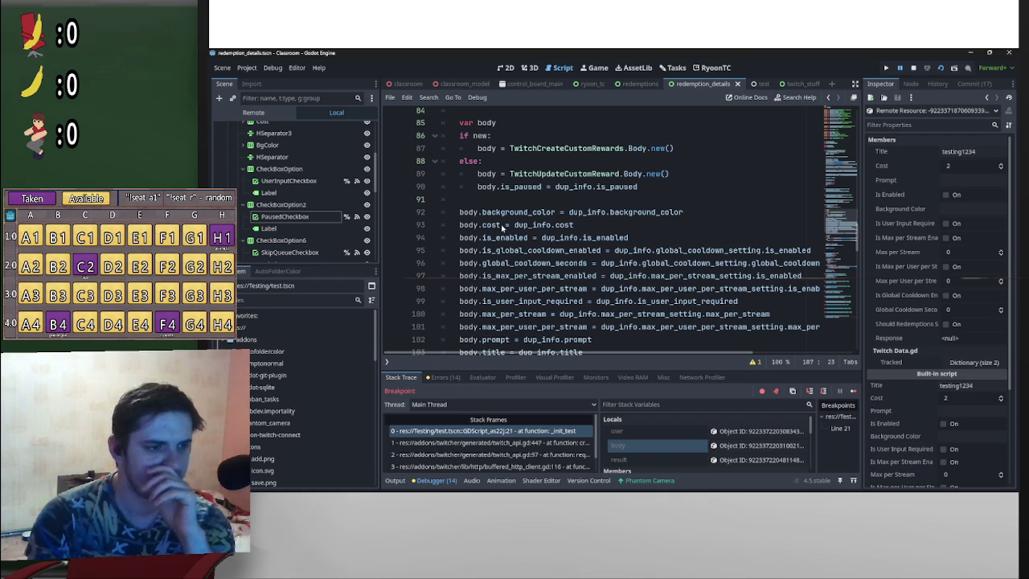
# Step: Add a breakpoint on line 113 at button.info = result.data[0]
pyautogui.scroll(-5, 505, 229)
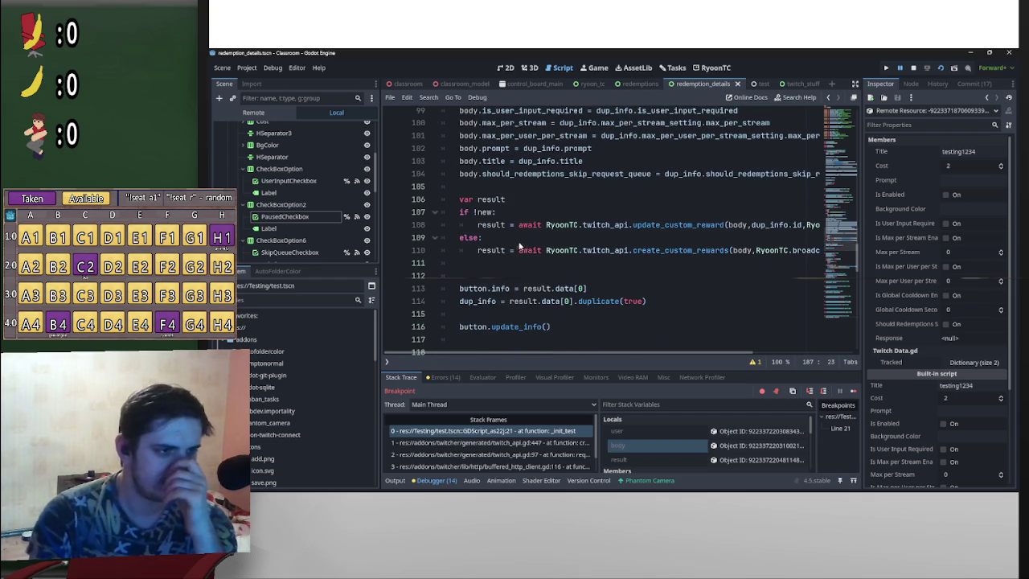
pyautogui.scroll(3, 515, 238)
pyautogui.scroll(4, 527, 251)
pyautogui.scroll(-7, 528, 250)
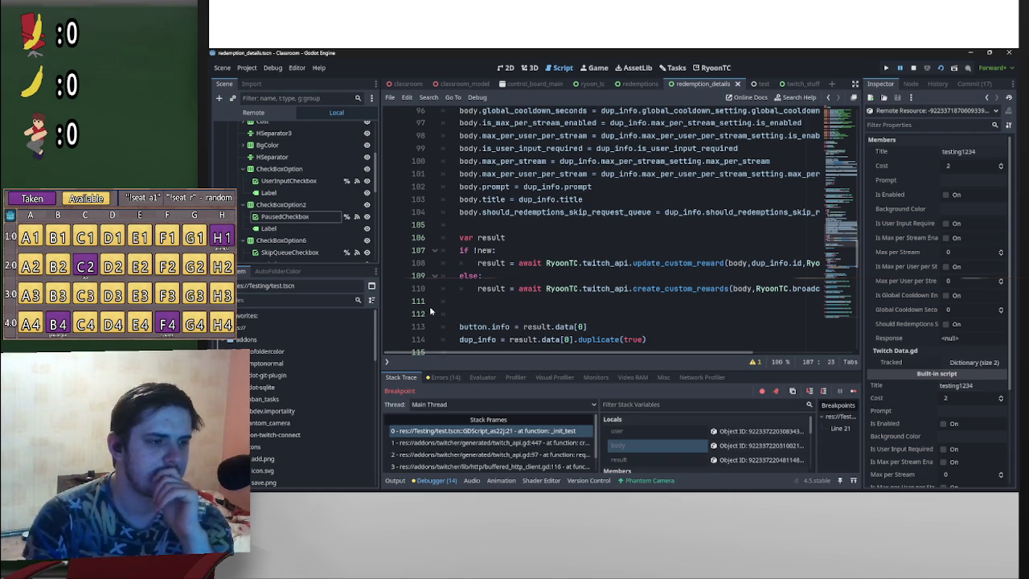
pyautogui.click(392, 327)
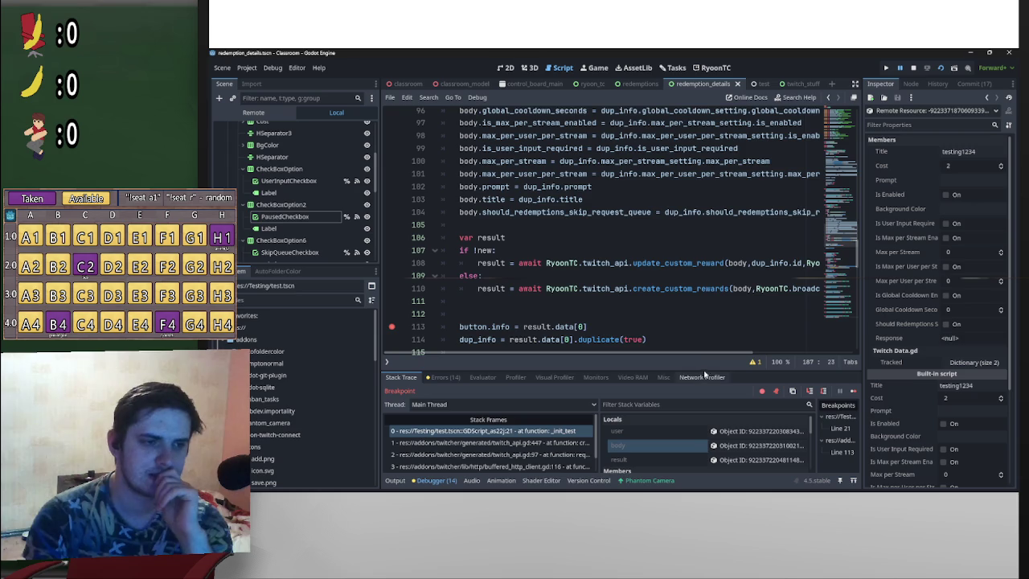
pyautogui.moveTo(699, 359)
pyautogui.mouseDown()
pyautogui.moveTo(781, 362)
pyautogui.moveTo(585, 366)
pyautogui.mouseUp()
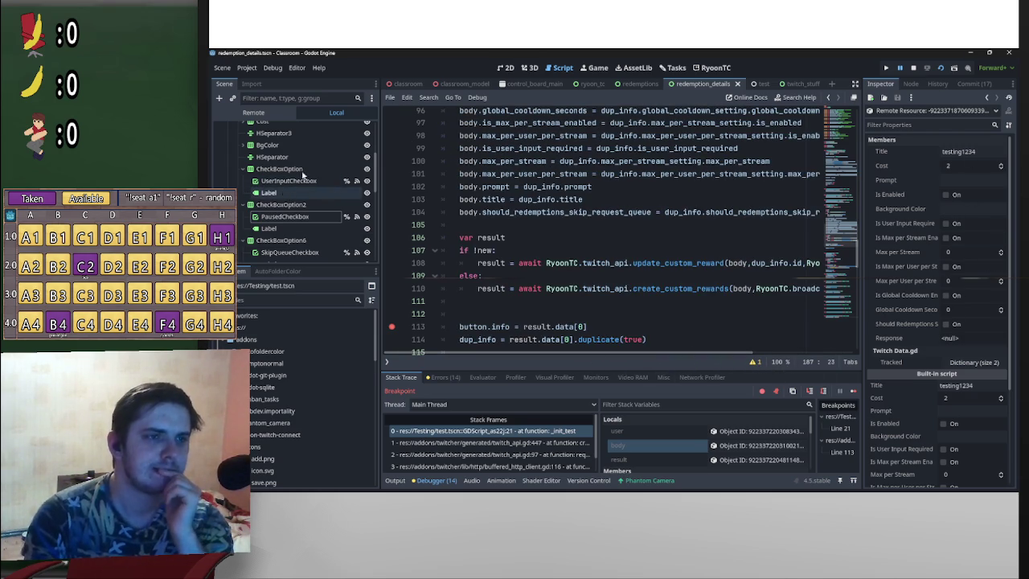
# Step: Run the current scene from ryoon_tc, stop the old debug session and relaunch the game
pyautogui.click(592, 84)
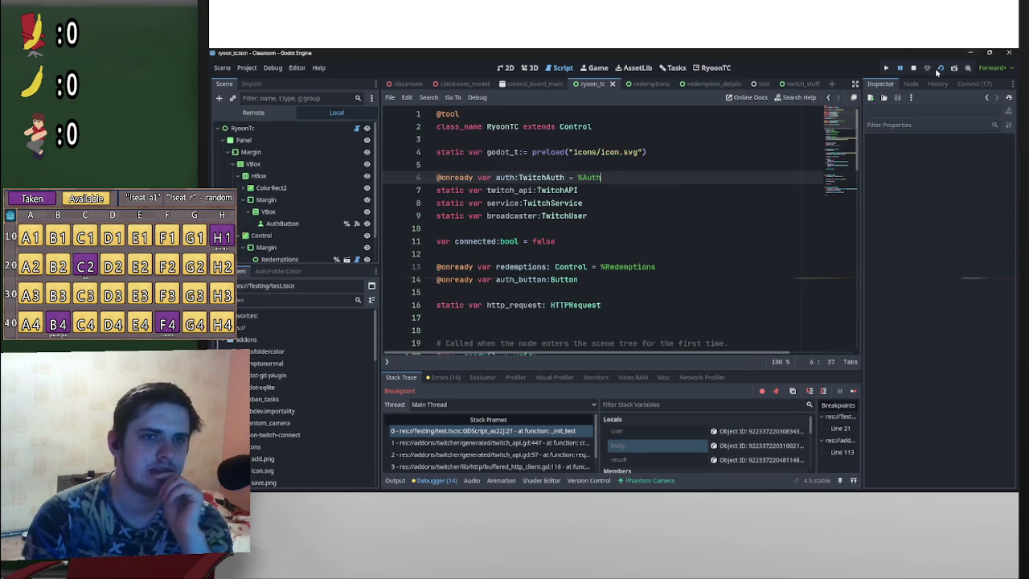
pyautogui.click(938, 69)
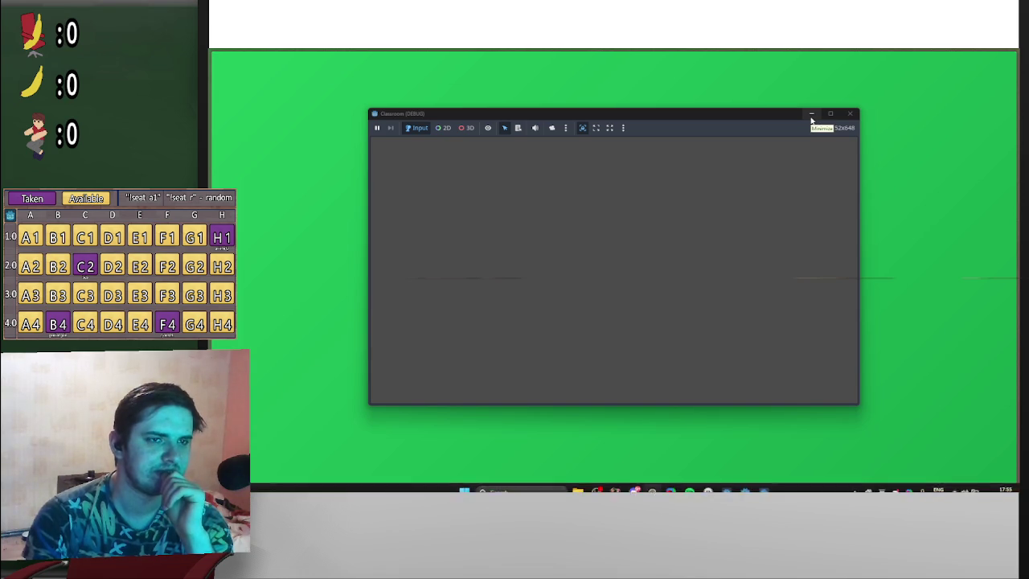
pyautogui.click(811, 113)
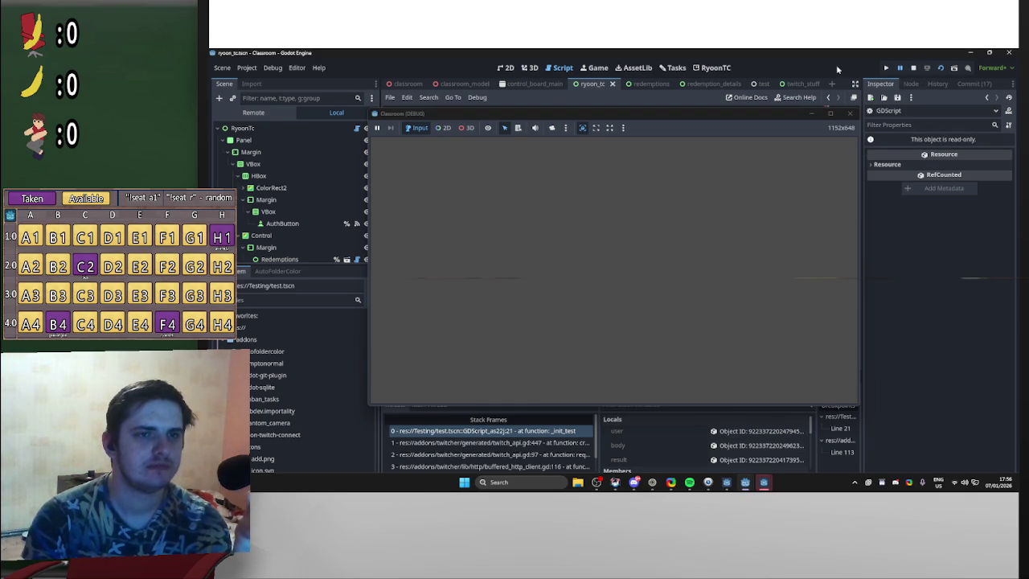
pyautogui.click(813, 114)
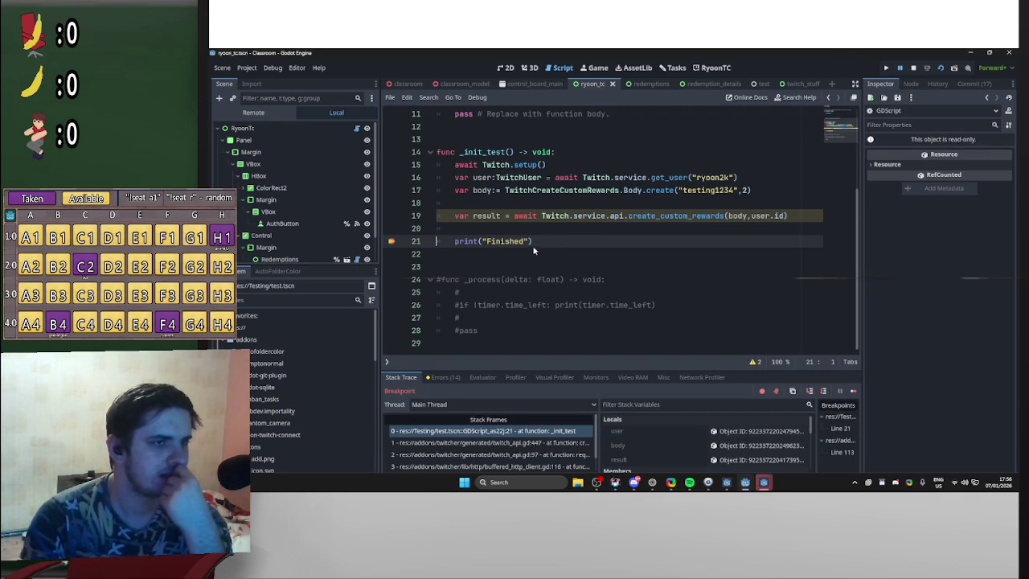
pyautogui.click(915, 68)
pyautogui.click(933, 69)
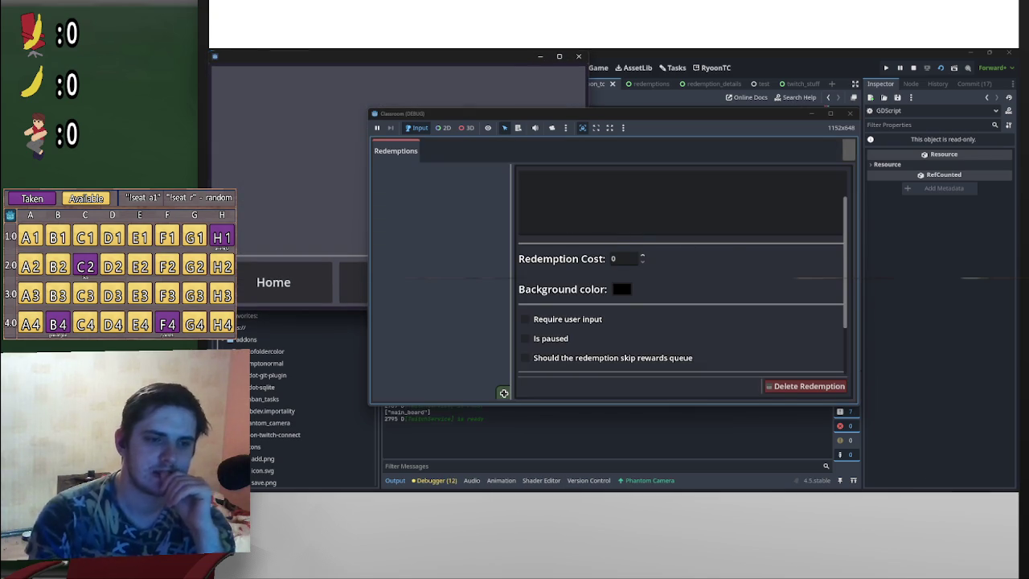
pyautogui.moveTo(609, 485)
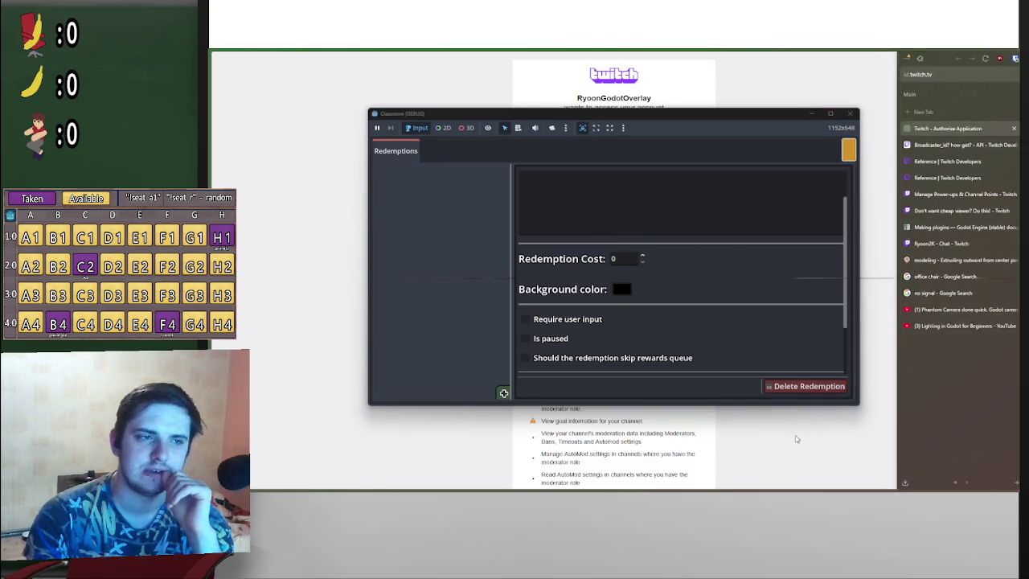
pyautogui.scroll(-10, 644, 451)
# Step: Authorize the app's Twitch access and open the Channel Points rewards page
pyautogui.click(635, 455)
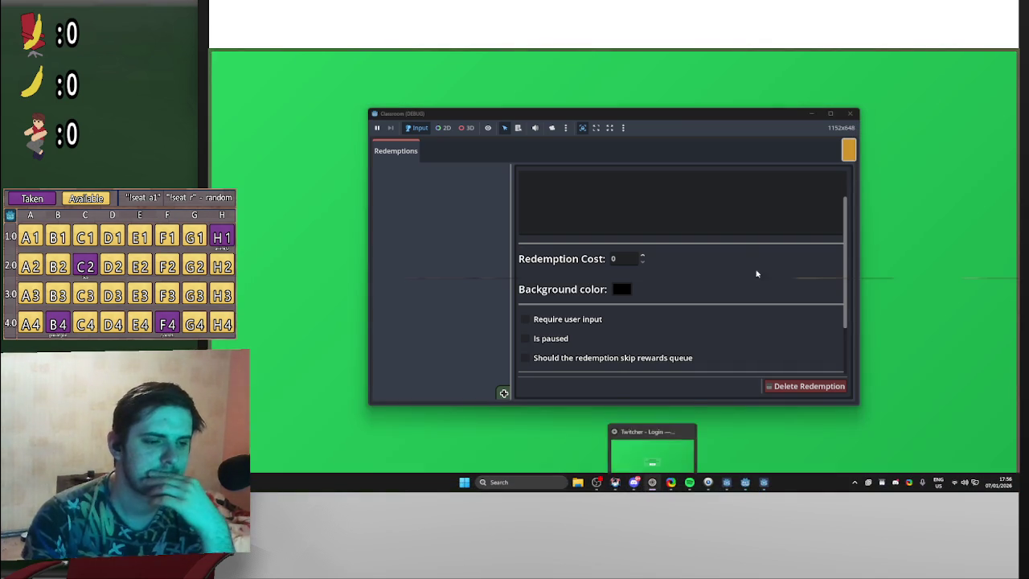
pyautogui.click(951, 178)
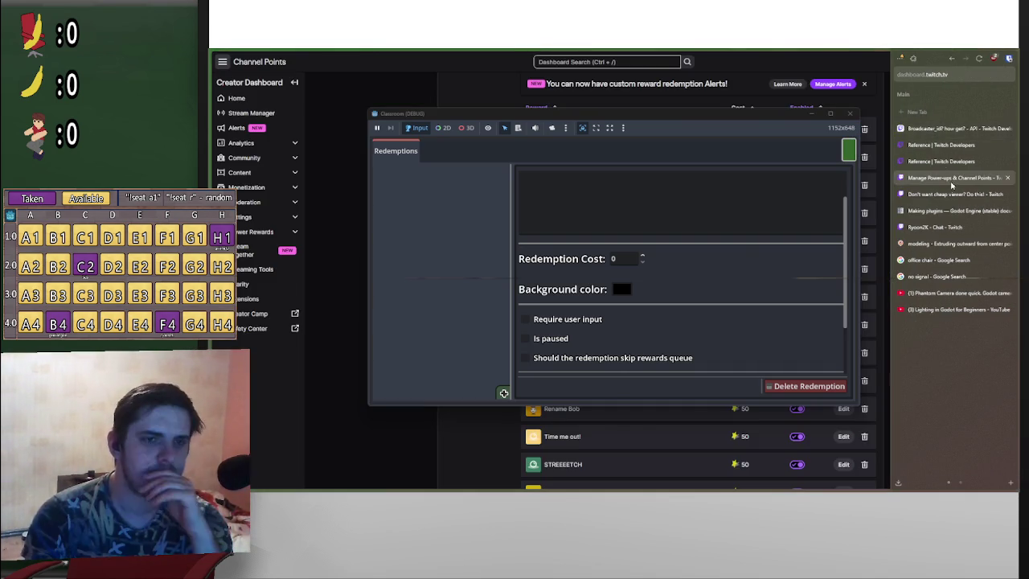
pyautogui.moveTo(761, 115); pyautogui.dragTo(752, 210)
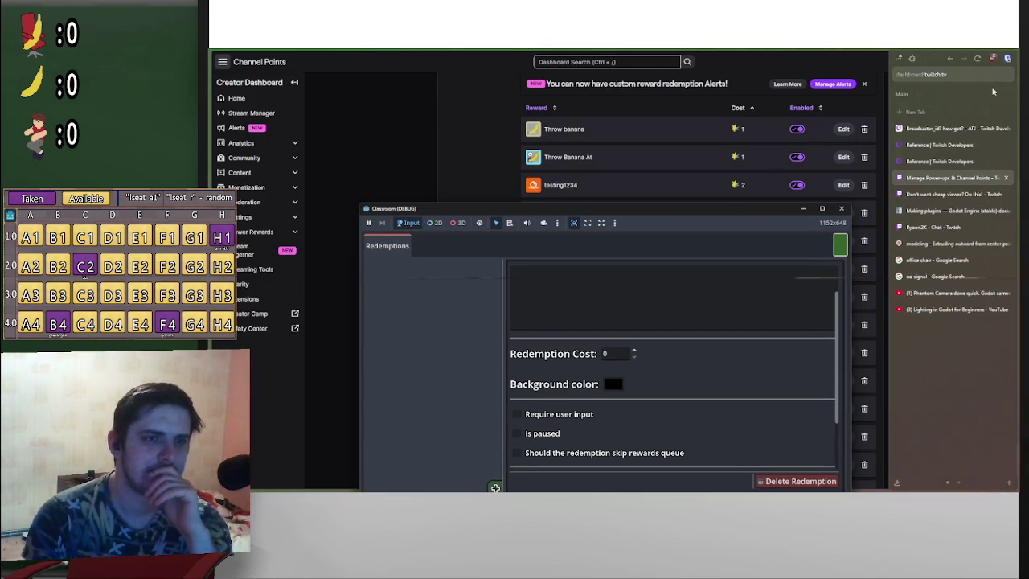
# Step: Reload Channel Points and scroll to the custom rewards, starting with Throw banana and testing1234
pyautogui.click(979, 59)
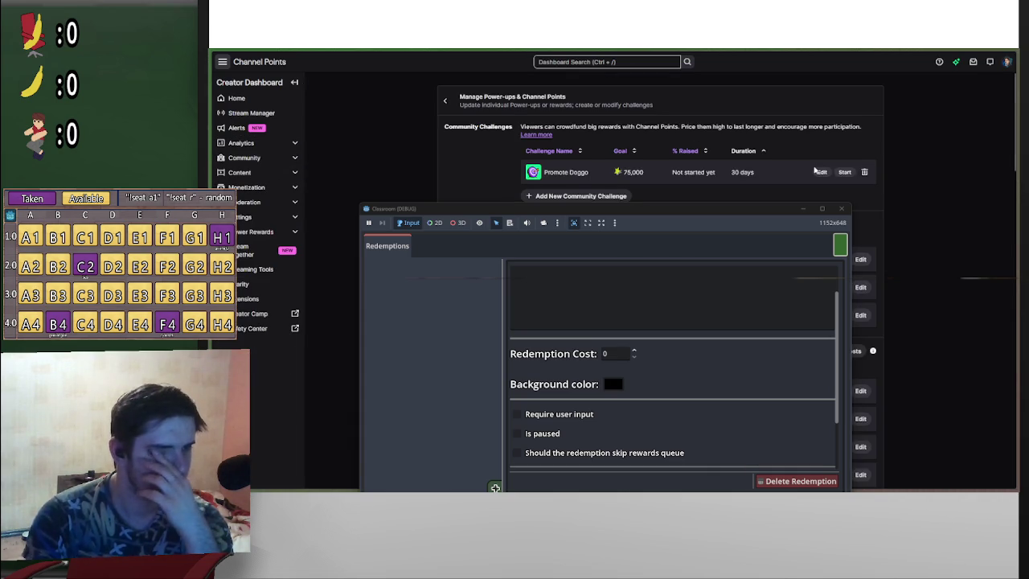
pyautogui.scroll(-5, 814, 171)
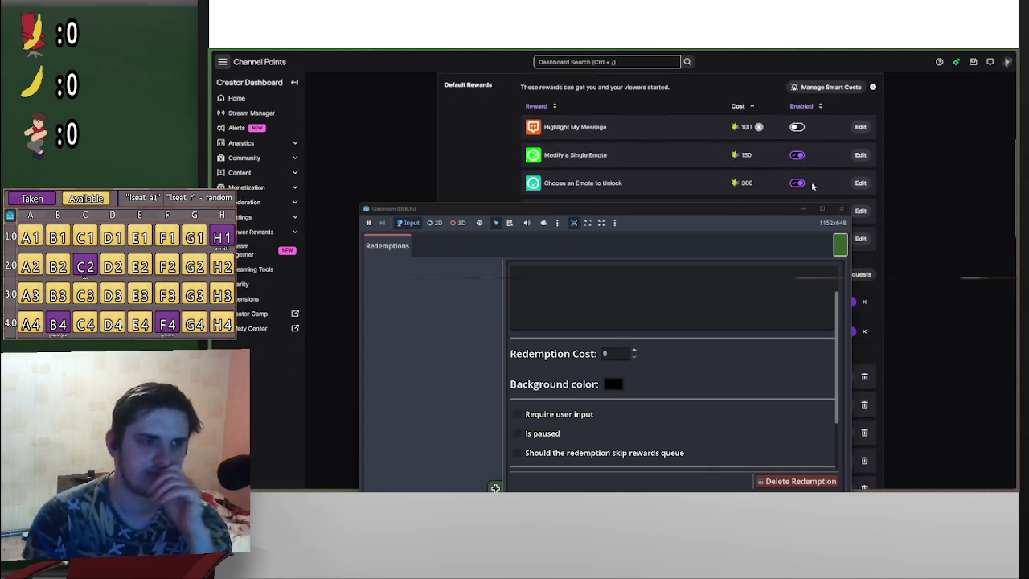
pyautogui.scroll(-6, 812, 186)
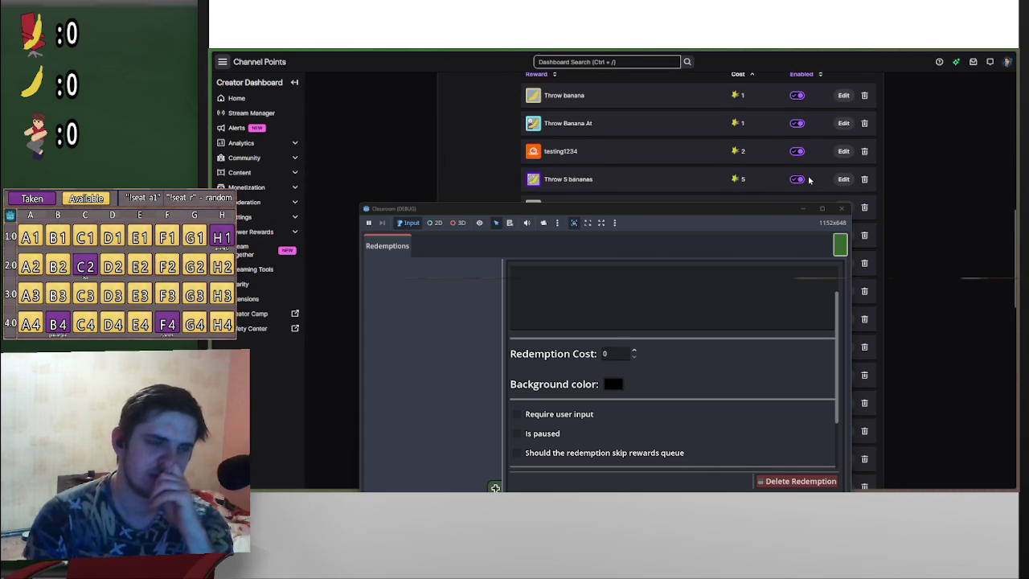
pyautogui.moveTo(749, 213)
pyautogui.mouseDown()
pyautogui.moveTo(765, 137)
pyautogui.moveTo(753, 134)
pyautogui.mouseUp()
# Step: Load testing1234 from the game's Redemptions list, showing cost 2 and an orange background
pyautogui.scroll(-1, 495, 243)
pyautogui.scroll(-8, 495, 243)
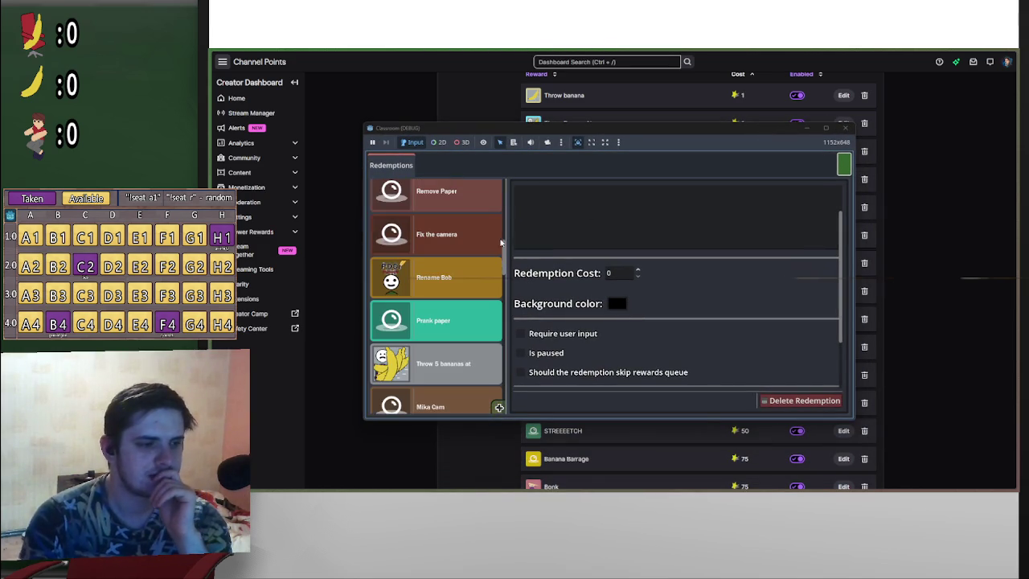
pyautogui.scroll(-4, 498, 243)
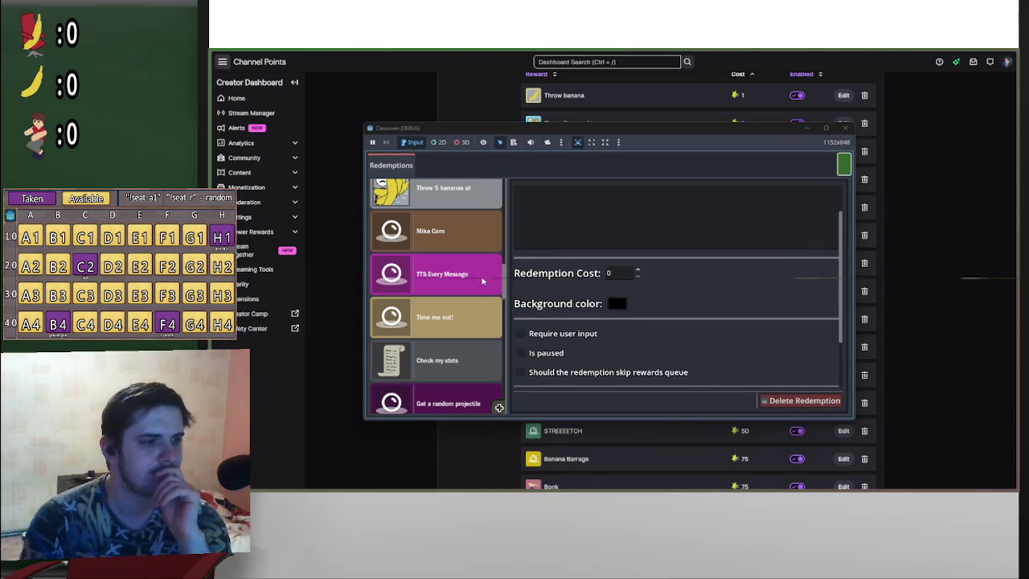
pyautogui.scroll(-3, 486, 308)
pyautogui.scroll(-4, 486, 308)
pyautogui.scroll(-5, 482, 308)
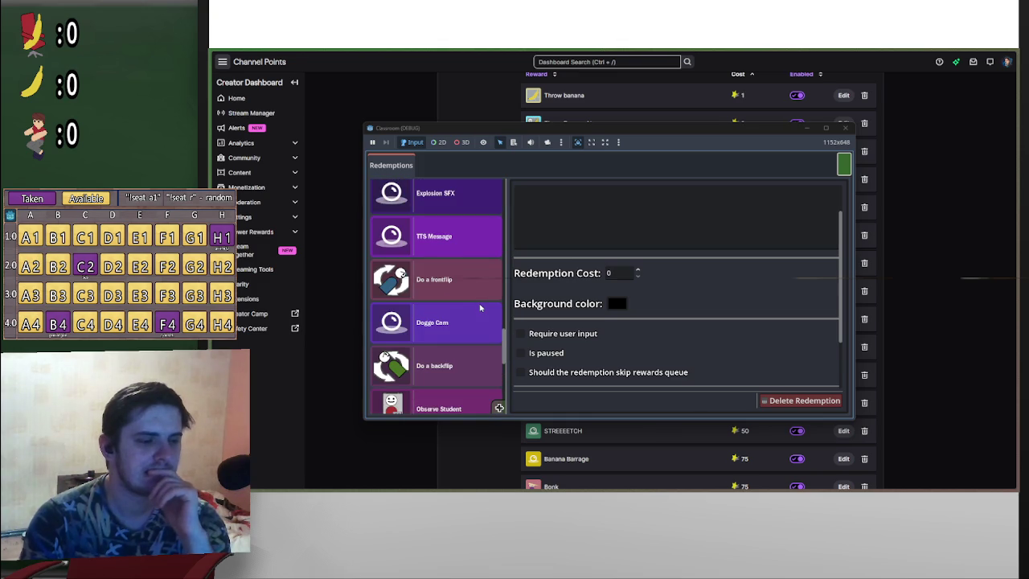
pyautogui.scroll(-5, 480, 308)
pyautogui.click(457, 374)
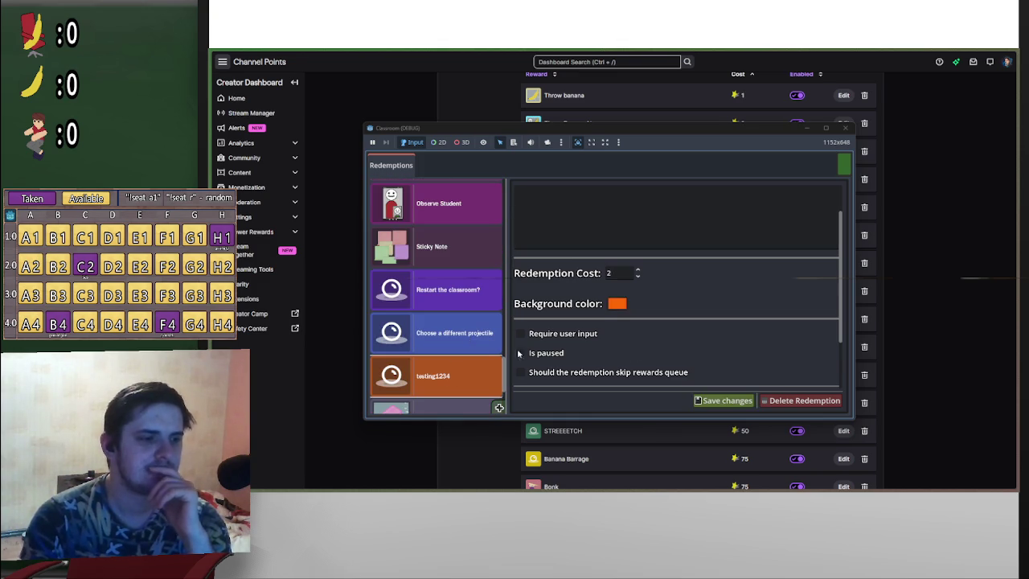
pyautogui.scroll(2, 648, 358)
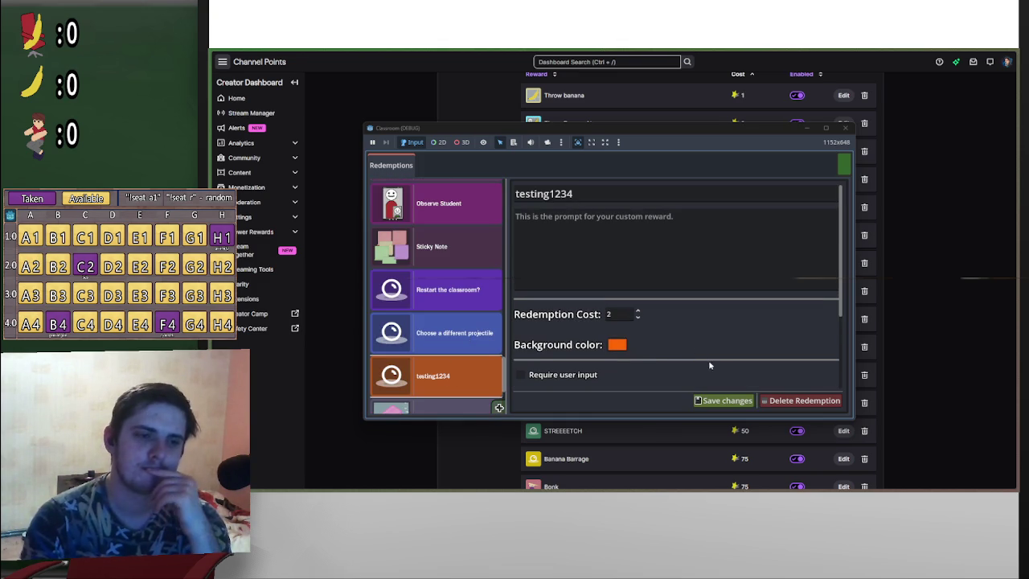
pyautogui.scroll(-1, 508, 383)
pyautogui.scroll(-3, 508, 384)
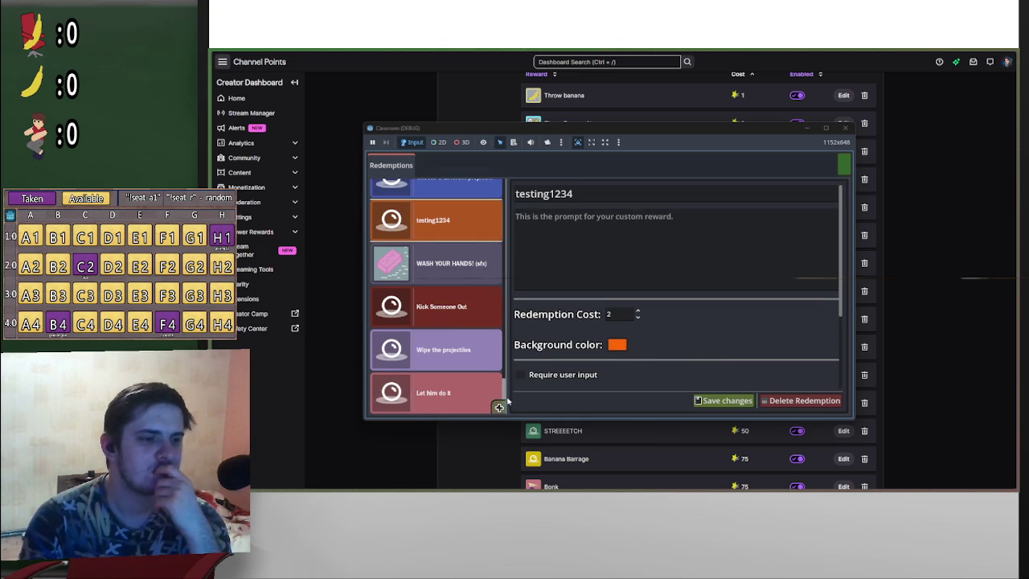
# Step: Create a new redemption titled testing1235 (cost 1, black background) and save it, triggering the breakpoint
pyautogui.click(499, 408)
pyautogui.click(647, 201)
pyautogui.write('te')
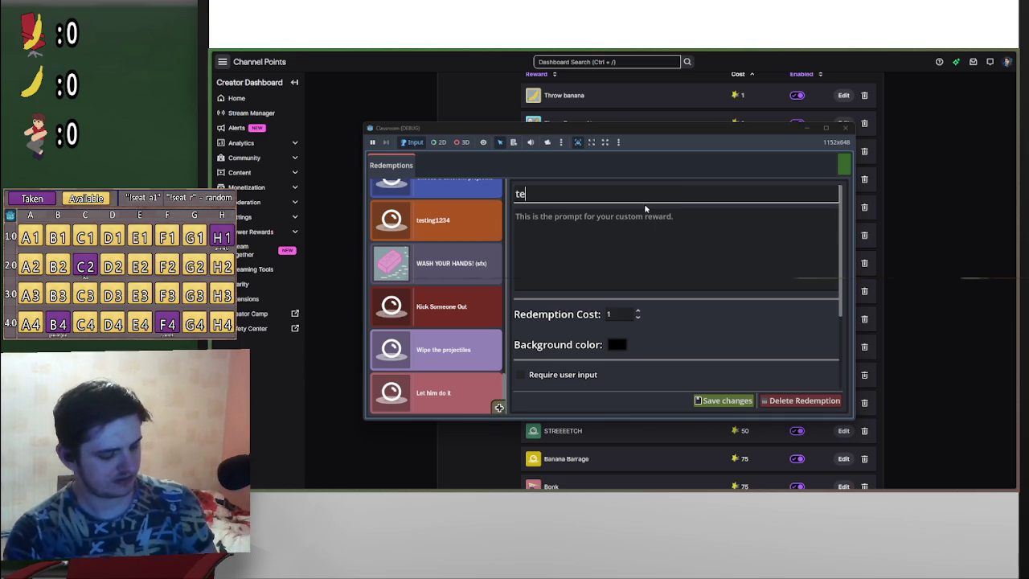
pyautogui.write('sting1235')
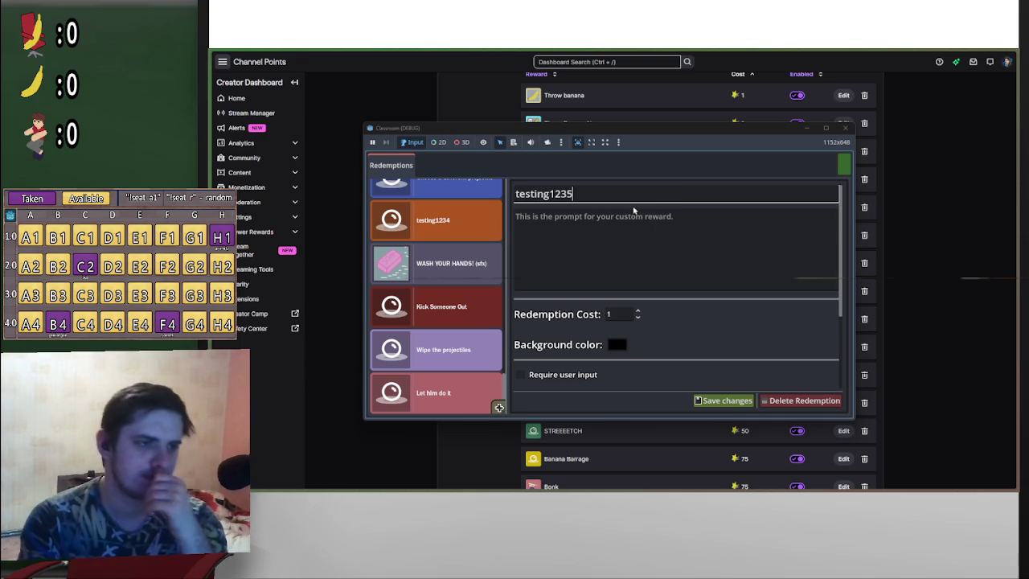
pyautogui.scroll(-2, 681, 287)
pyautogui.scroll(-1, 681, 286)
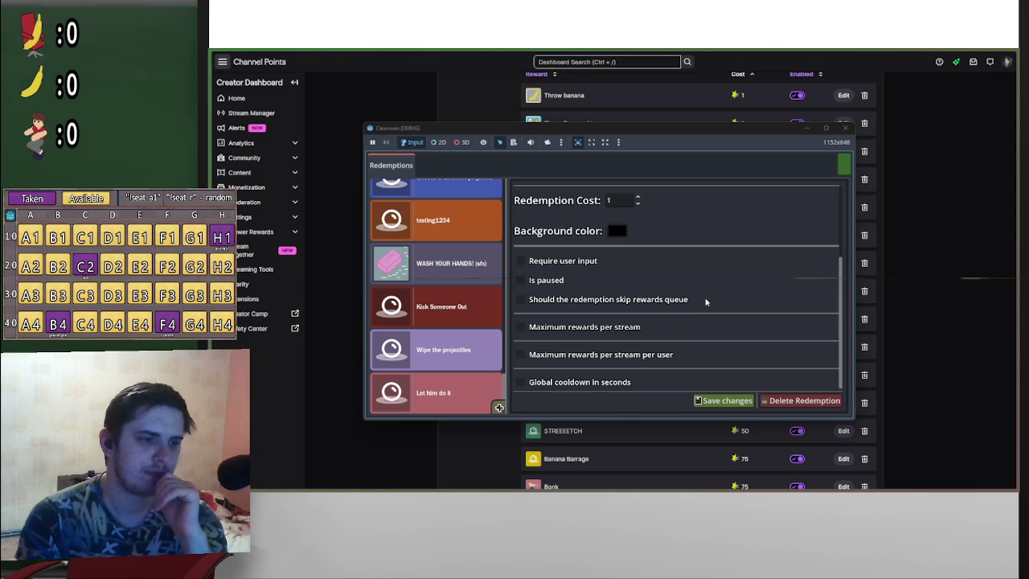
pyautogui.scroll(3, 727, 308)
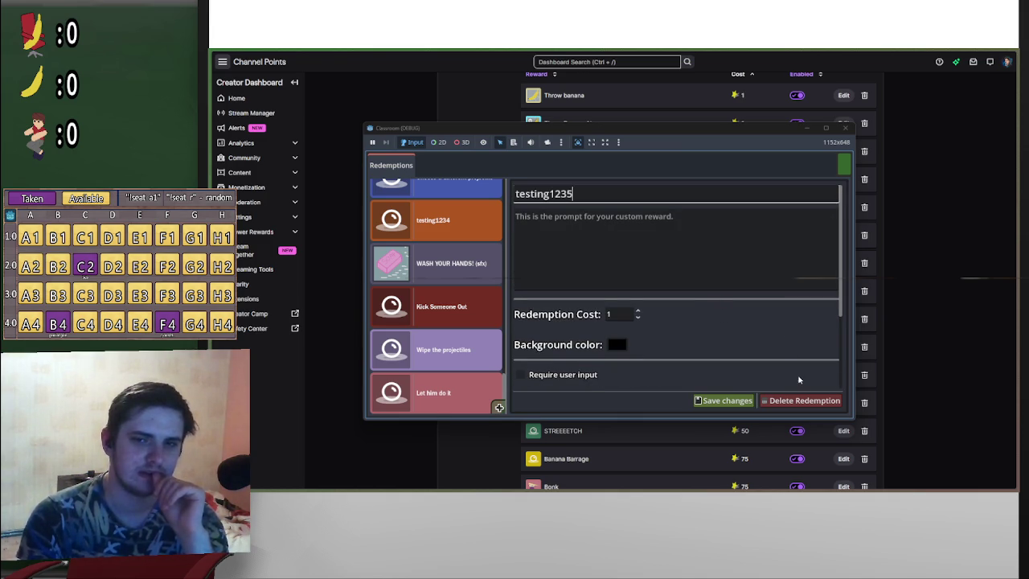
pyautogui.click(744, 402)
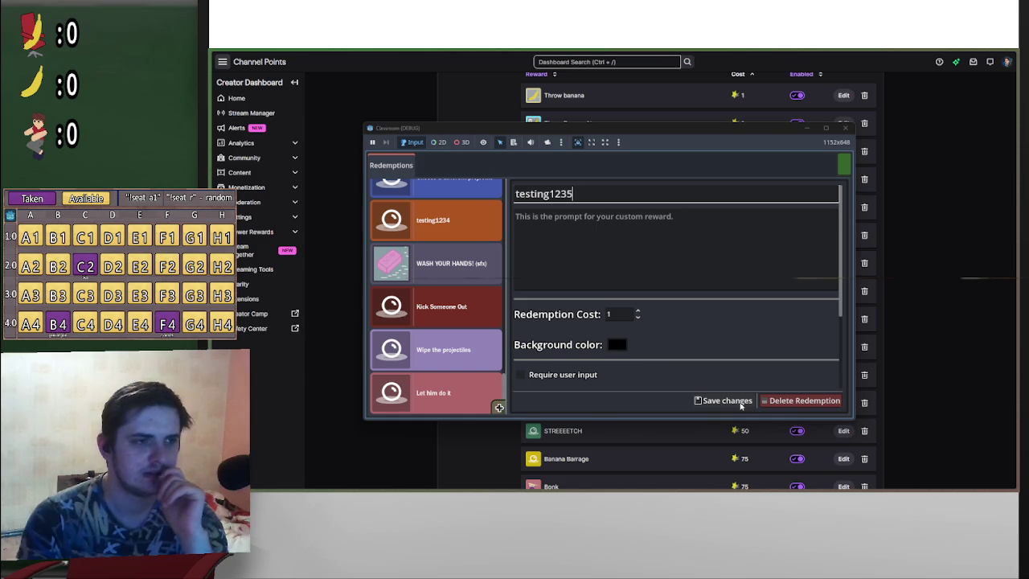
pyautogui.click(742, 403)
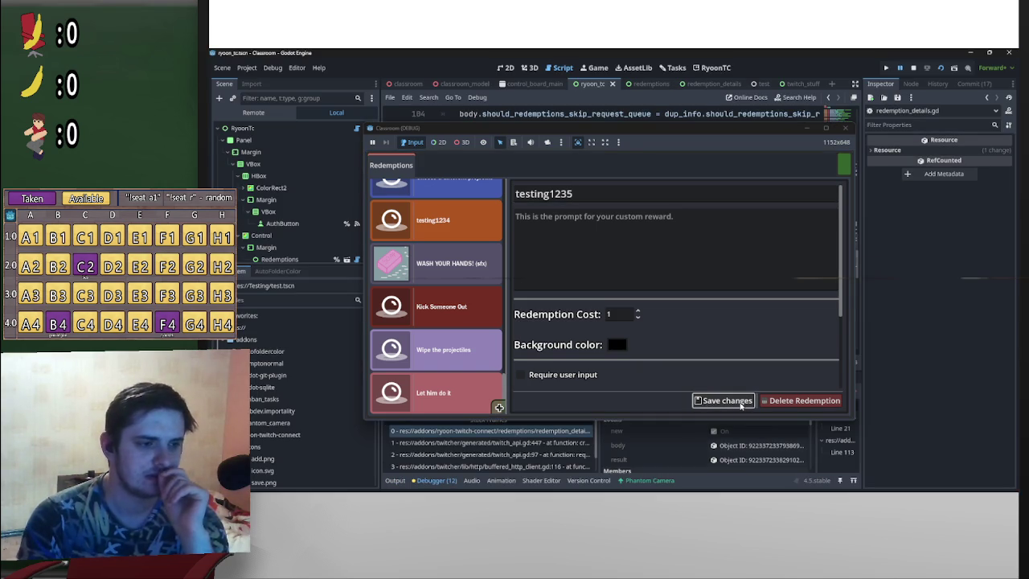
# Step: Hide the game and inspect the paused request's result (400 response) and its testing1235 body
pyautogui.click(812, 129)
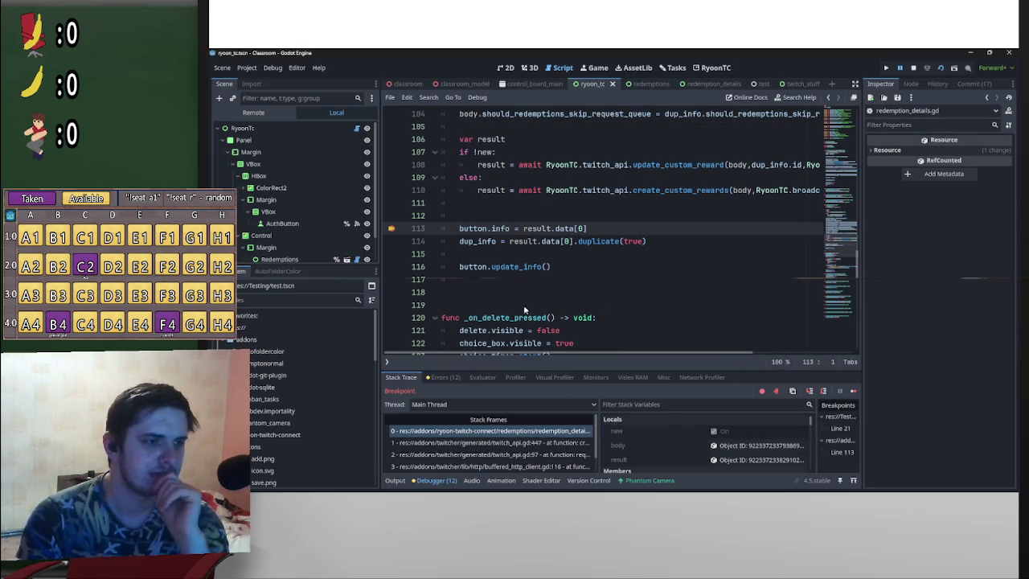
pyautogui.click(714, 459)
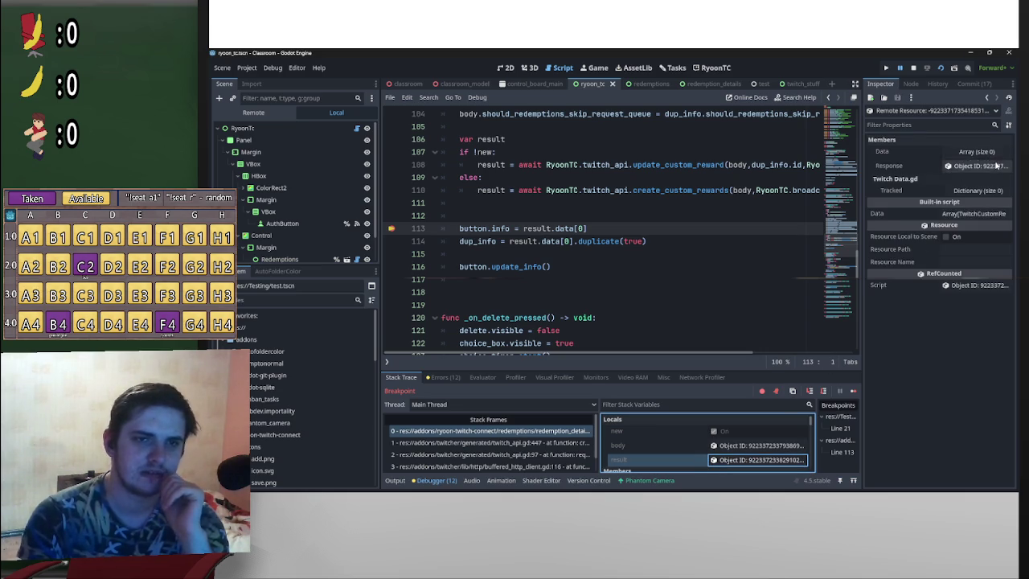
pyautogui.click(997, 165)
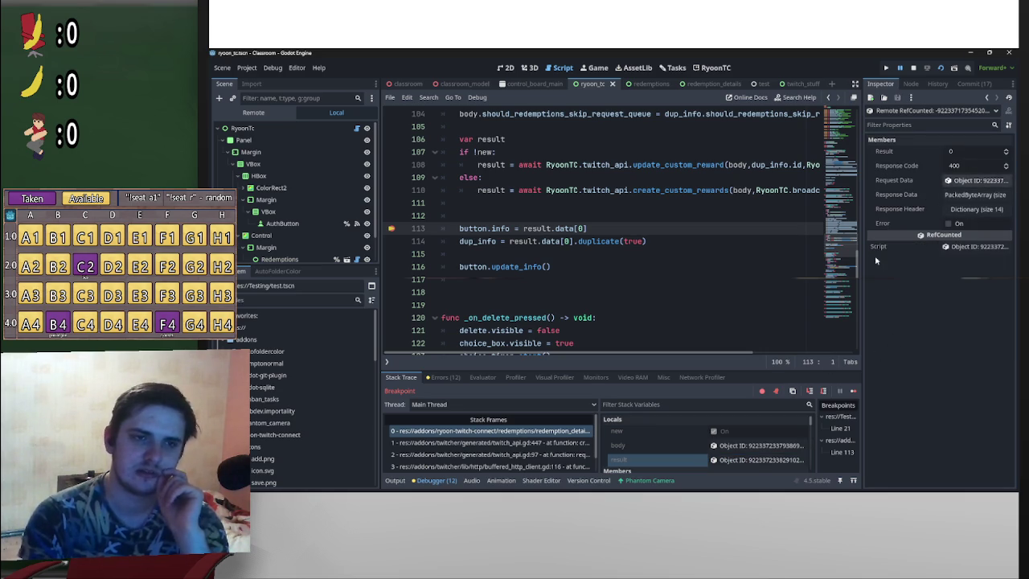
pyautogui.click(752, 446)
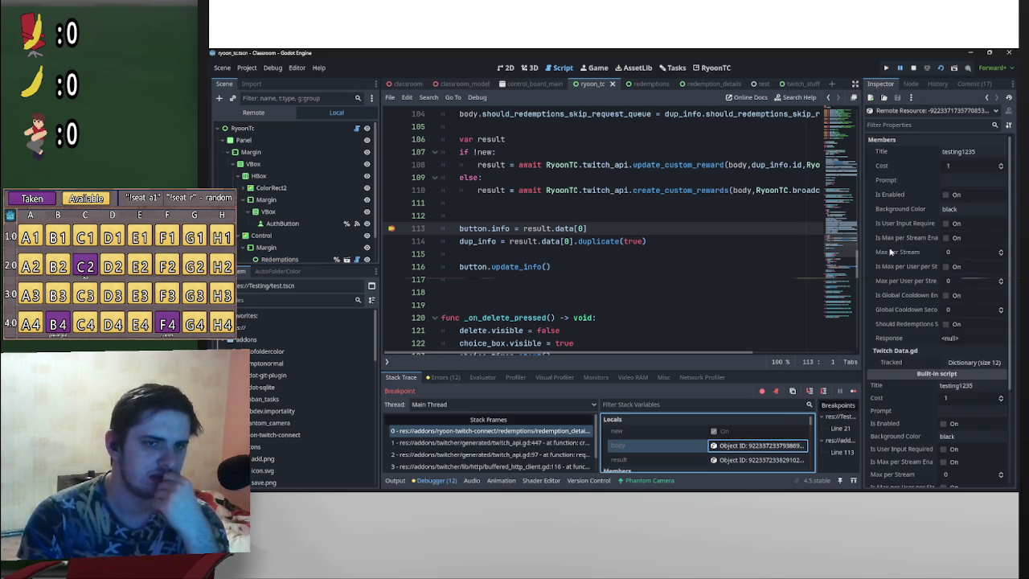
pyautogui.moveTo(965, 492)
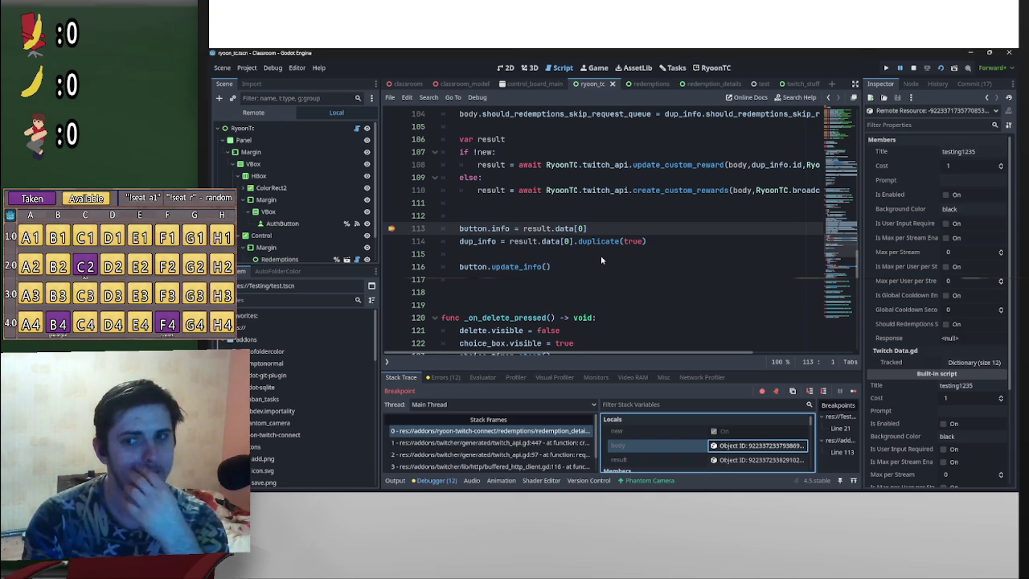
pyautogui.click(914, 68)
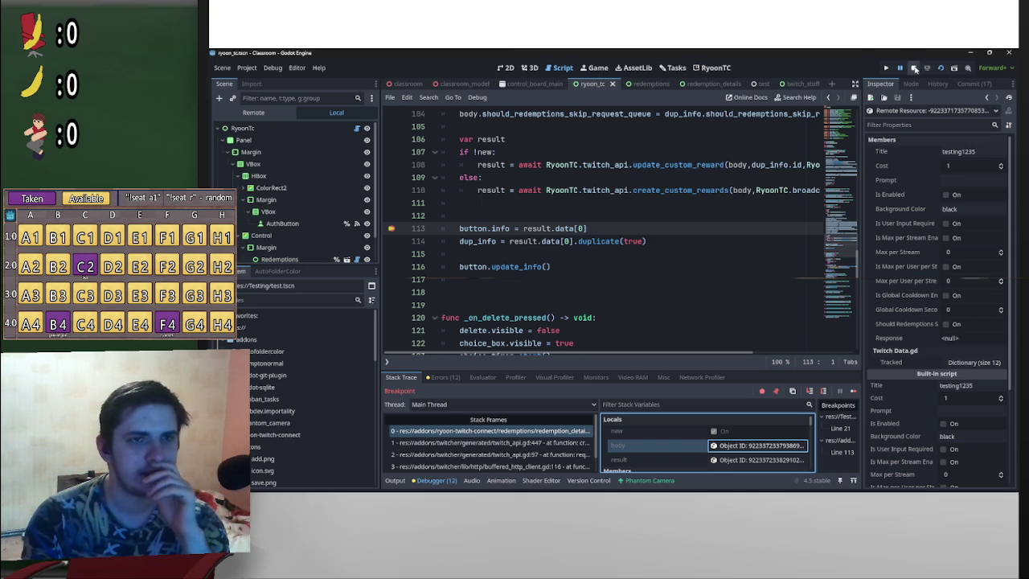
pyautogui.click(640, 84)
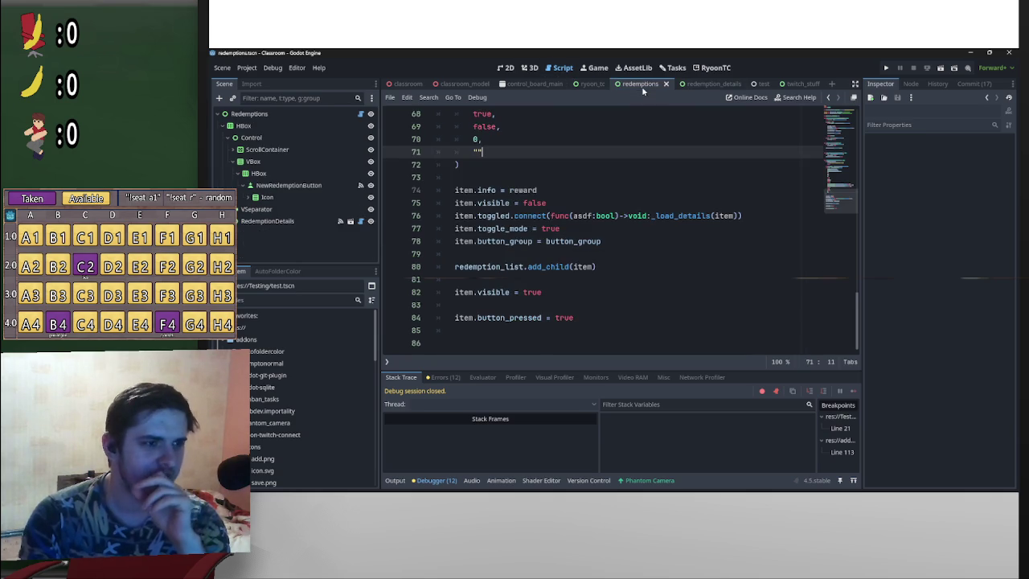
pyautogui.scroll(5, 593, 262)
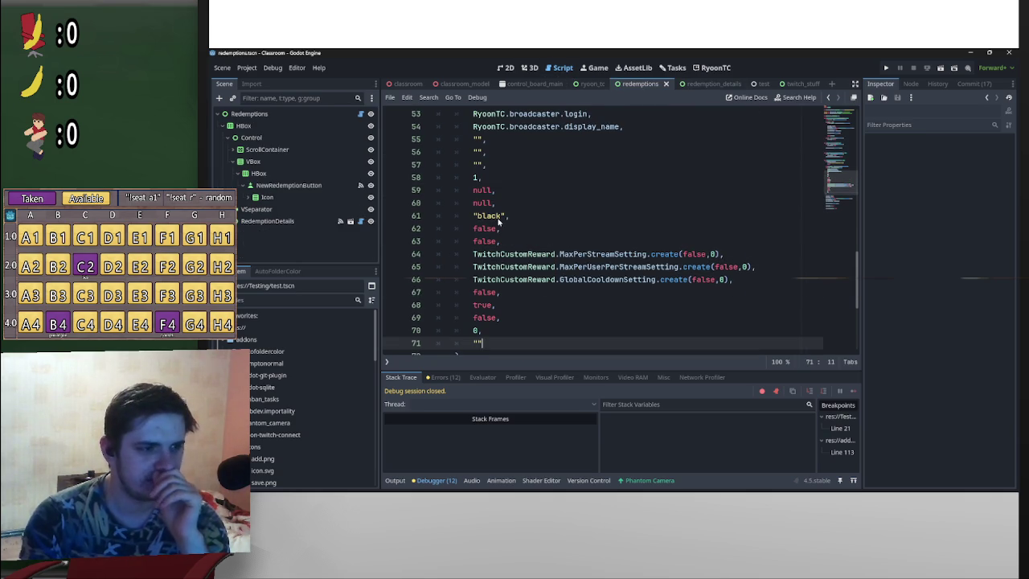
pyautogui.moveTo(500, 219); pyautogui.dragTo(480, 219)
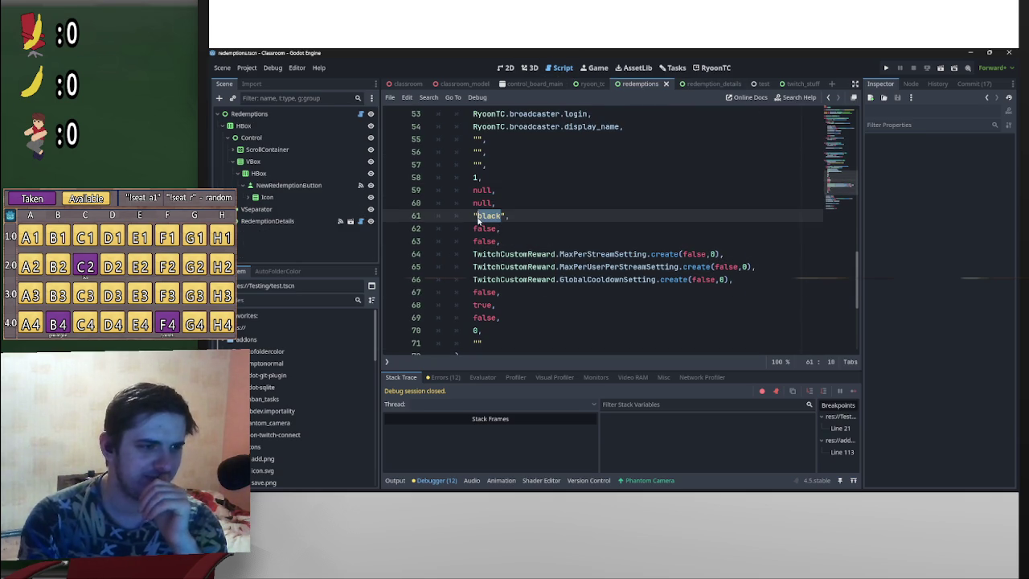
pyautogui.moveTo(475, 219); pyautogui.dragTo(506, 218)
pyautogui.write('Color')
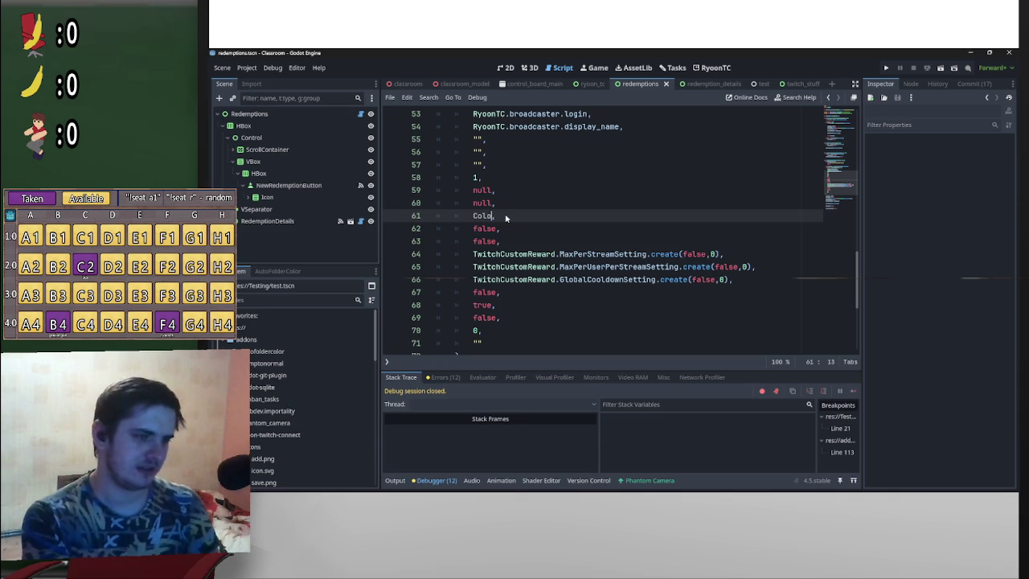
pyautogui.write('(')
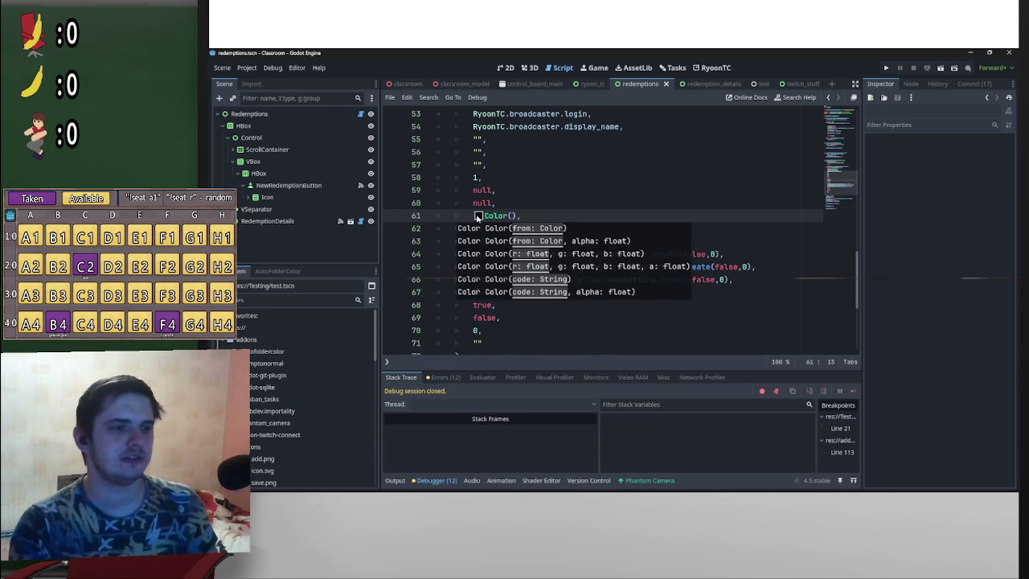
pyautogui.click(480, 216)
pyautogui.moveTo(505, 300); pyautogui.dragTo(456, 306)
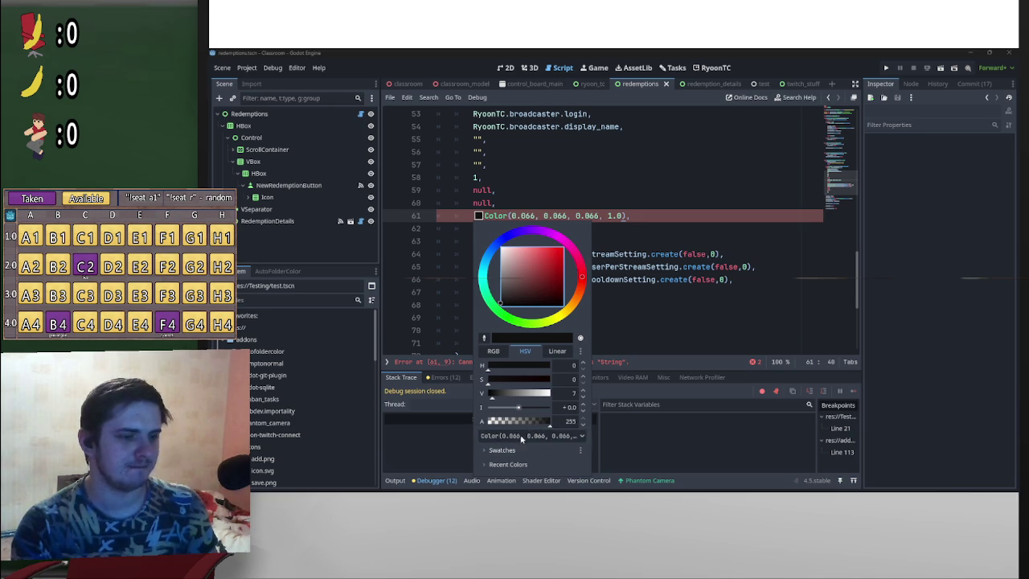
pyautogui.click(523, 436)
pyautogui.click(534, 440)
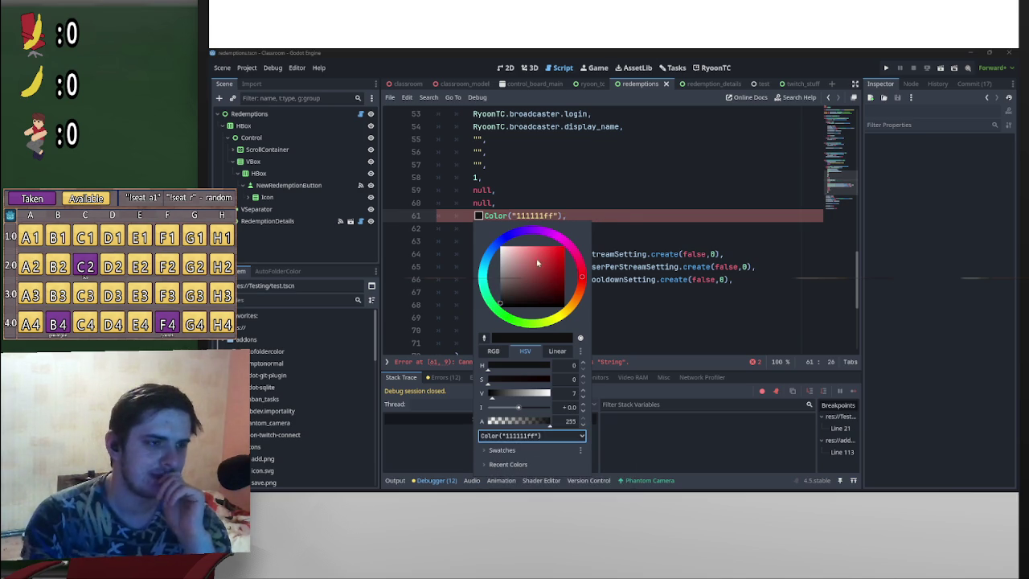
pyautogui.click(515, 217)
pyautogui.moveTo(513, 217); pyautogui.dragTo(479, 217)
pyautogui.press('BackSpace')
pyautogui.click(520, 216)
pyautogui.press('Delete')
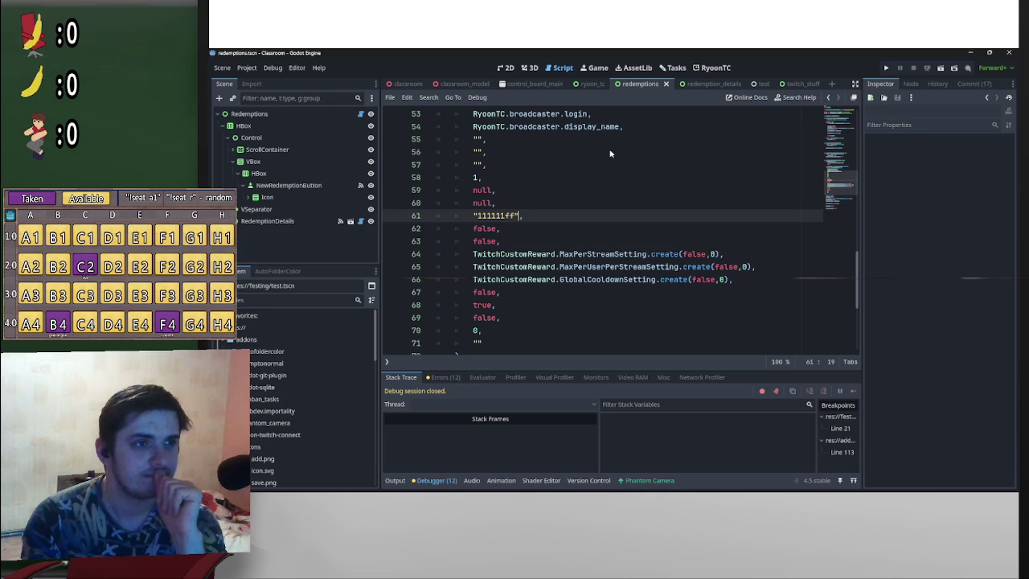
pyautogui.moveTo(714, 88)
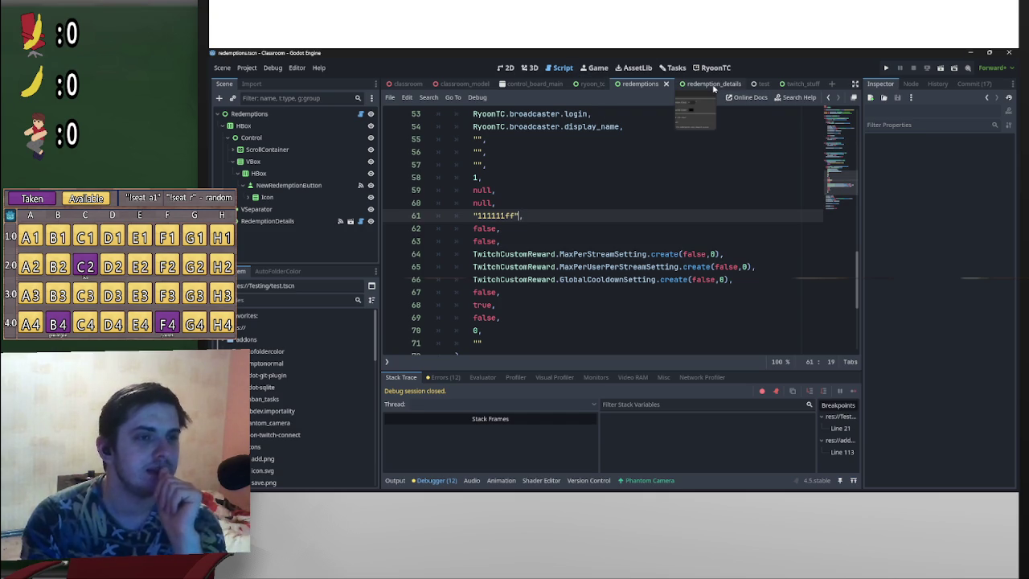
# Step: Glance at the ryoon_tc script and game view, then scroll the redemptions script
pyautogui.click(593, 84)
pyautogui.click(639, 84)
pyautogui.click(595, 68)
pyautogui.click(563, 67)
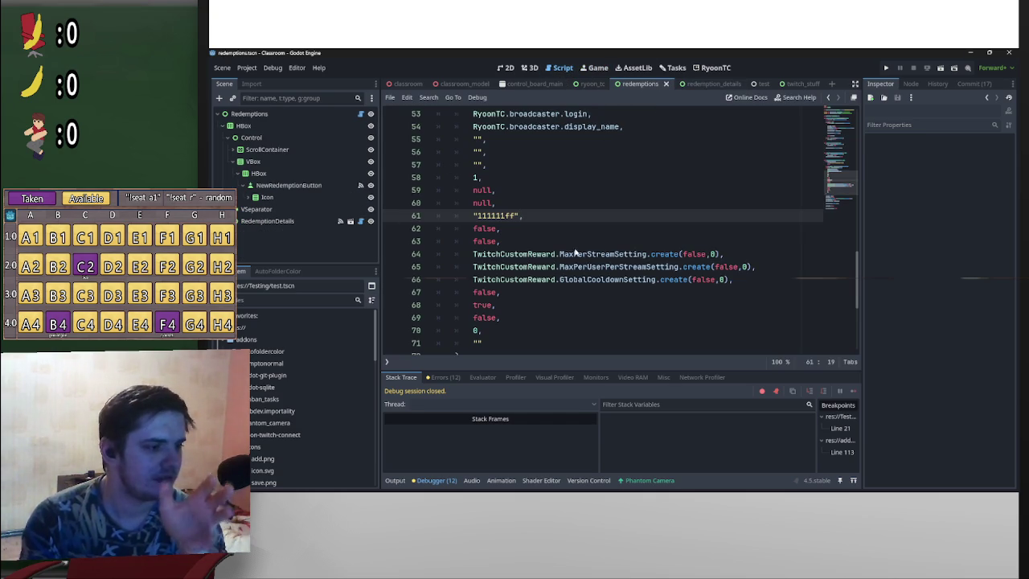
pyautogui.scroll(-5, 587, 236)
pyautogui.scroll(8, 630, 249)
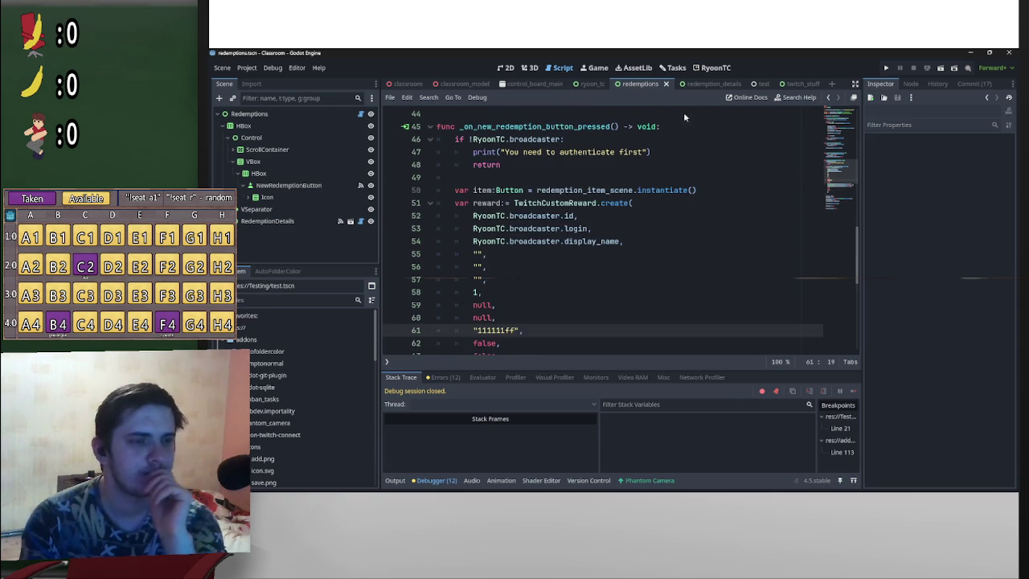
# Step: Switch to the redemption_details scene tab and leave the script for its scene view
pyautogui.click(630, 71)
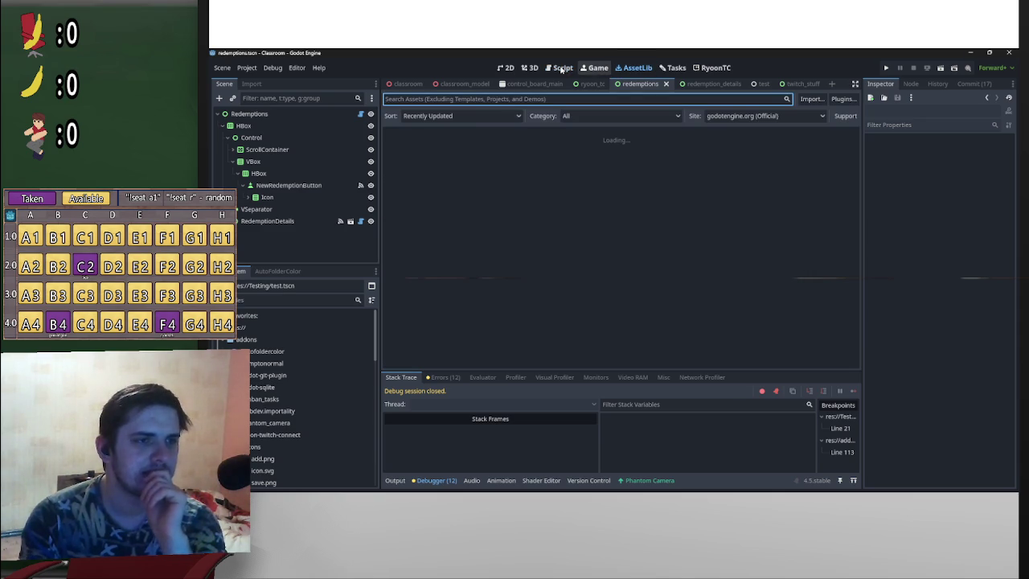
pyautogui.click(563, 69)
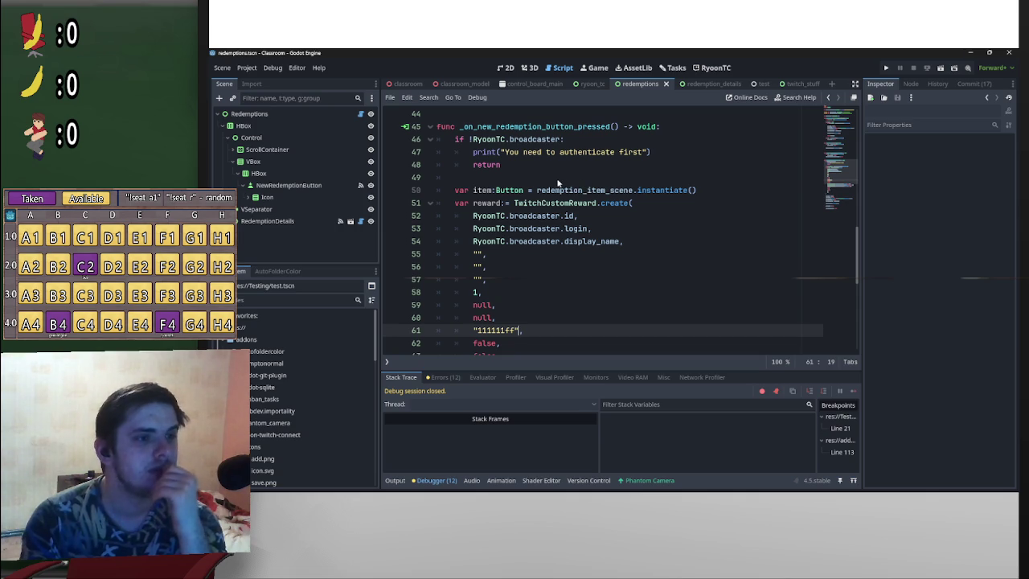
pyautogui.scroll(-4, 558, 184)
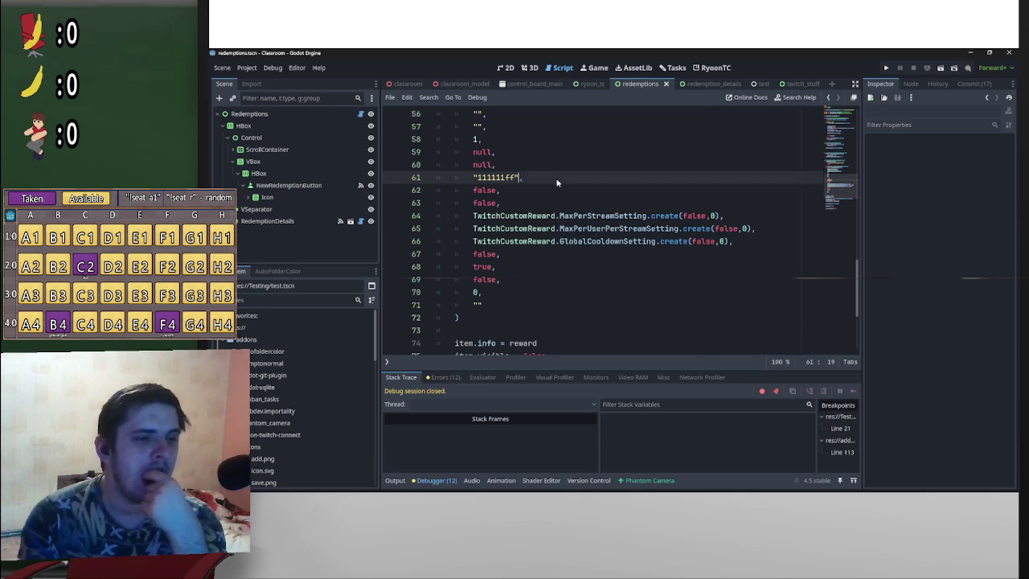
pyautogui.scroll(-2, 558, 181)
pyautogui.scroll(3, 559, 180)
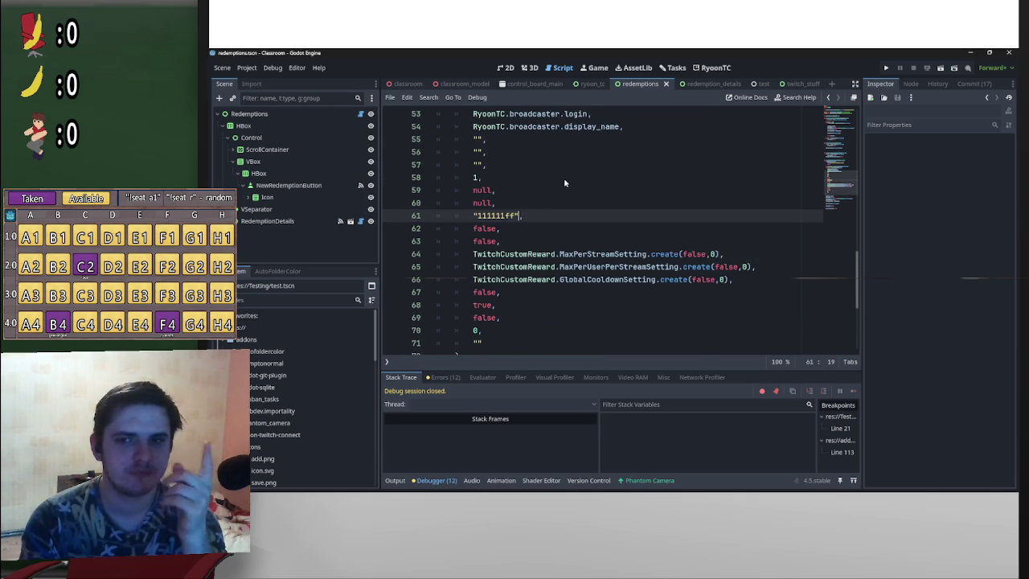
pyautogui.click(707, 84)
pyautogui.click(597, 67)
pyautogui.click(560, 67)
pyautogui.click(530, 68)
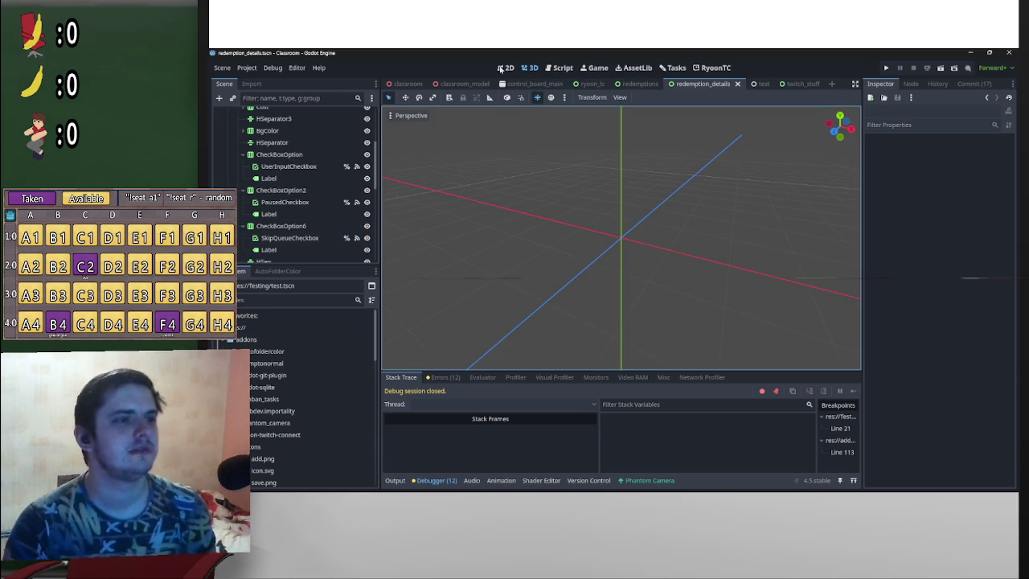
# Step: In the 2D view, duplicate the Is paused option row and move the copy above the other options
pyautogui.click(505, 68)
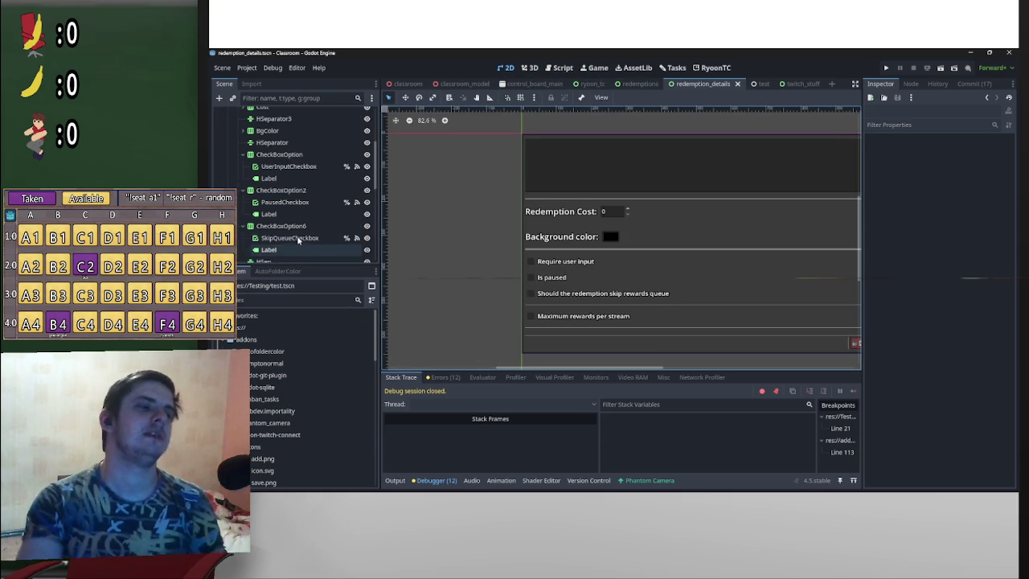
pyautogui.scroll(-1, 649, 269)
pyautogui.scroll(-1, 707, 271)
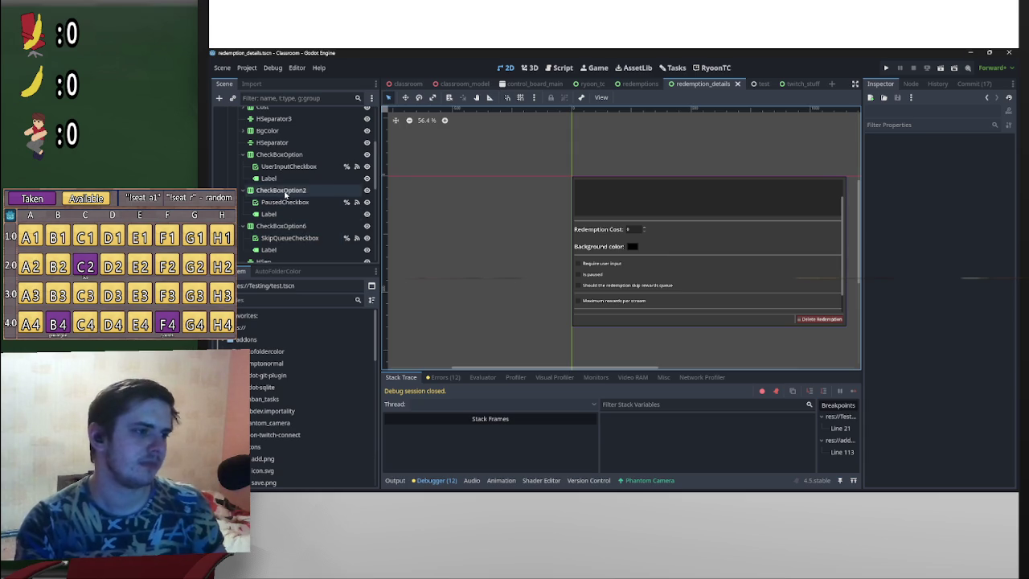
pyautogui.click(284, 191)
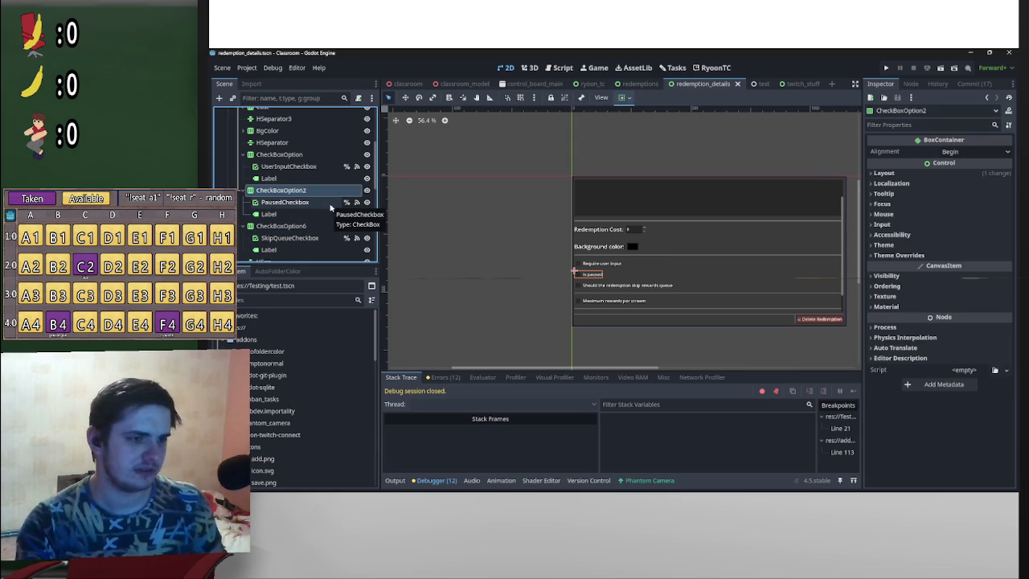
pyautogui.hotkey('ctrl', 'd')
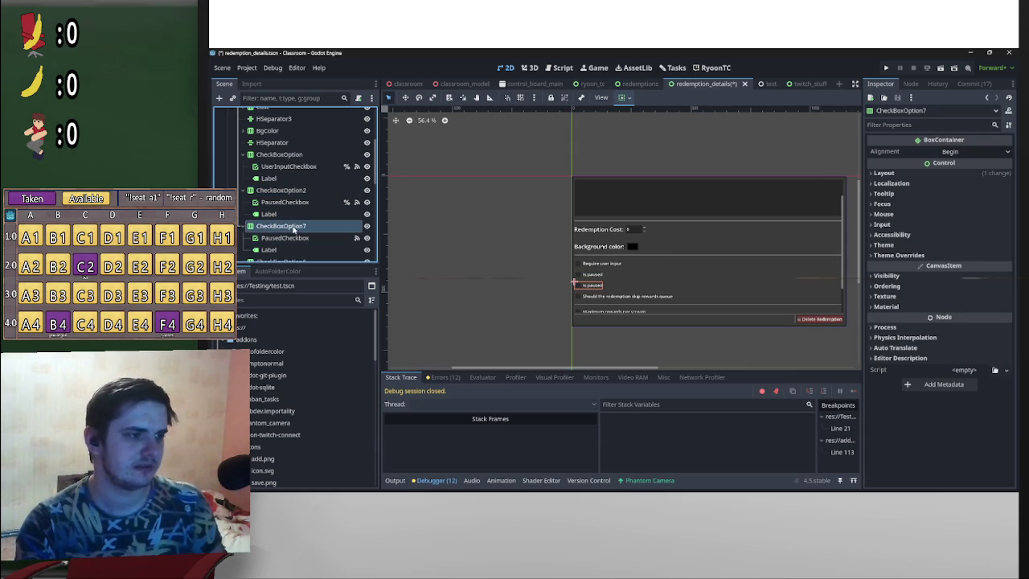
pyautogui.moveTo(291, 227); pyautogui.dragTo(288, 156)
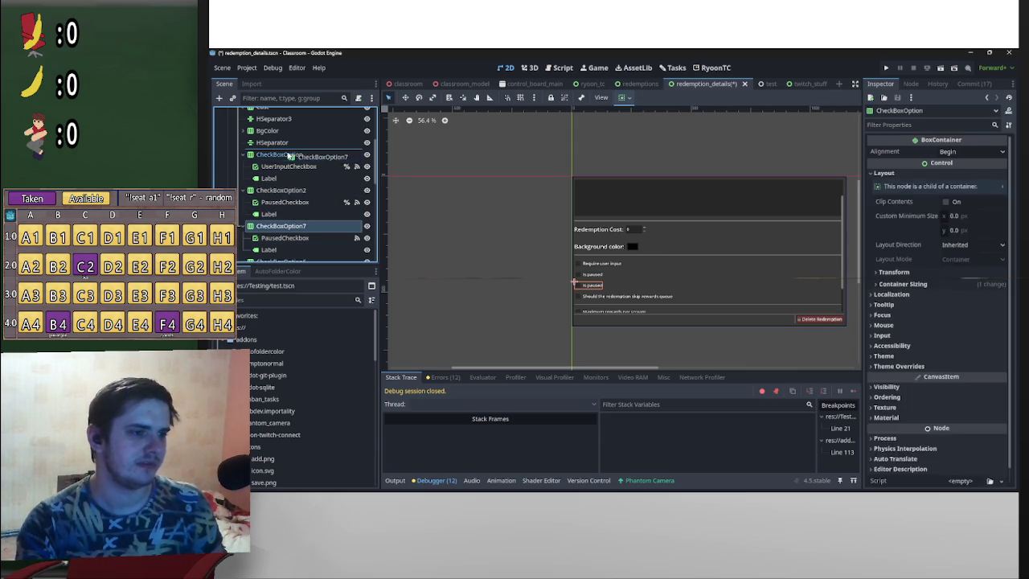
# Step: Rename the copied row's checkbox node to EnabledCheckbox
pyautogui.click(290, 167)
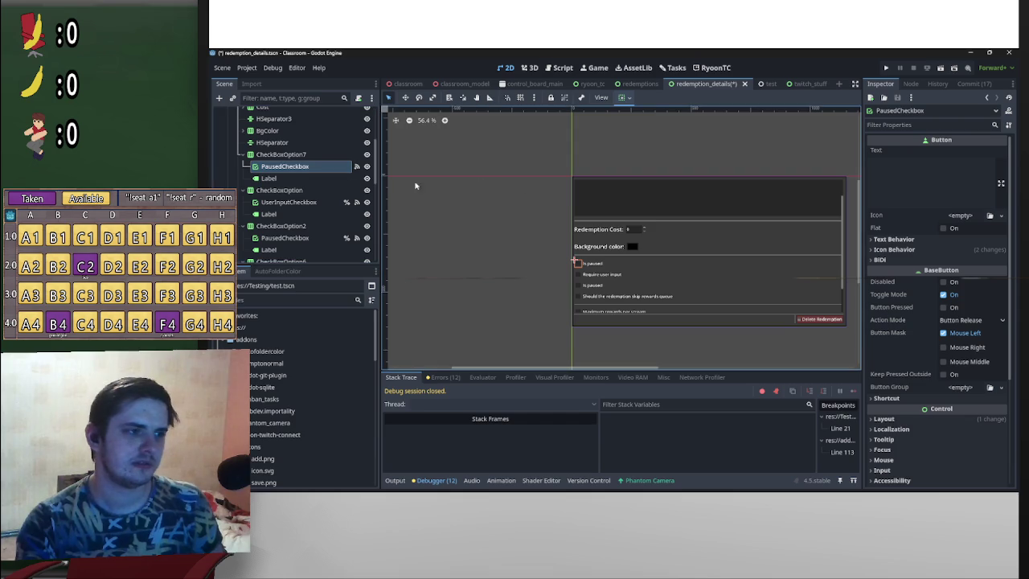
pyautogui.doubleClick(285, 166)
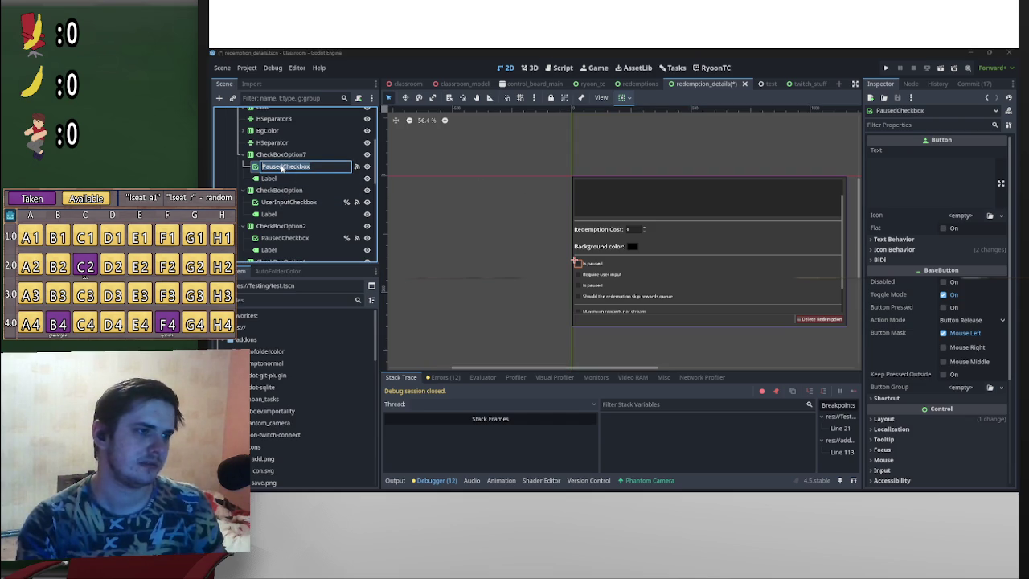
pyautogui.moveTo(283, 167); pyautogui.dragTo(255, 167)
pyautogui.write('Enabled')
pyautogui.press('Return')
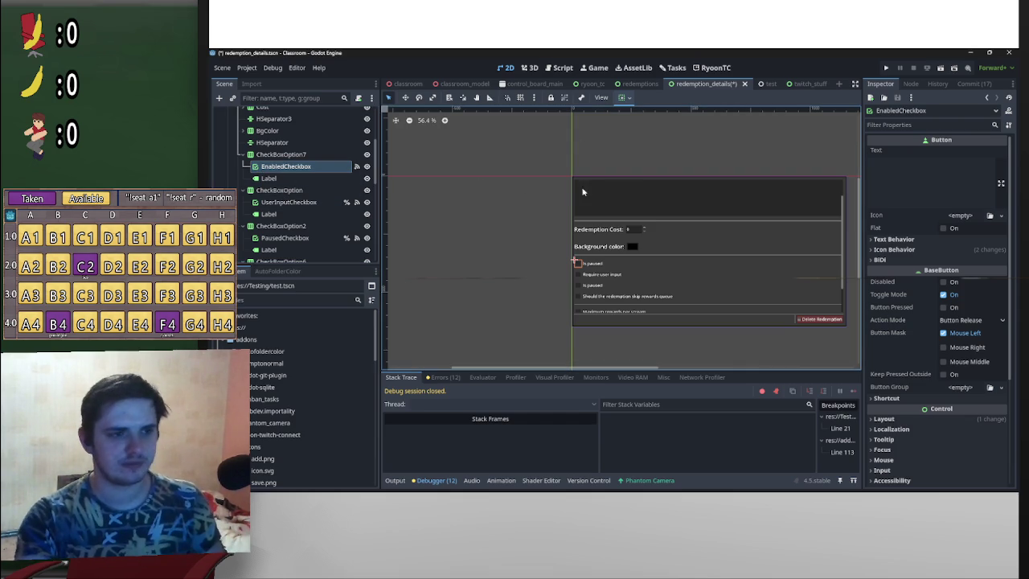
# Step: Change the copied row's Label text to 'Is enabled'
pyautogui.click(281, 154)
pyautogui.click(268, 177)
pyautogui.click(881, 168)
pyautogui.doubleClick(879, 166)
pyautogui.write('enabled')
pyautogui.press('Return')
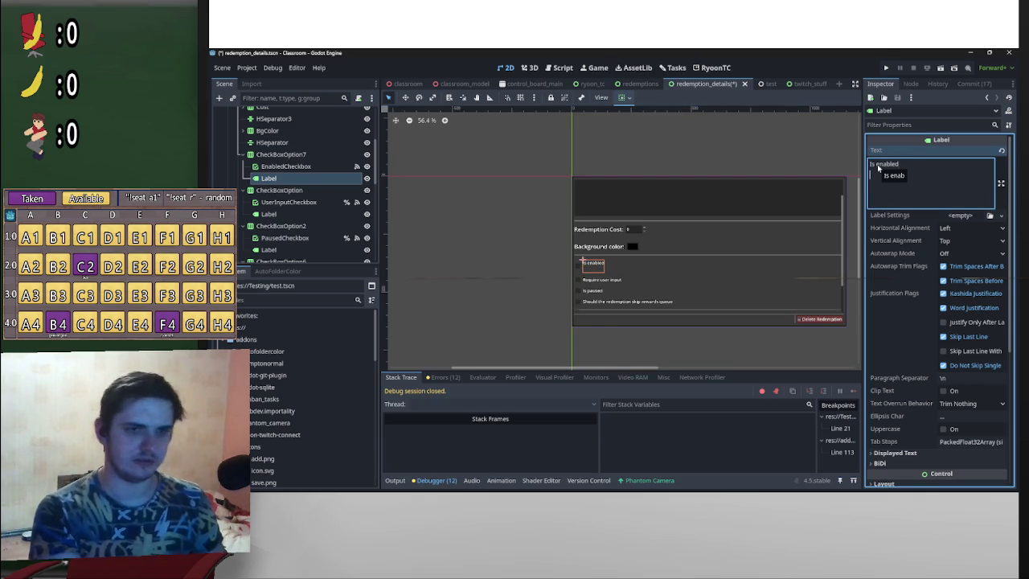
pyautogui.press('BackSpace')
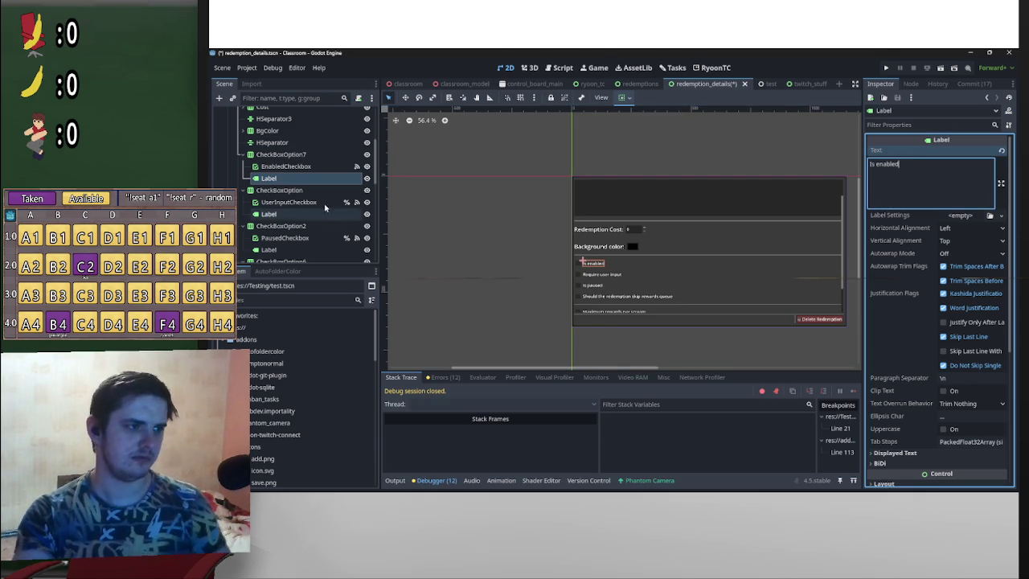
# Step: Select the EnabledCheckbox node and bring up its signals
pyautogui.click(311, 168)
pyautogui.rightClick(311, 169)
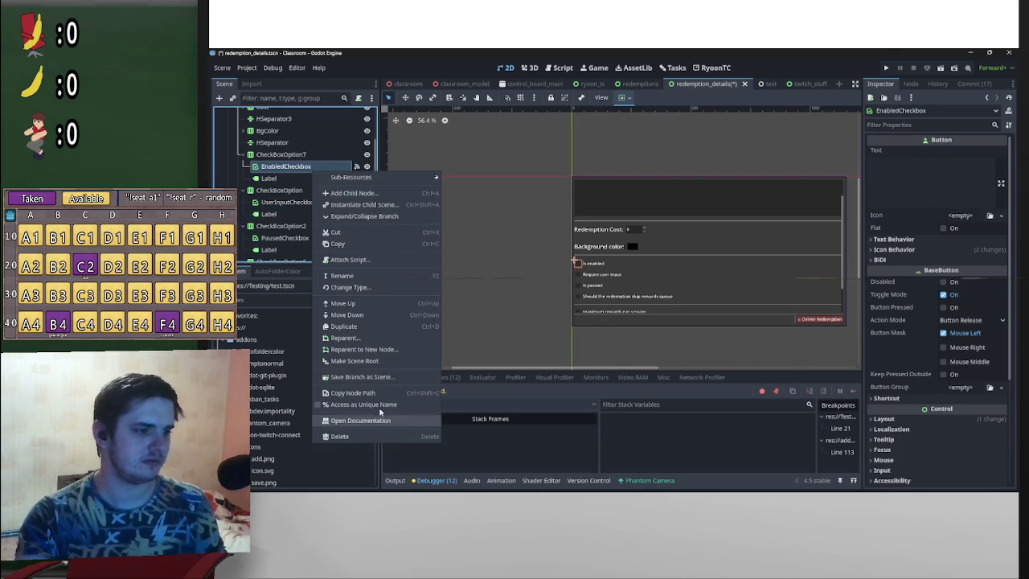
pyautogui.click(451, 241)
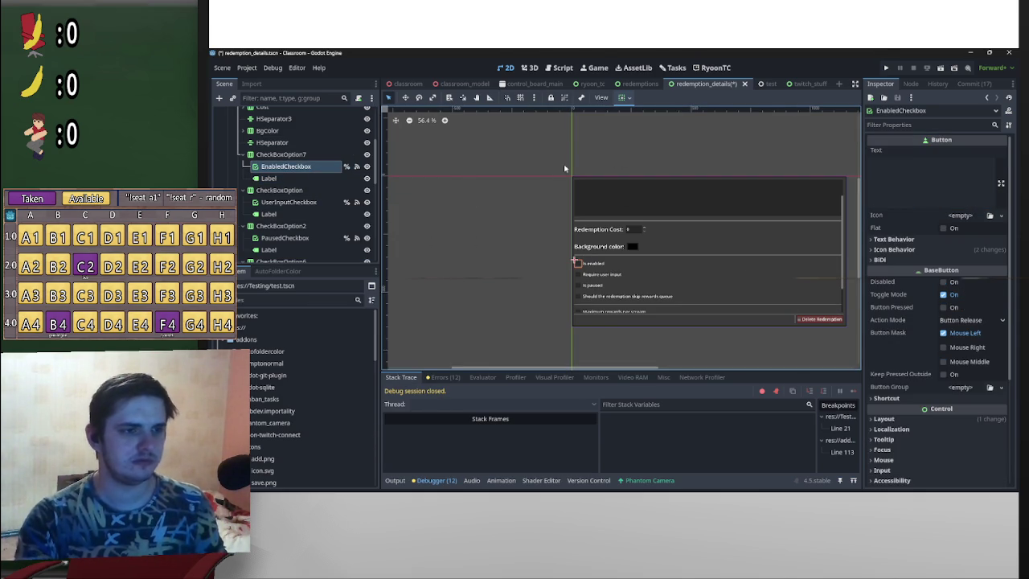
pyautogui.click(914, 83)
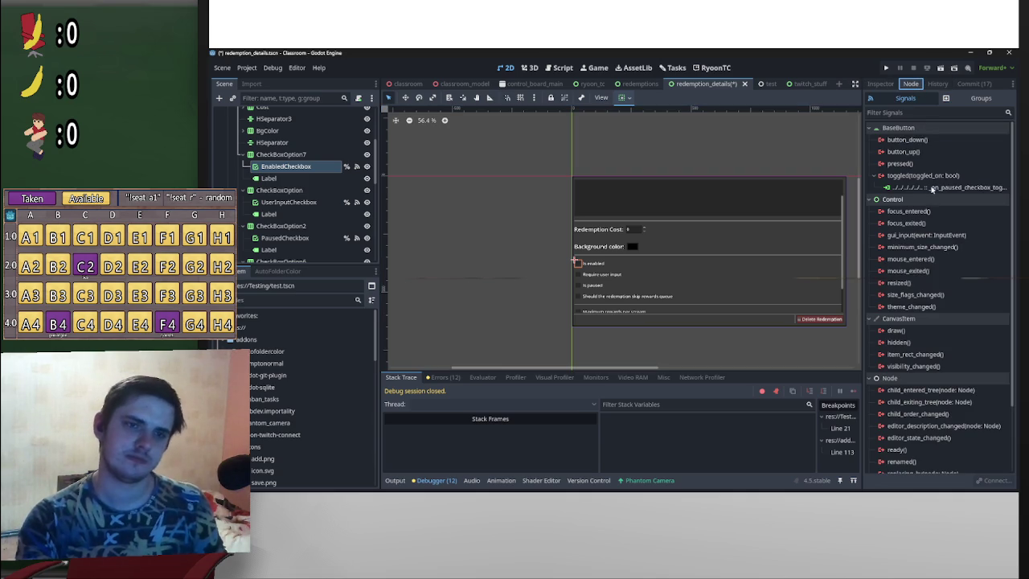
# Step: Connect toggled to a new _on_enabled_checkbox_toggled handler setting dup_info.is_enabled = toggled_on
pyautogui.doubleClick(923, 175)
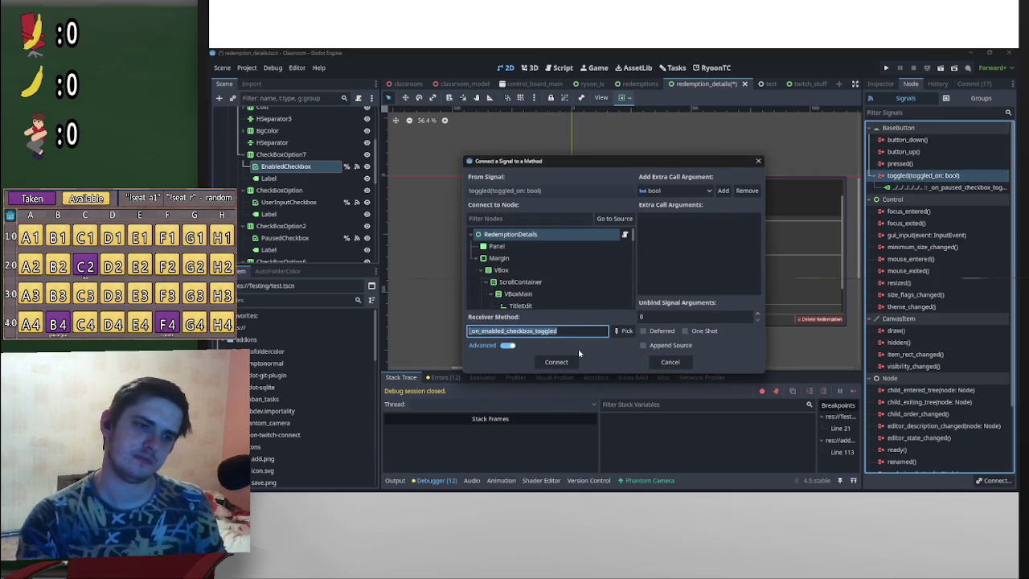
pyautogui.click(555, 362)
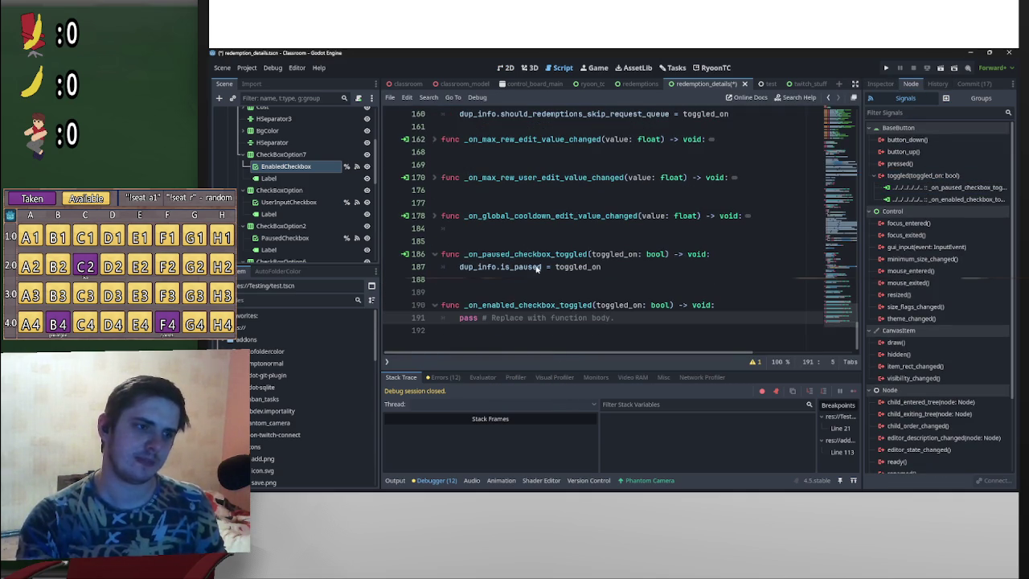
pyautogui.moveTo(605, 268); pyautogui.dragTo(457, 273)
pyautogui.hotkey('ctrl', 'c')
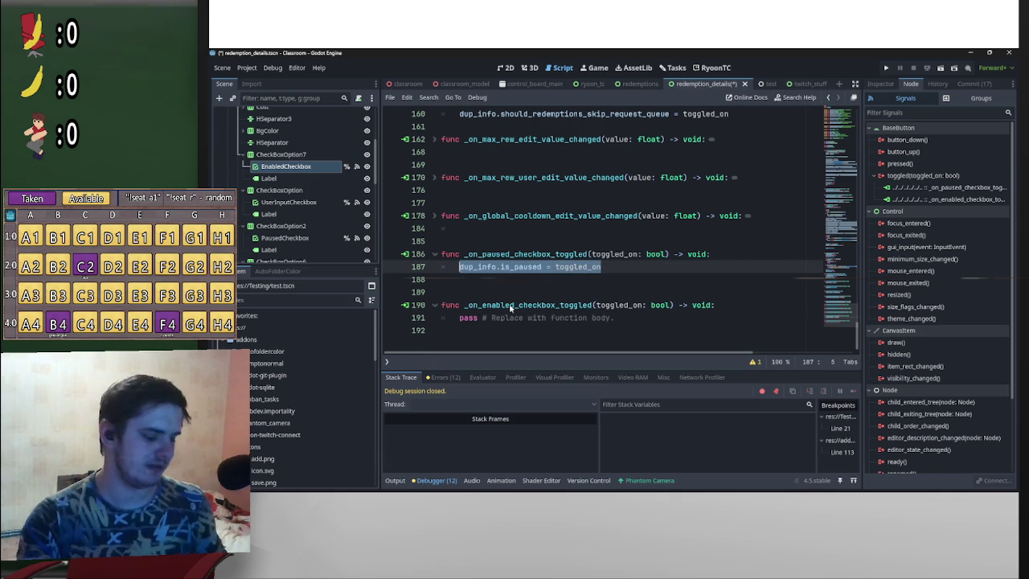
pyautogui.moveTo(447, 321)
pyautogui.mouseDown()
pyautogui.moveTo(667, 310)
pyautogui.moveTo(669, 322)
pyautogui.mouseUp()
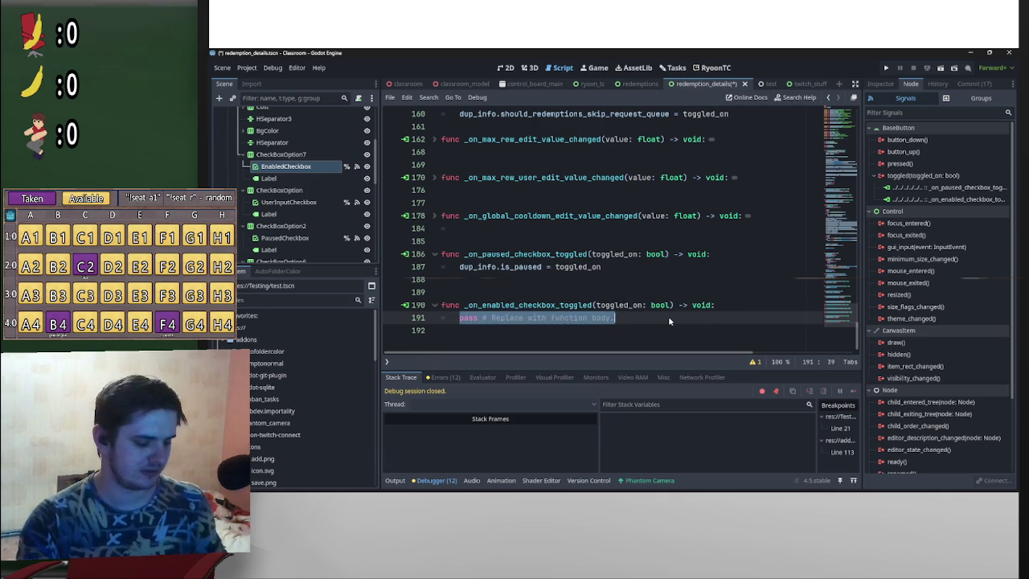
pyautogui.hotkey('ctrl', 'v')
pyautogui.click(542, 317)
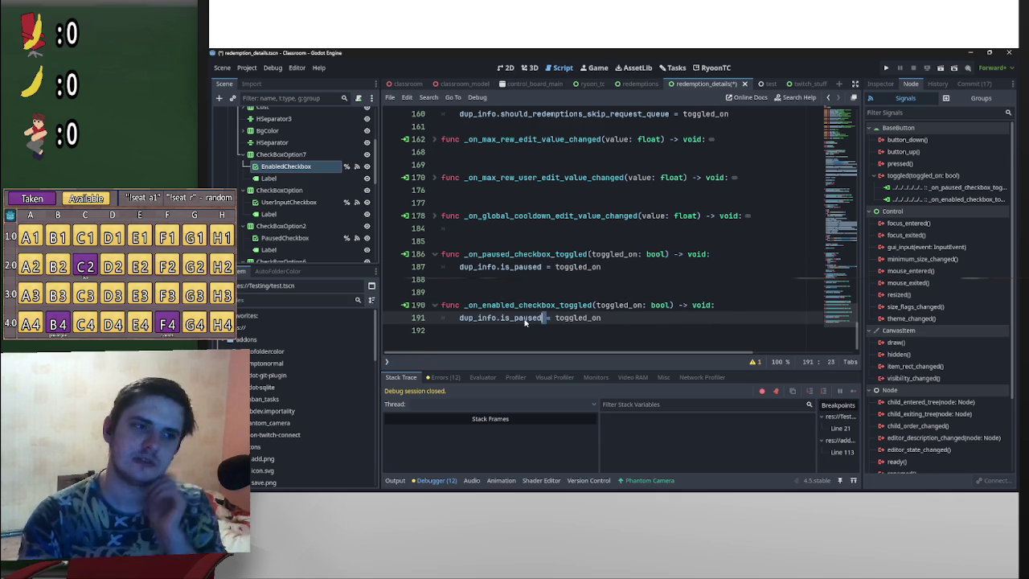
pyautogui.moveTo(543, 320); pyautogui.dragTo(512, 320)
pyautogui.write('en')
pyautogui.press('Return')
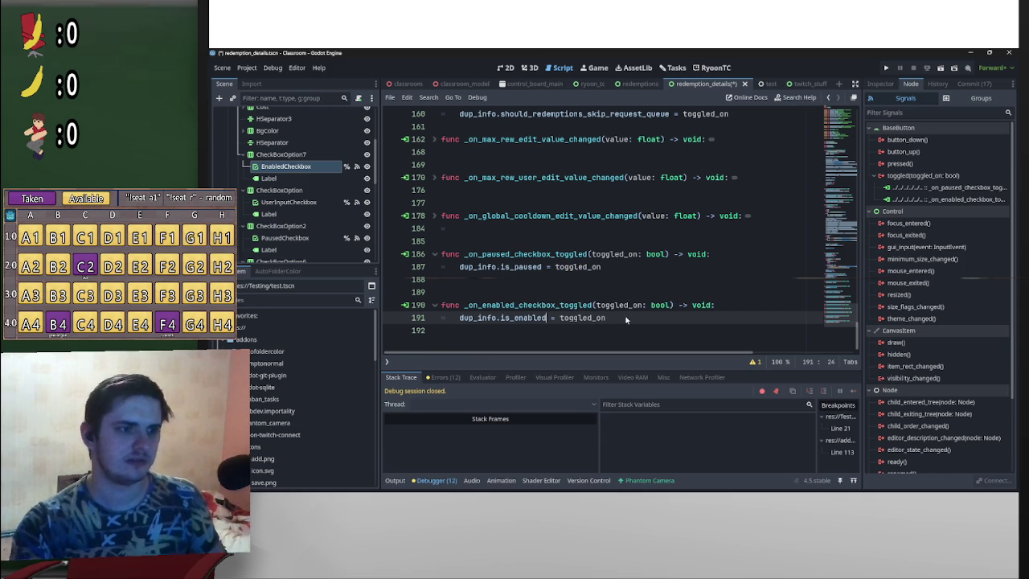
# Step: Disconnect the copied paused-checkbox handler from EnabledCheckbox's toggled signal
pyautogui.rightClick(939, 193)
pyautogui.click(965, 221)
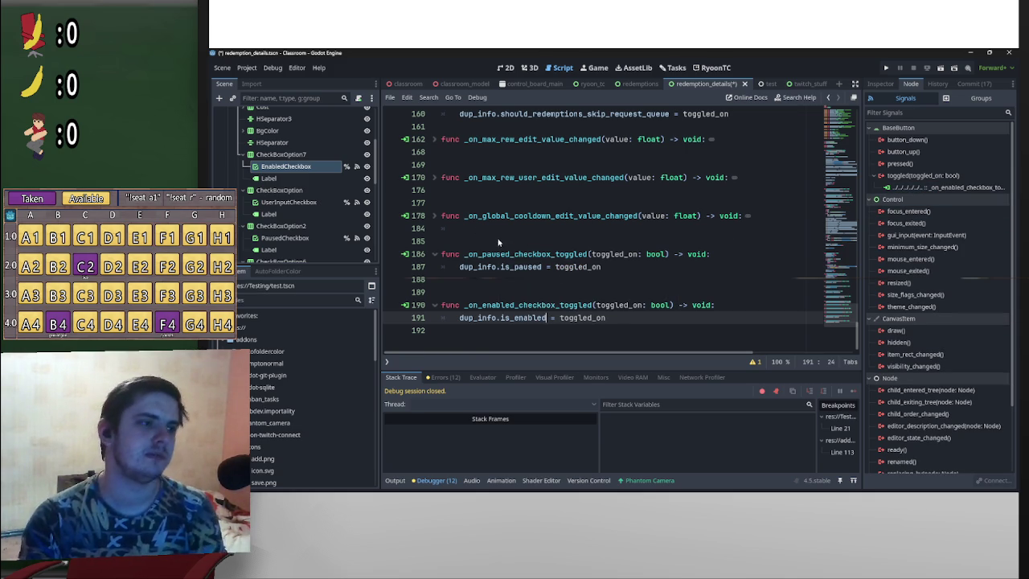
pyautogui.scroll(15, 564, 266)
# Step: Open a blank line right after the skip_queue_checkbox declaration
pyautogui.moveTo(861, 283); pyautogui.dragTo(858, 120)
pyautogui.scroll(-5, 595, 280)
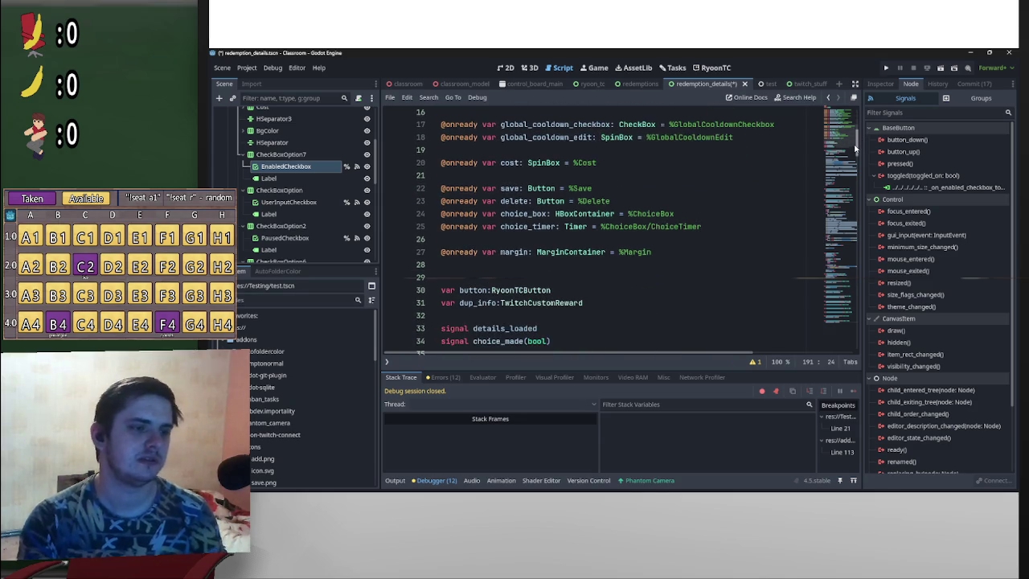
pyautogui.scroll(2, 579, 273)
pyautogui.scroll(-2, 567, 272)
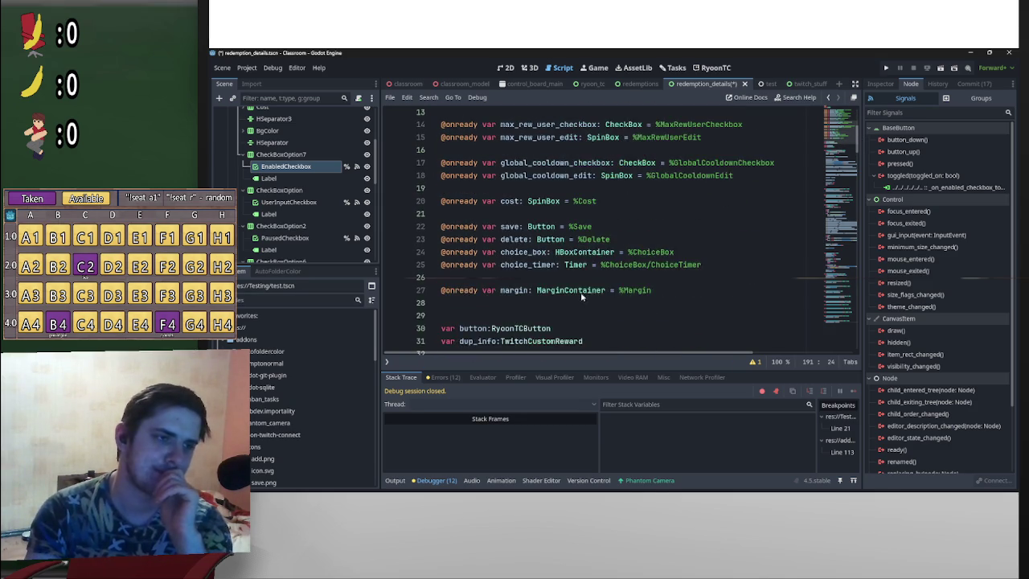
pyautogui.scroll(3, 539, 243)
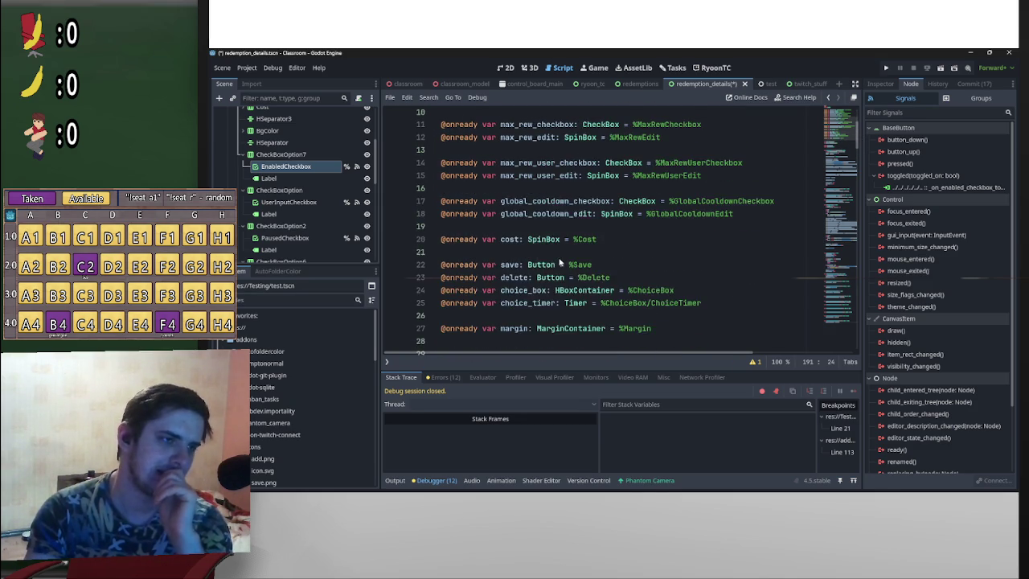
pyautogui.scroll(2, 579, 241)
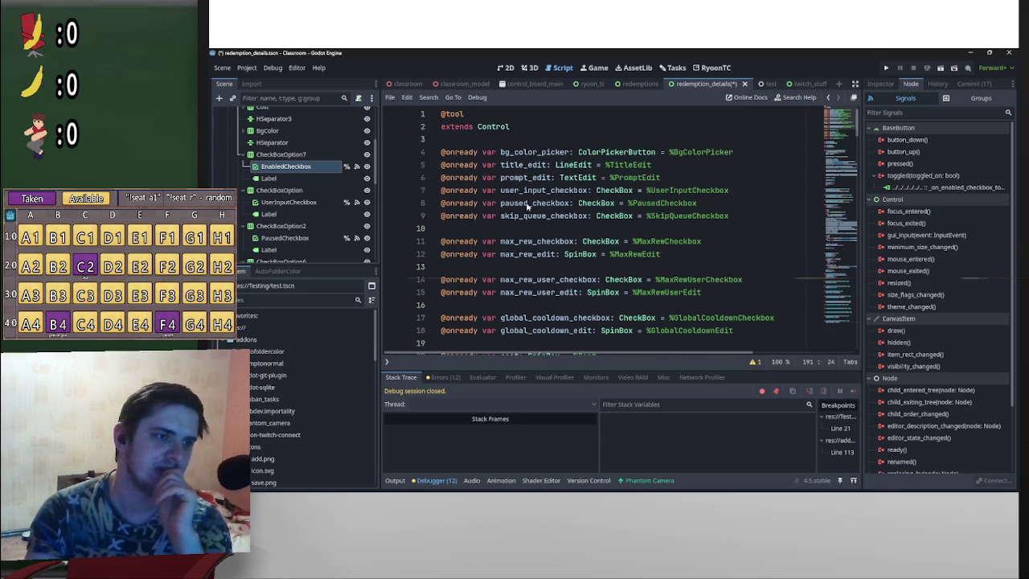
pyautogui.click(533, 227)
pyautogui.press('Return')
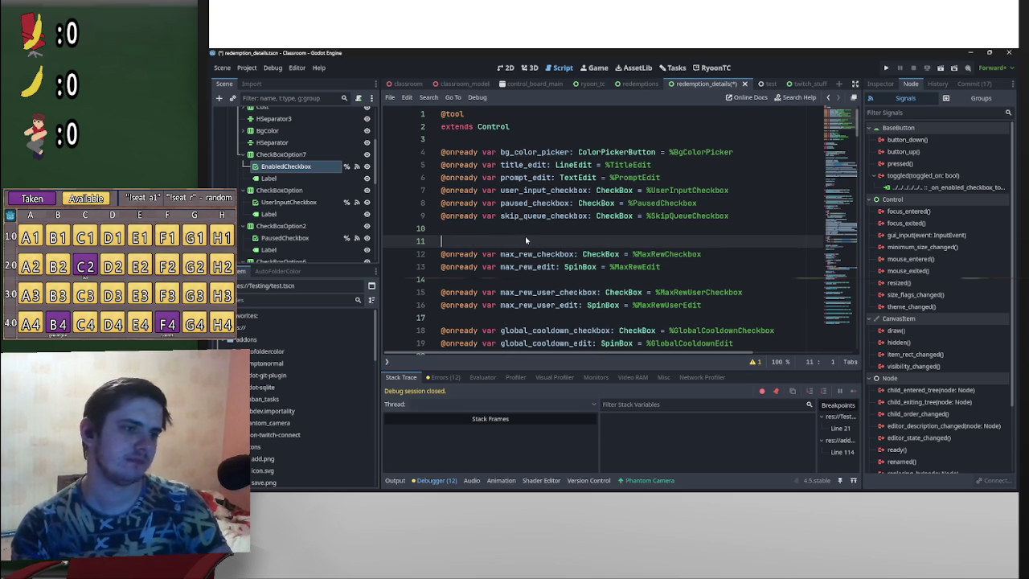
pyautogui.press('BackSpace')
pyautogui.press('BackSpace')
pyautogui.scroll(-2, 531, 279)
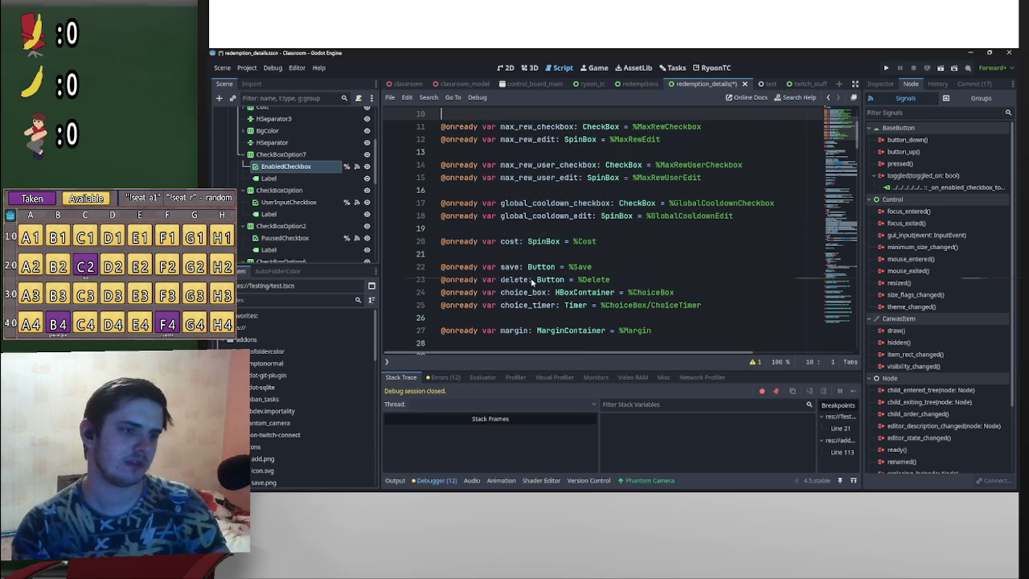
pyautogui.press('Return')
pyautogui.scroll(2, 535, 290)
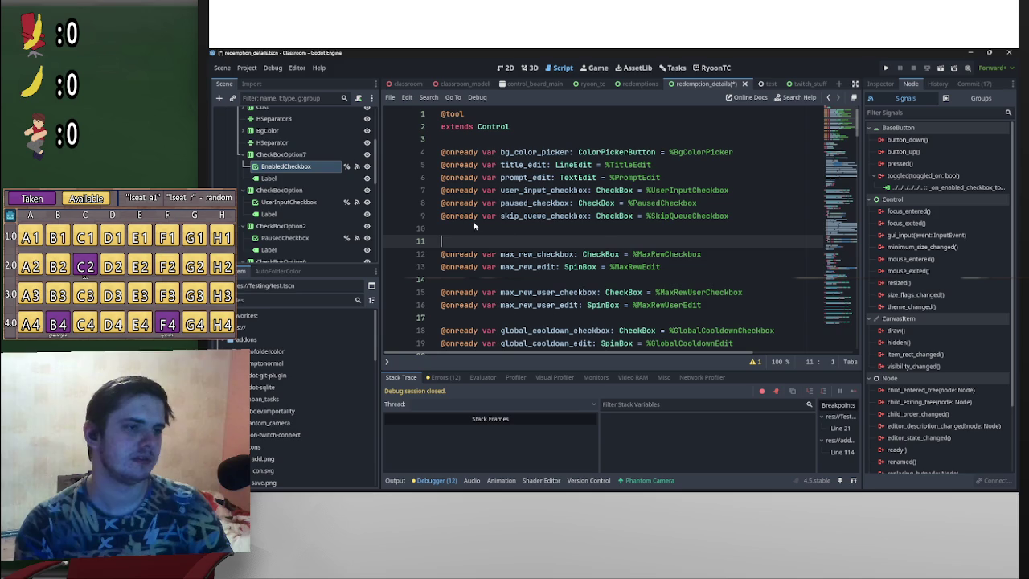
pyautogui.moveTo(285, 165)
pyautogui.mouseDown()
pyautogui.moveTo(291, 177)
pyautogui.moveTo(529, 239)
pyautogui.mouseUp()
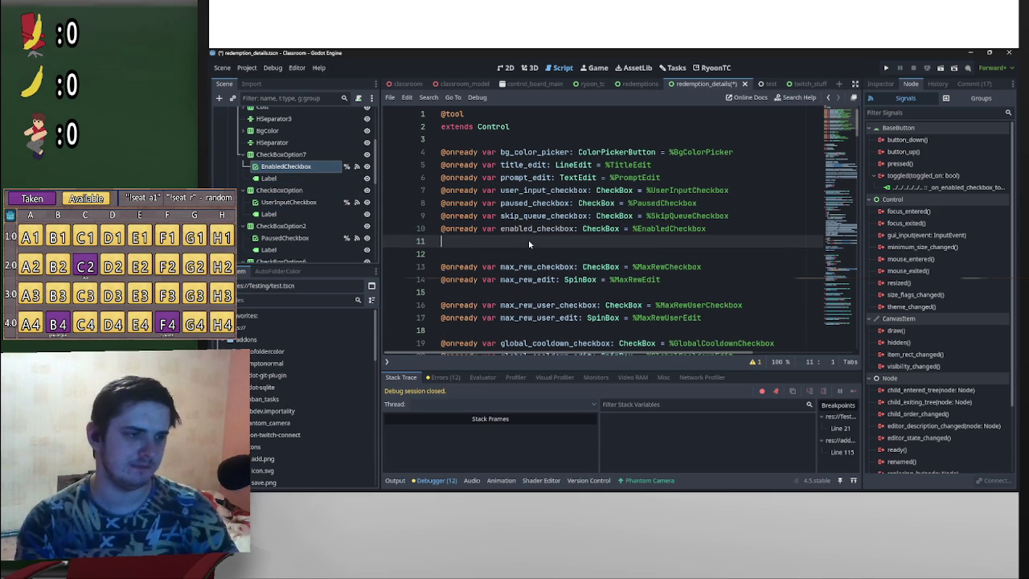
pyautogui.press('BackSpace')
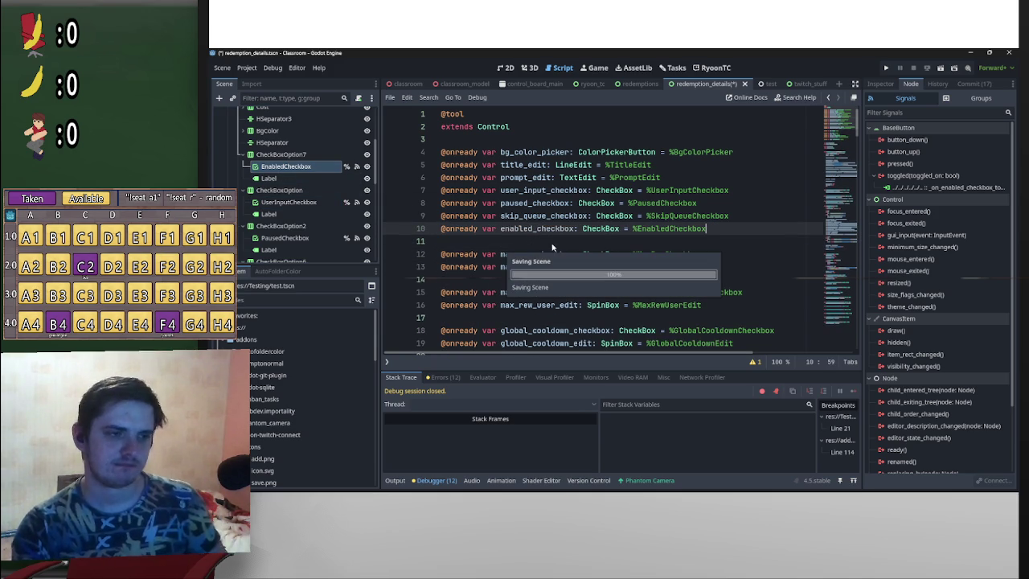
pyautogui.hotkey('ctrl', 's')
pyautogui.scroll(-9, 555, 266)
# Step: Start a new line 50 after the skip_queue line with enabled_checkbox
pyautogui.scroll(-7, 566, 273)
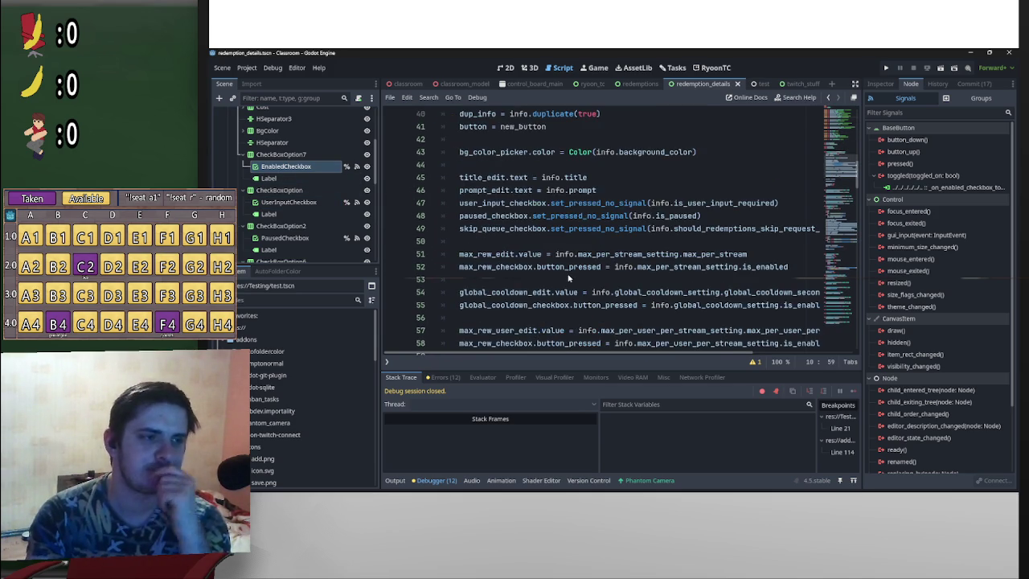
pyautogui.scroll(2, 562, 299)
pyautogui.scroll(1, 555, 302)
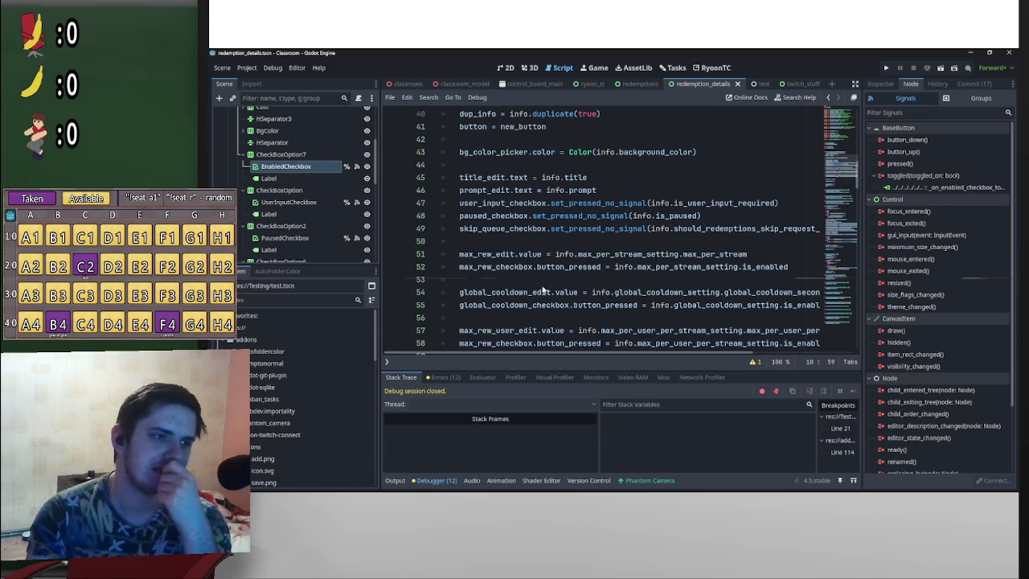
pyautogui.click(513, 239)
pyautogui.press('Return')
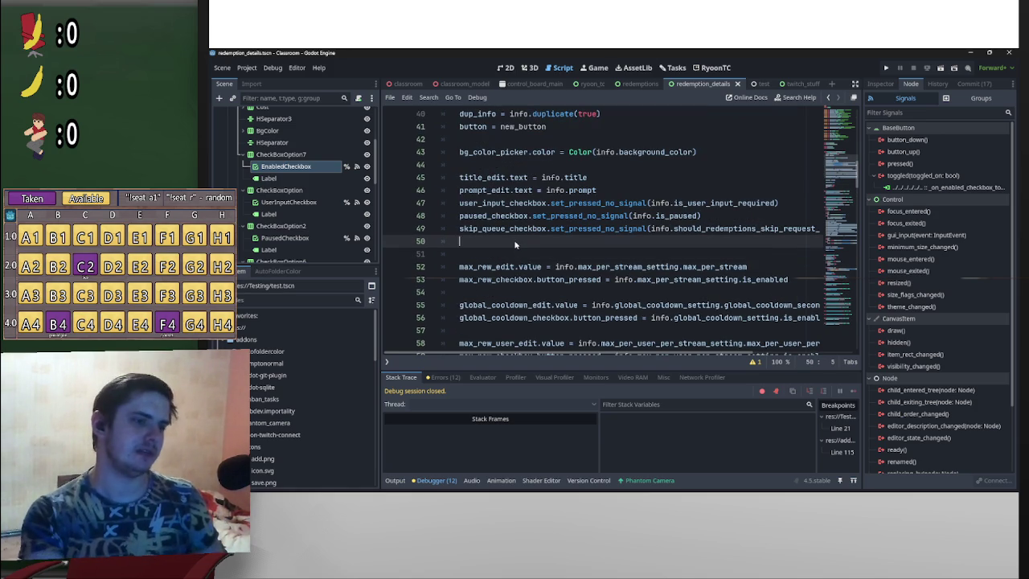
pyautogui.write('en')
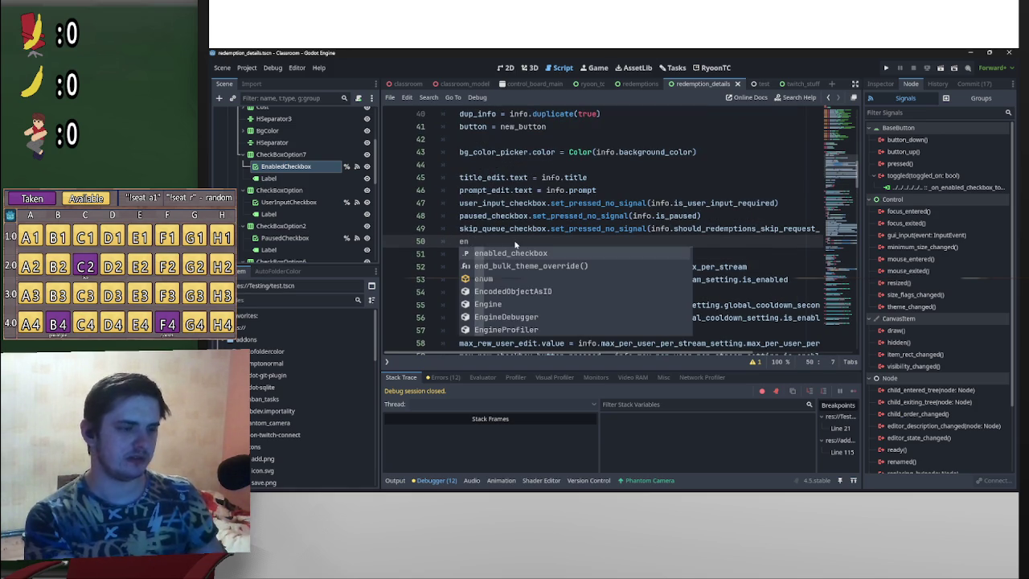
pyautogui.press('Return')
# Step: Complete line 50 as enabled_checkbox.set_pressed_no_signal(info.is_enabled) and save the script
pyautogui.moveTo(550, 230); pyautogui.dragTo(841, 233)
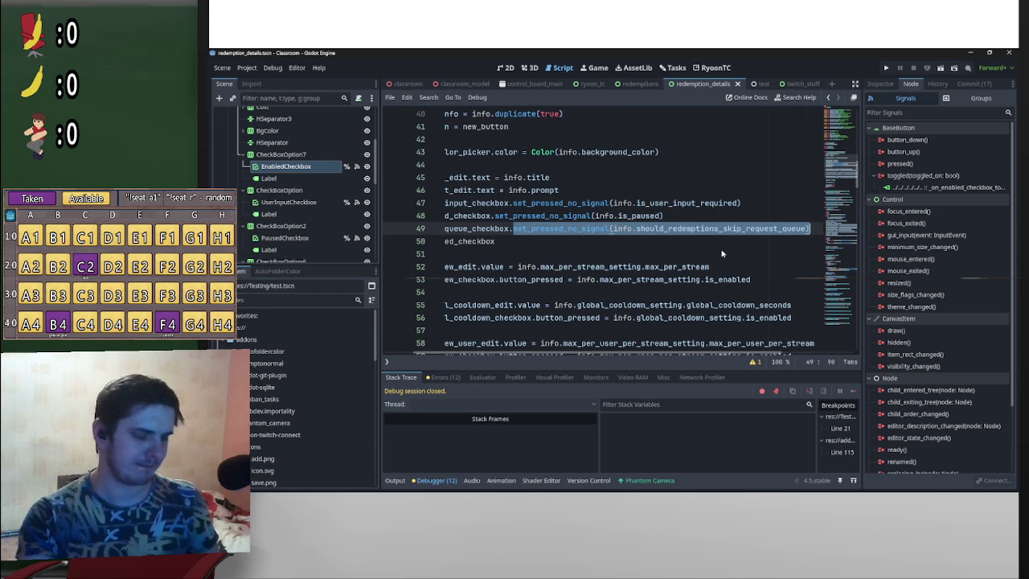
pyautogui.moveTo(664, 217); pyautogui.dragTo(492, 217)
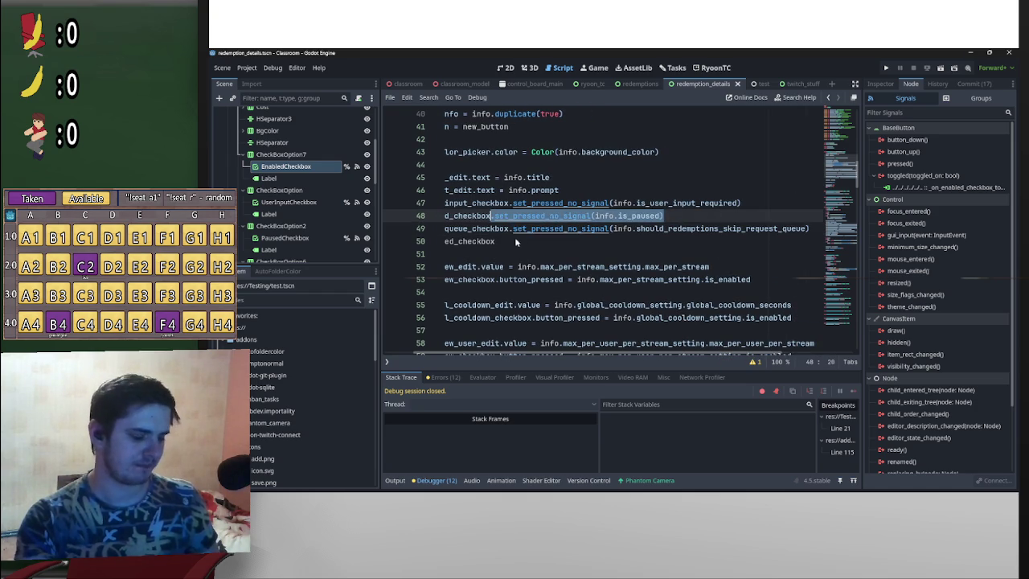
pyautogui.hotkey('ctrl', 'c')
pyautogui.click(518, 241)
pyautogui.hotkey('ctrl', 'v')
pyautogui.click(637, 242)
pyautogui.moveTo(637, 243); pyautogui.dragTo(666, 245)
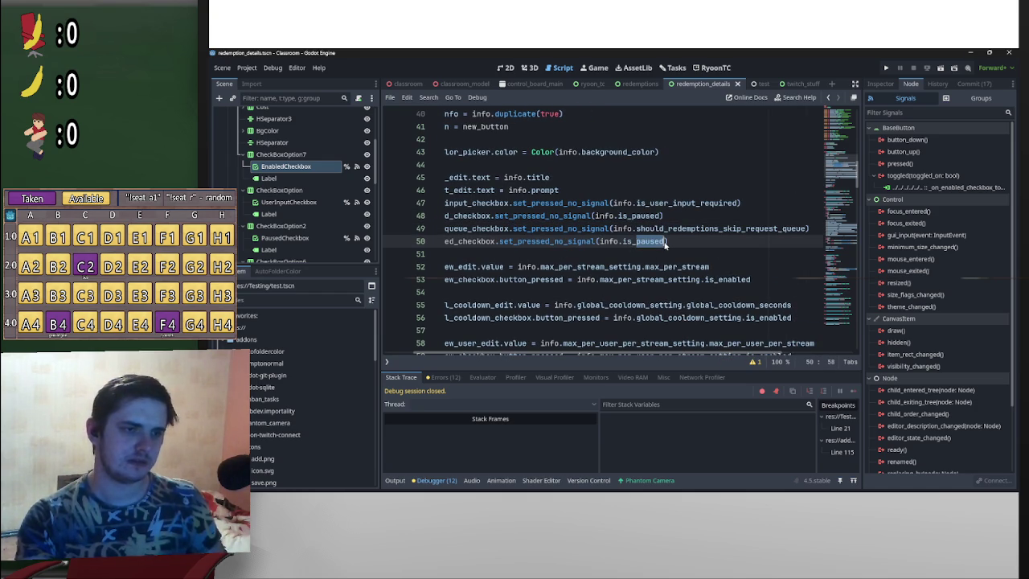
pyautogui.write('enabled')
pyautogui.hotkey('ctrl', 's')
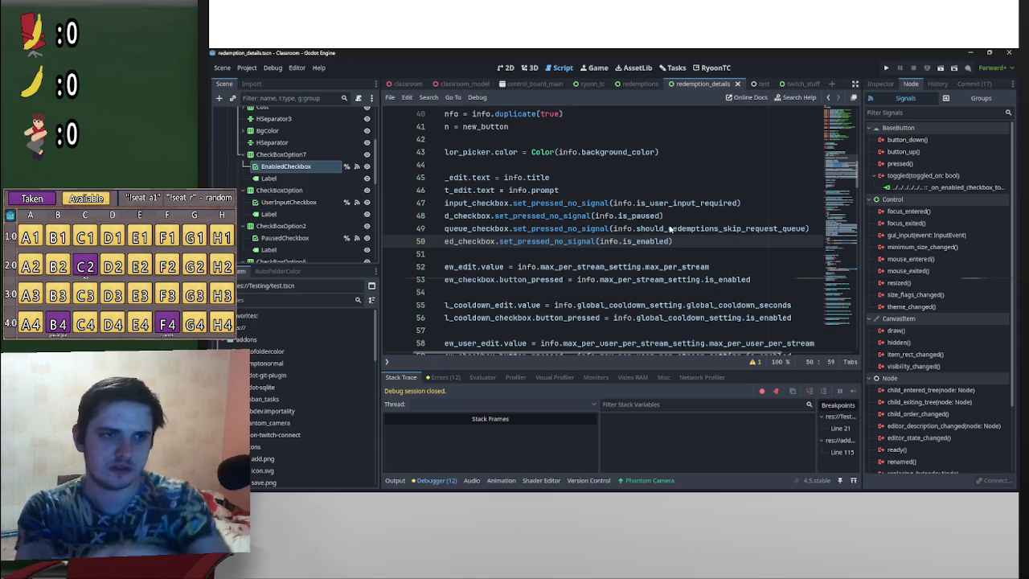
# Step: Switch to the 2D view of the redemption details scene
pyautogui.scroll(5, 323, 205)
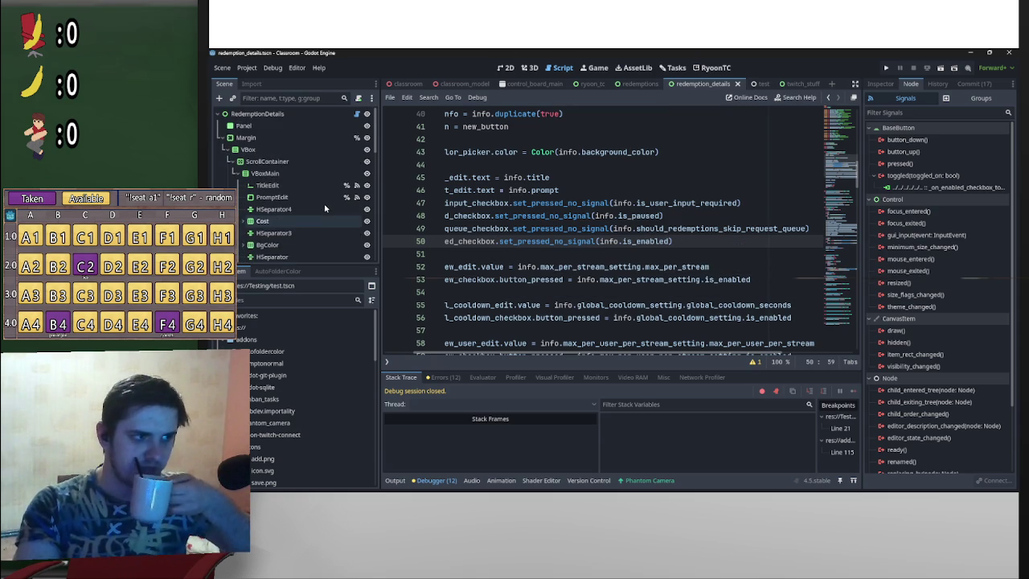
pyautogui.click(529, 68)
pyautogui.click(505, 67)
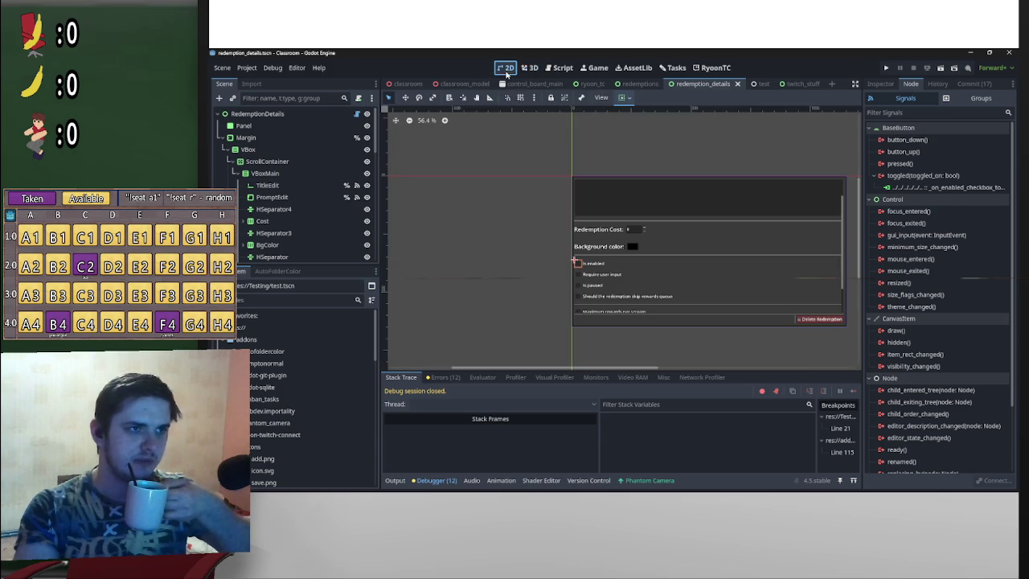
# Step: Review BgColorPicker's color_changed connection in its Edit dialog, then return to the redemption_details script
pyautogui.scroll(2, 628, 243)
pyautogui.click(625, 242)
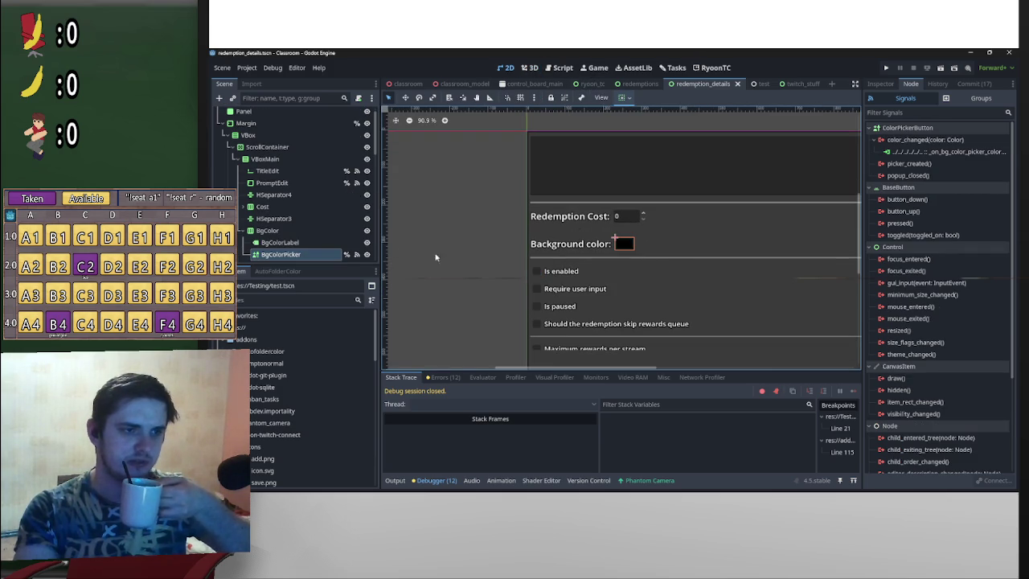
pyautogui.click(881, 84)
pyautogui.click(911, 84)
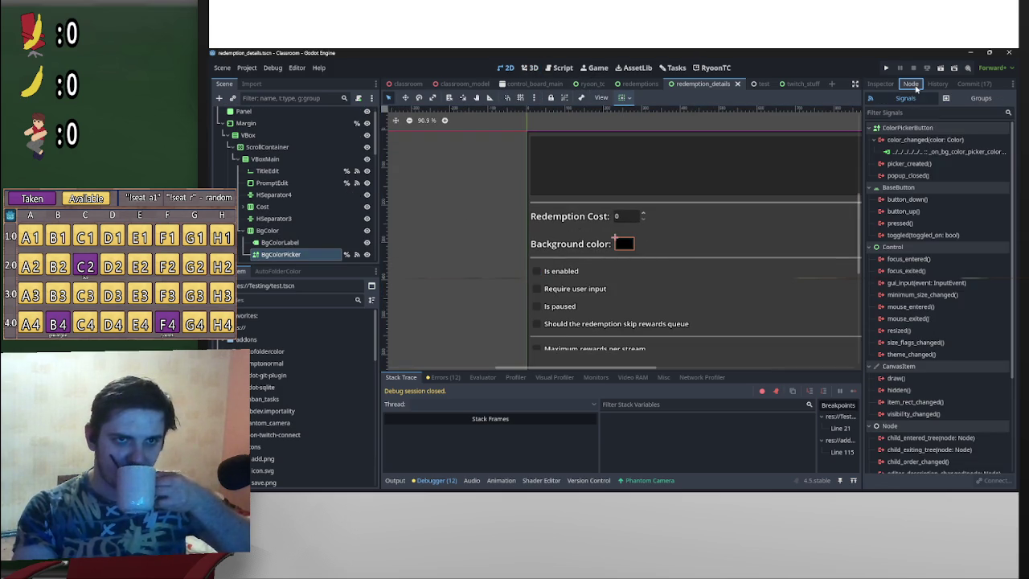
pyautogui.click(964, 153)
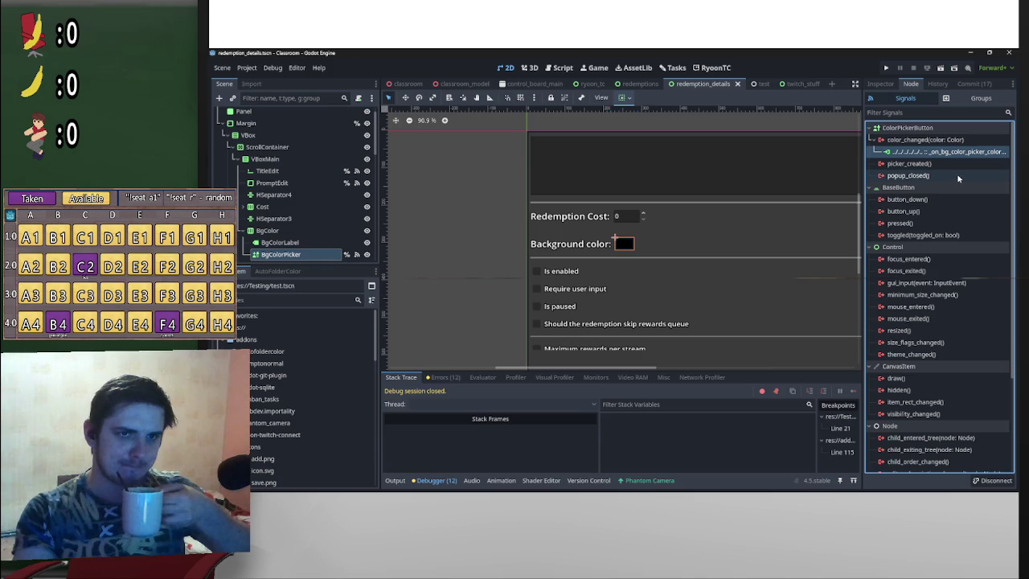
pyautogui.rightClick(908, 152)
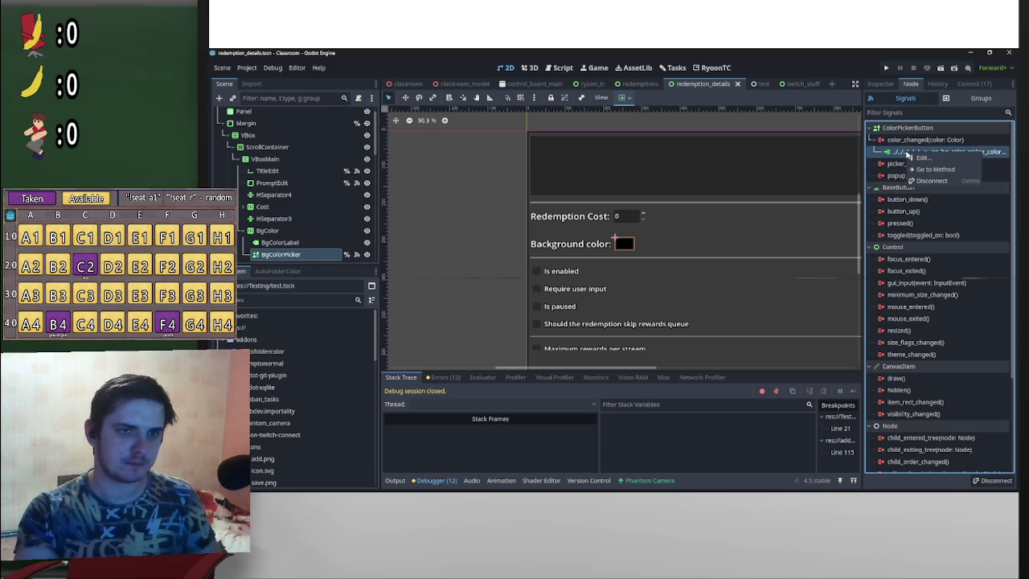
pyautogui.click(922, 159)
pyautogui.click(672, 363)
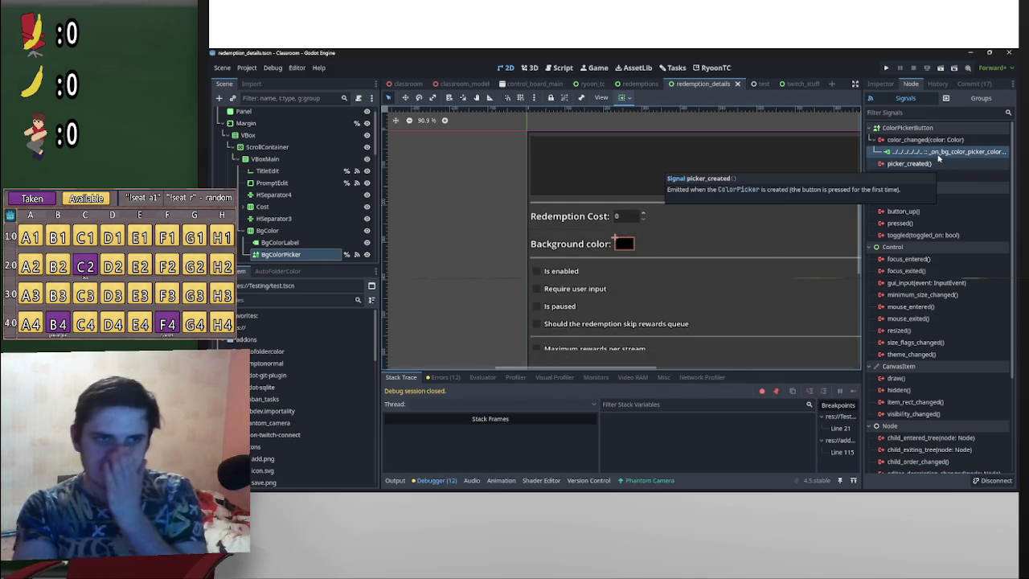
pyautogui.click(559, 65)
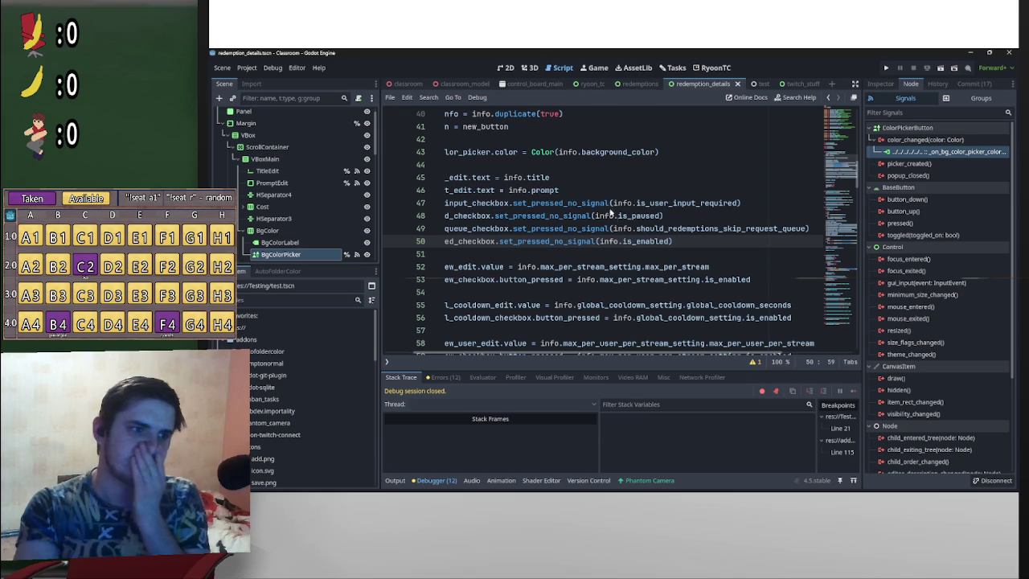
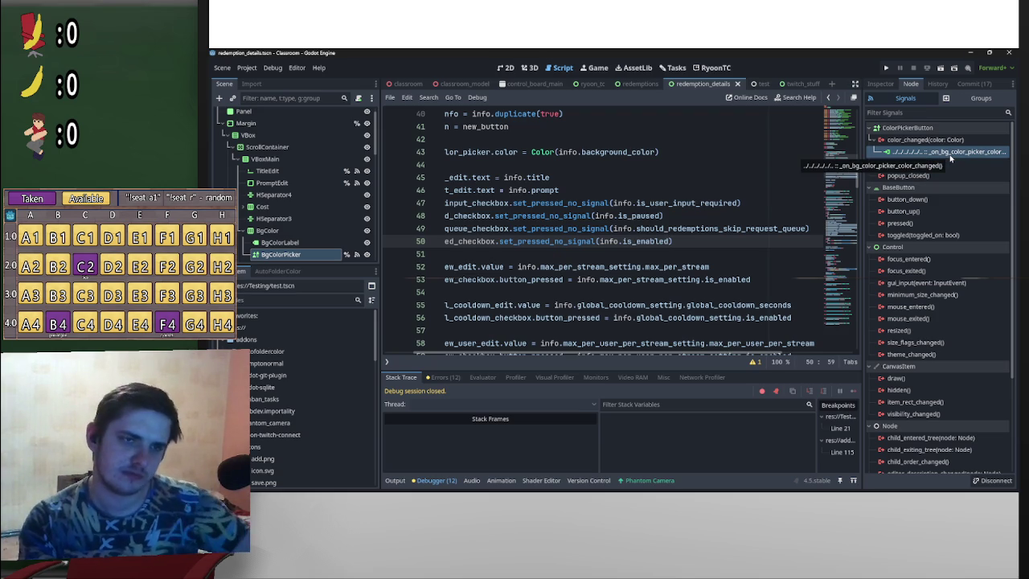
# Step: Check PromptEdit's text_changed connection and jump to its _on_prompt_edit_text_changed handler
pyautogui.hscroll(-2, 511, 319)
pyautogui.scroll(-3, 512, 319)
pyautogui.click(944, 155)
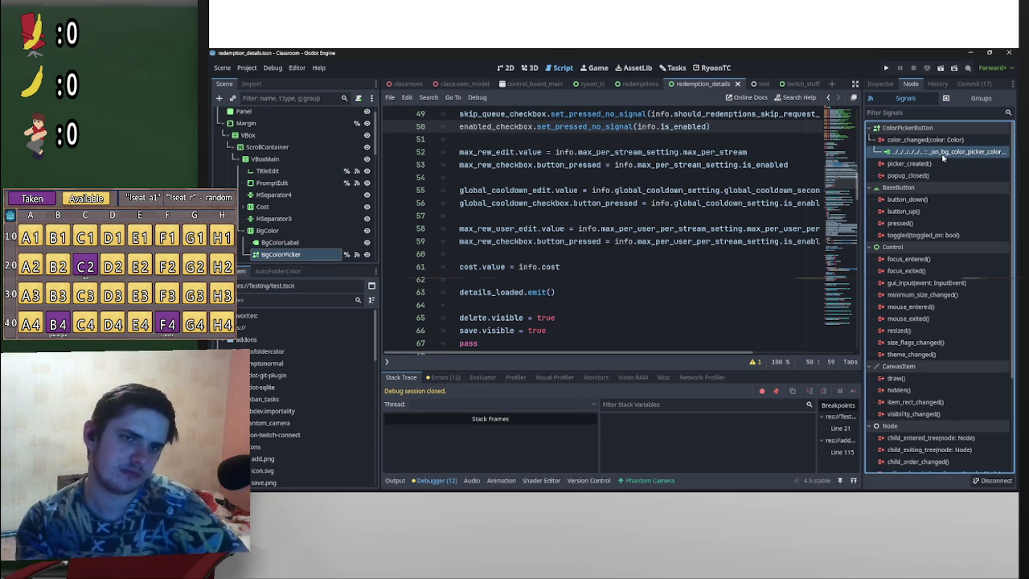
pyautogui.click(272, 183)
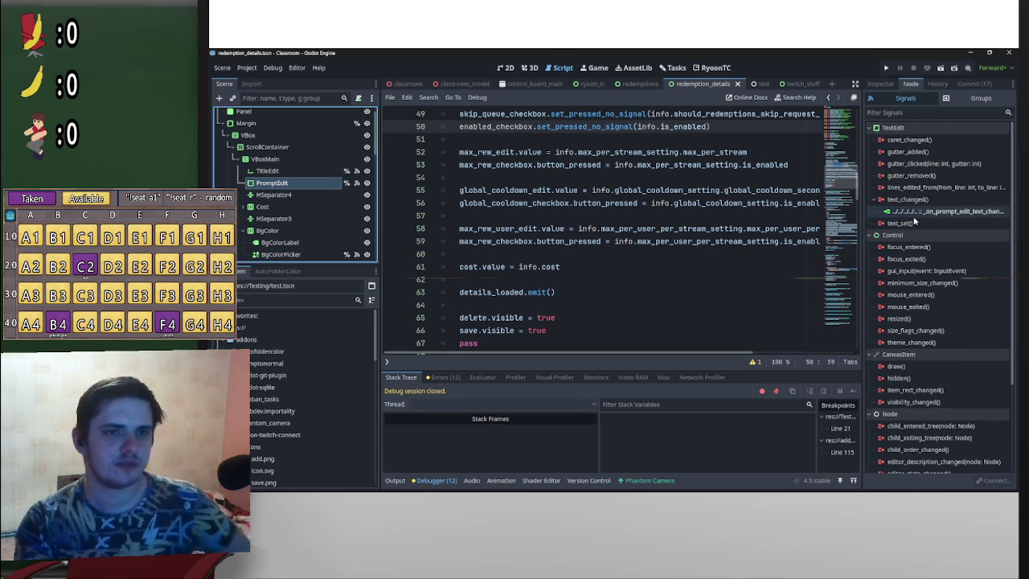
pyautogui.rightClick(917, 221)
pyautogui.click(913, 211)
pyautogui.rightClick(917, 211)
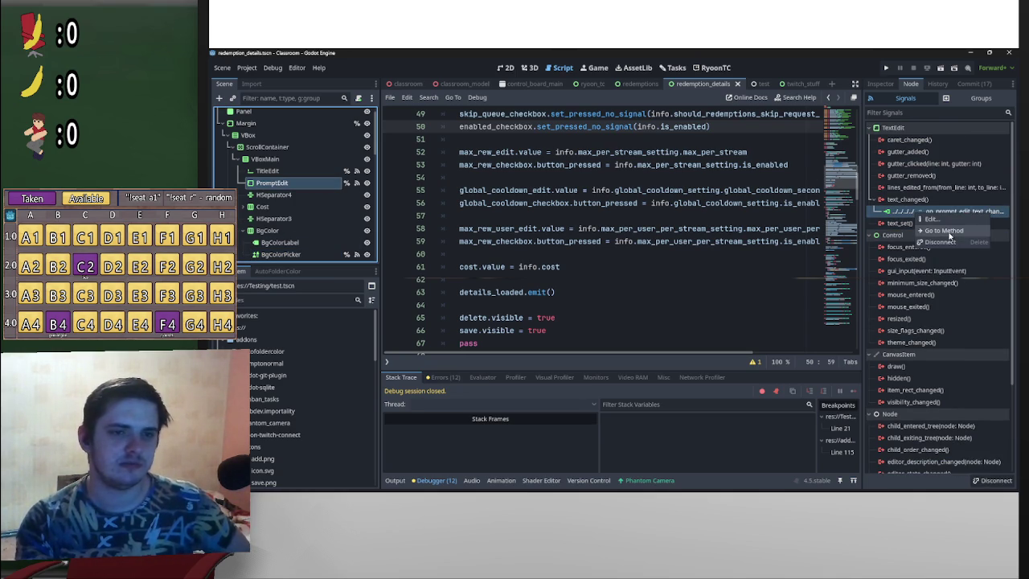
pyautogui.click(946, 231)
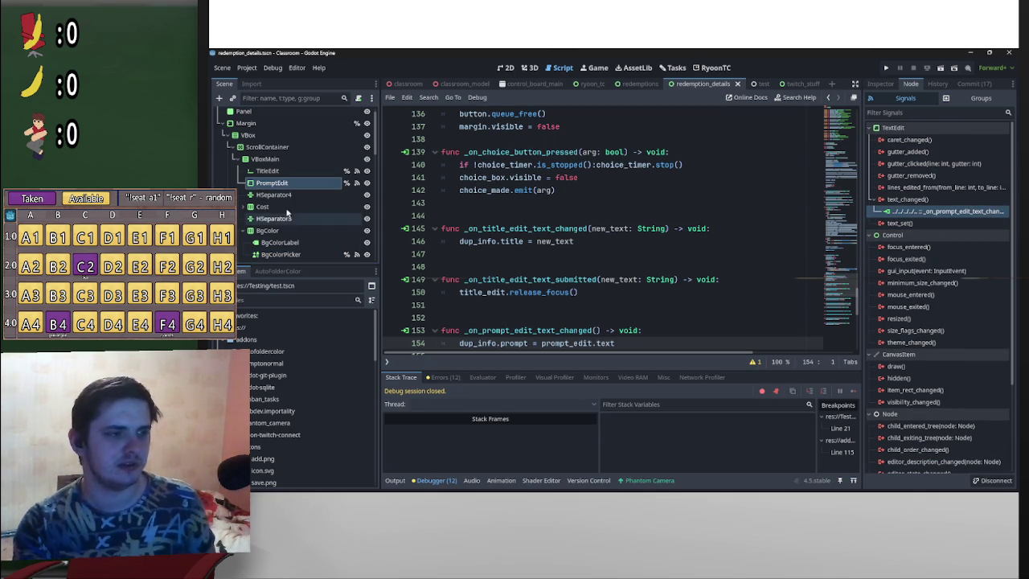
# Step: Disconnect BgColorPicker's old color_changed connection and start reconnecting color_changed
pyautogui.click(304, 254)
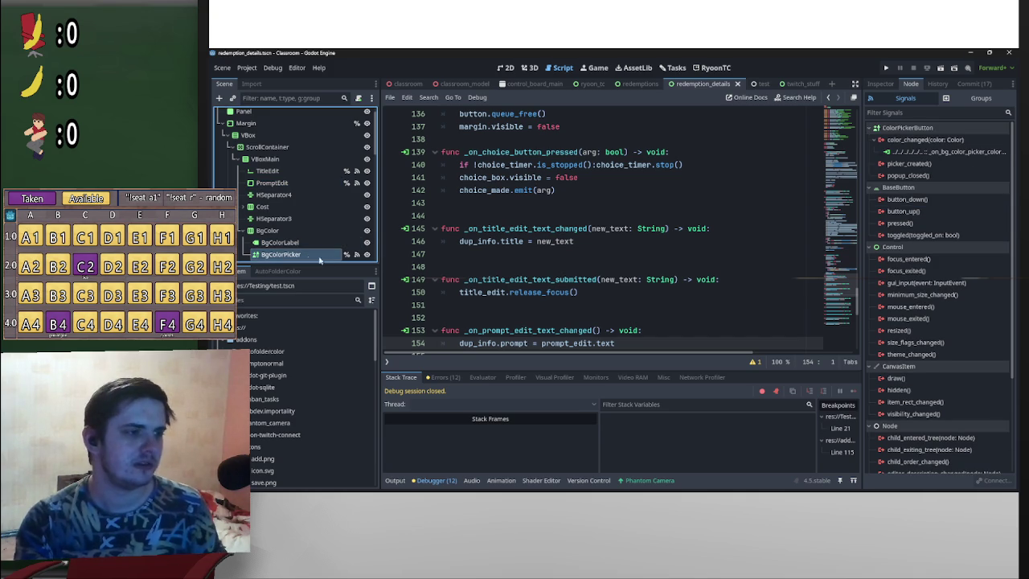
pyautogui.rightClick(945, 152)
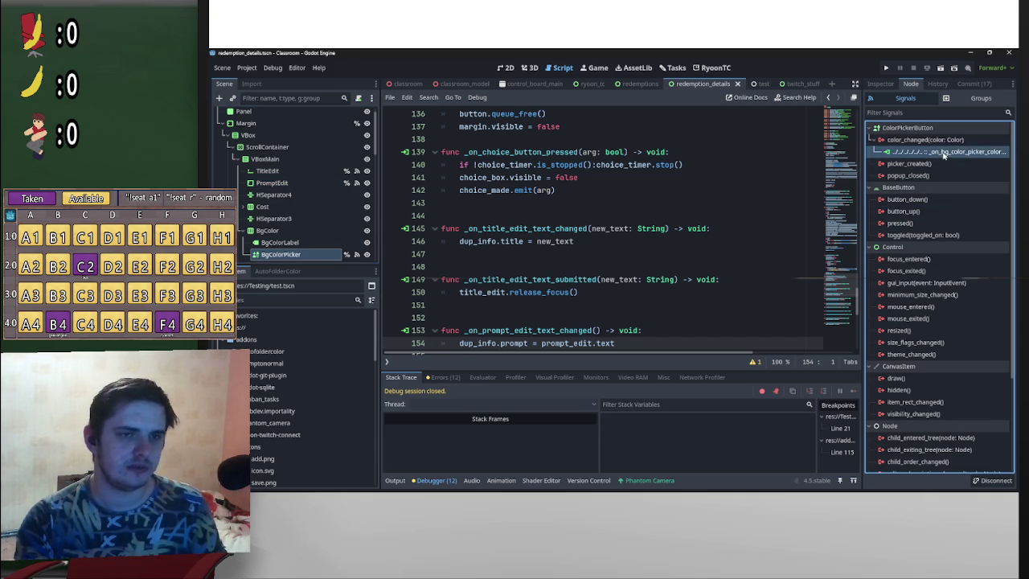
pyautogui.click(963, 152)
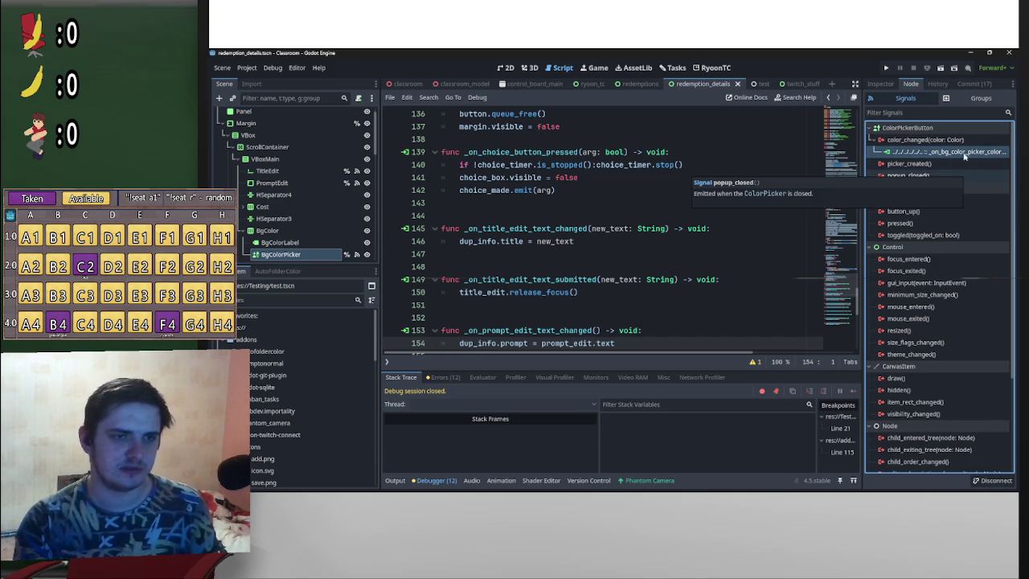
pyautogui.rightClick(963, 152)
pyautogui.click(969, 180)
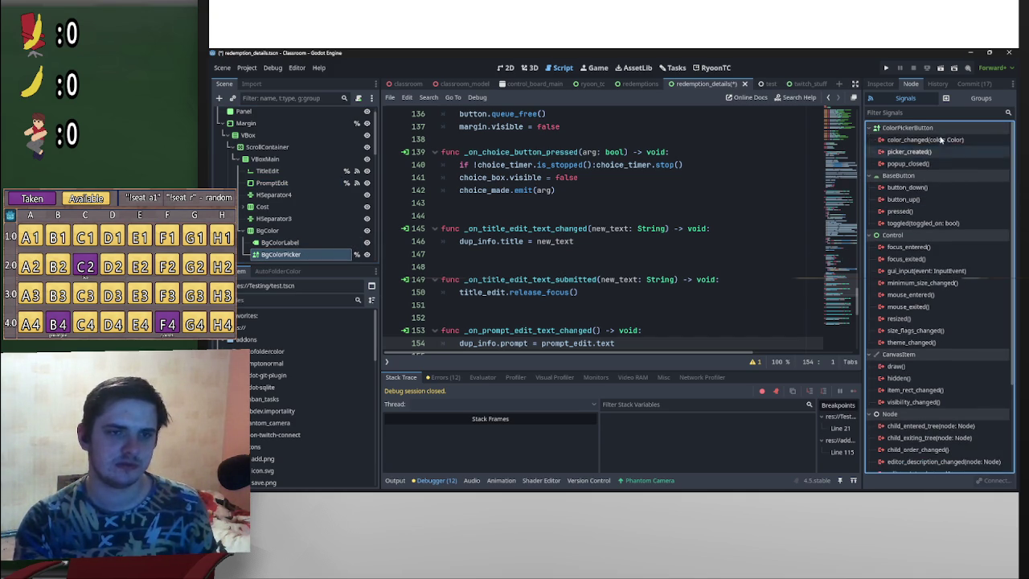
pyautogui.doubleClick(937, 140)
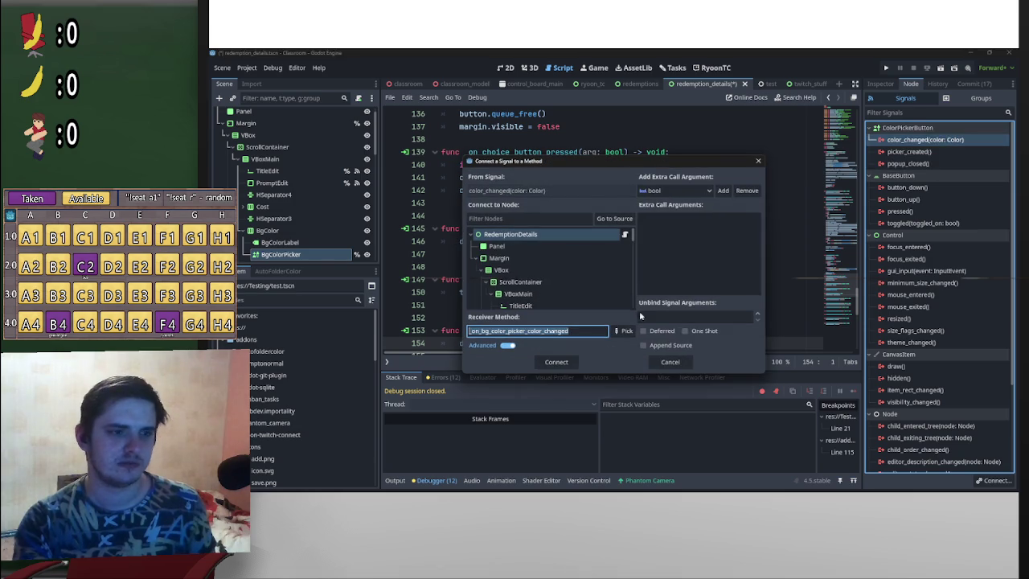
# Step: Confirm the color_changed connection and add blank lines in the new handler
pyautogui.click(556, 363)
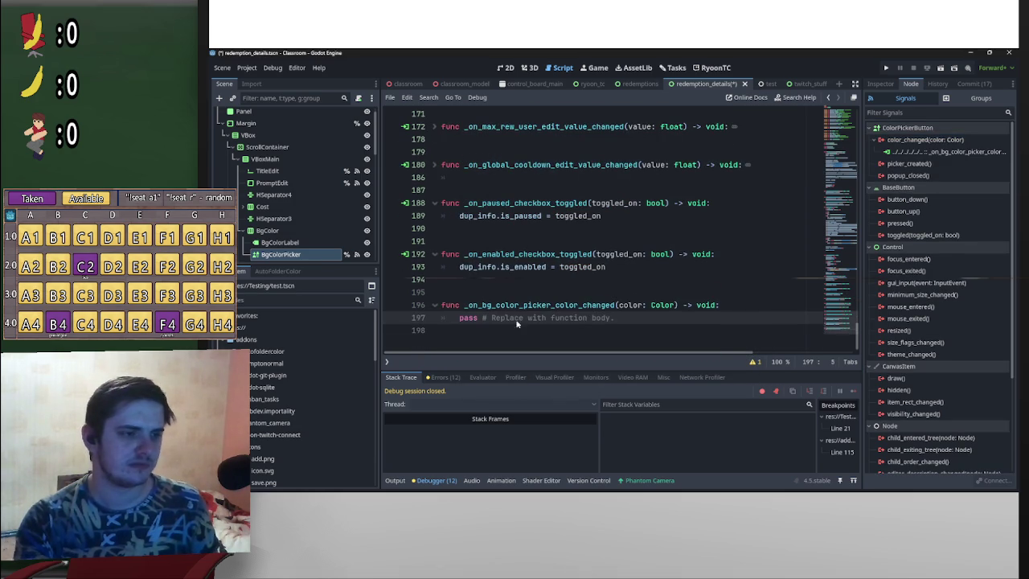
pyautogui.press('Return')
pyautogui.press('Return')
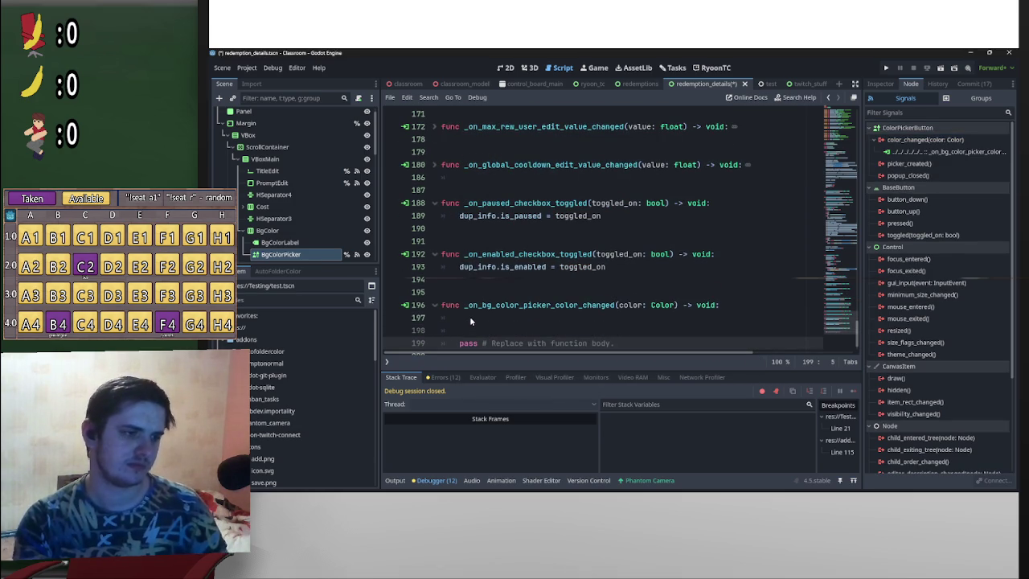
pyautogui.click(469, 317)
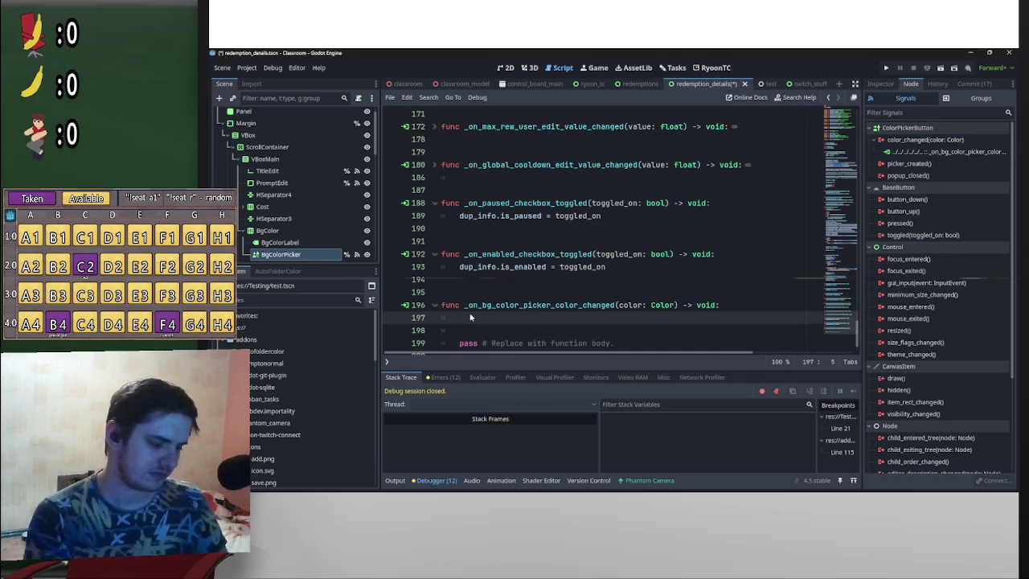
# Step: Write 'dup_info.background_color = Color.' in the handler and open the Color class reference
pyautogui.write('dup_info')
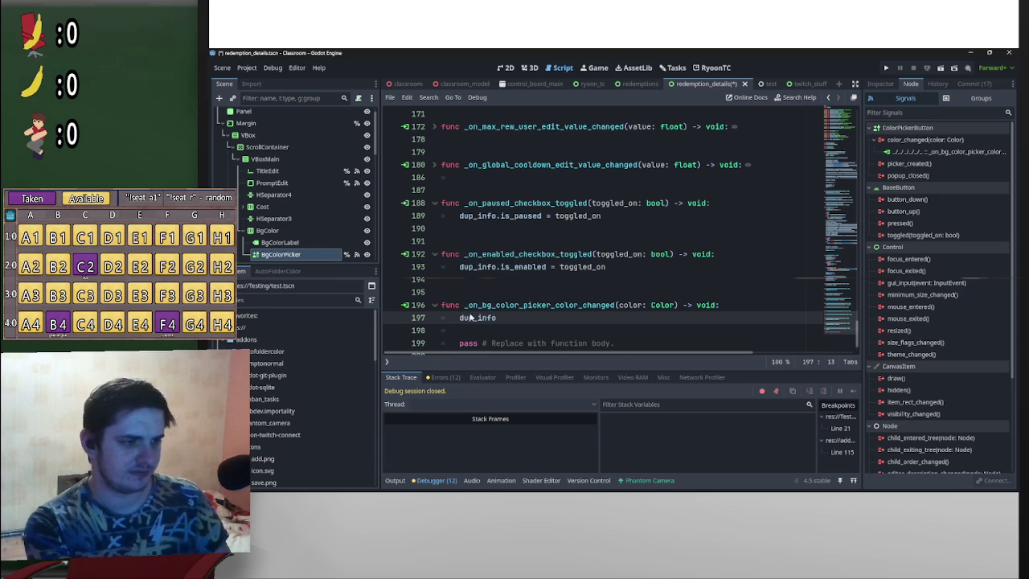
pyautogui.write('.back')
pyautogui.press('Return')
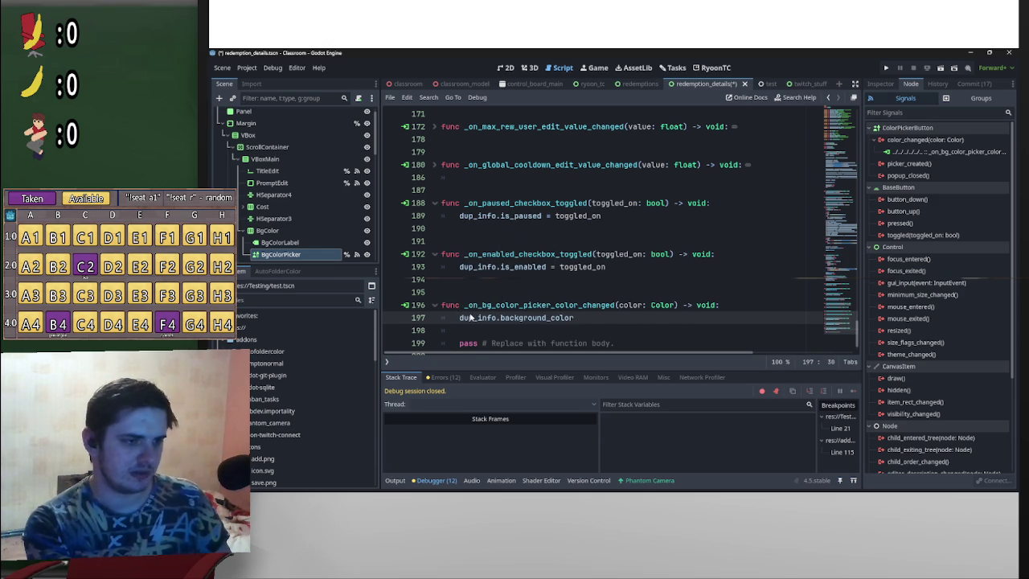
pyautogui.write(' =')
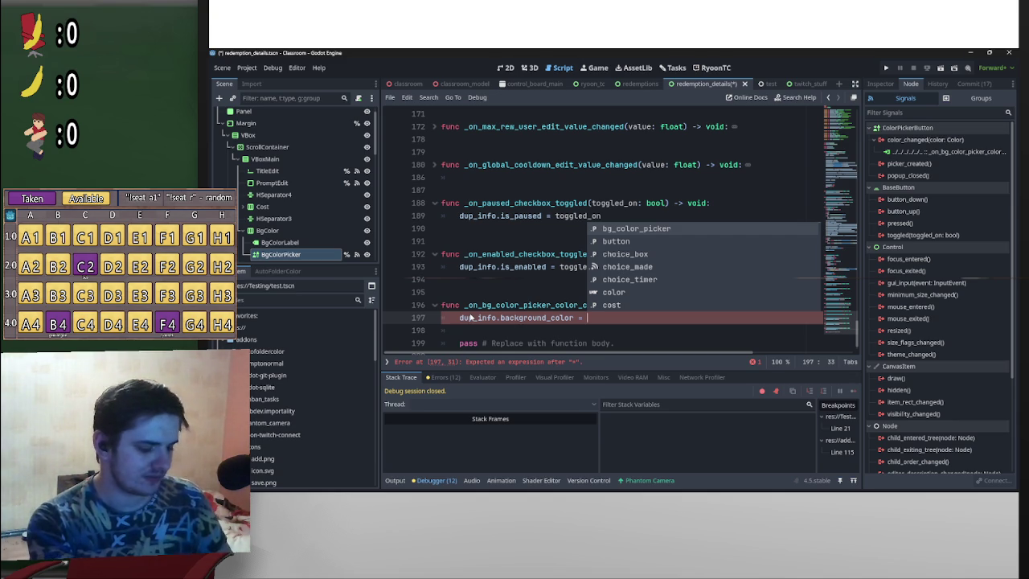
pyautogui.write('Color.')
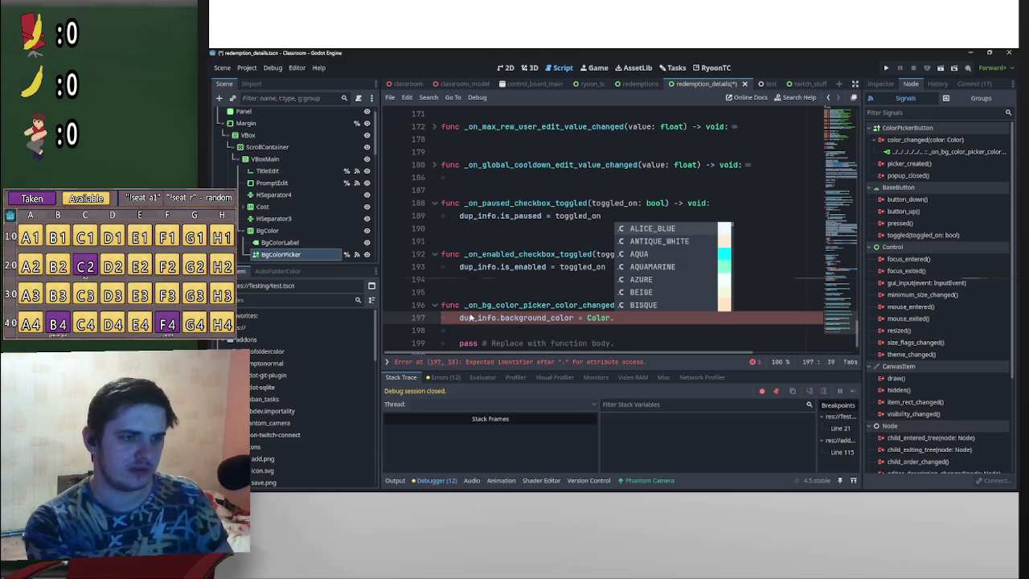
pyautogui.keyDown('ctrl'); pyautogui.click(600, 317); pyautogui.keyUp('ctrl')
pyautogui.scroll(-3, 600, 292)
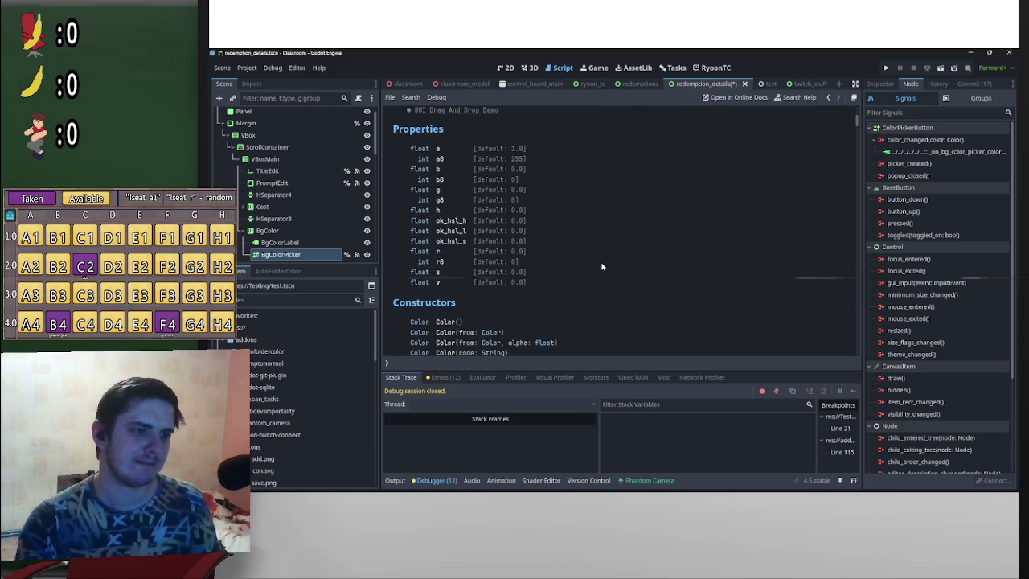
# Step: Find and select the to_html method in the Color reference, then return to the script
pyautogui.scroll(-4, 601, 267)
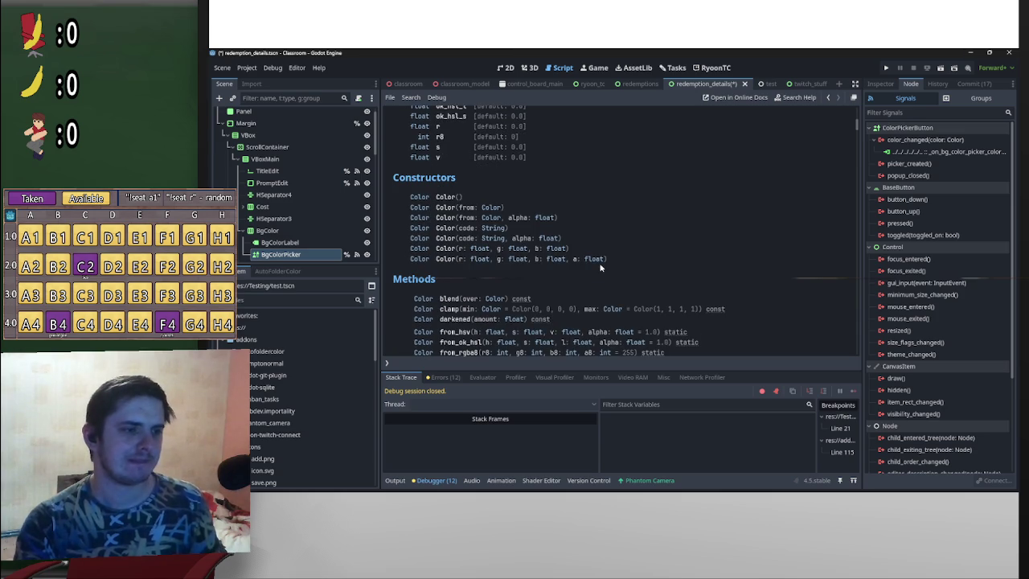
pyautogui.scroll(-2, 600, 269)
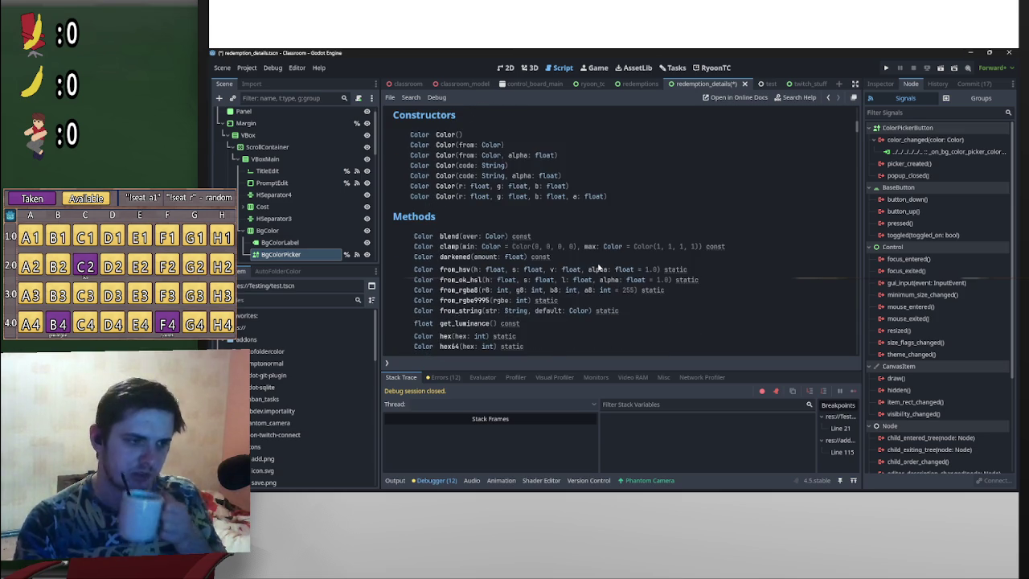
pyautogui.scroll(-4, 598, 267)
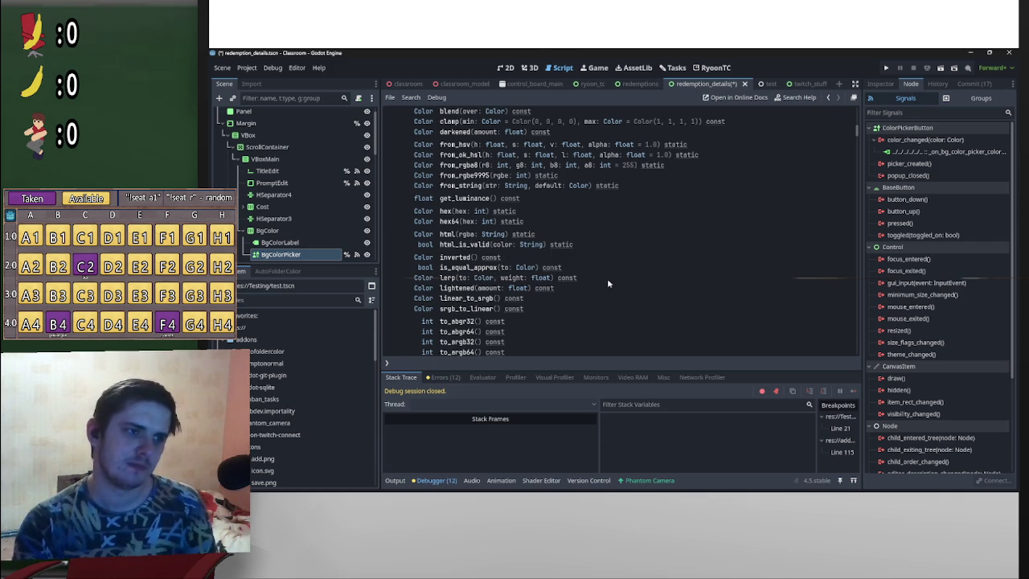
pyautogui.scroll(-3, 605, 274)
pyautogui.scroll(1, 611, 277)
pyautogui.scroll(1, 610, 281)
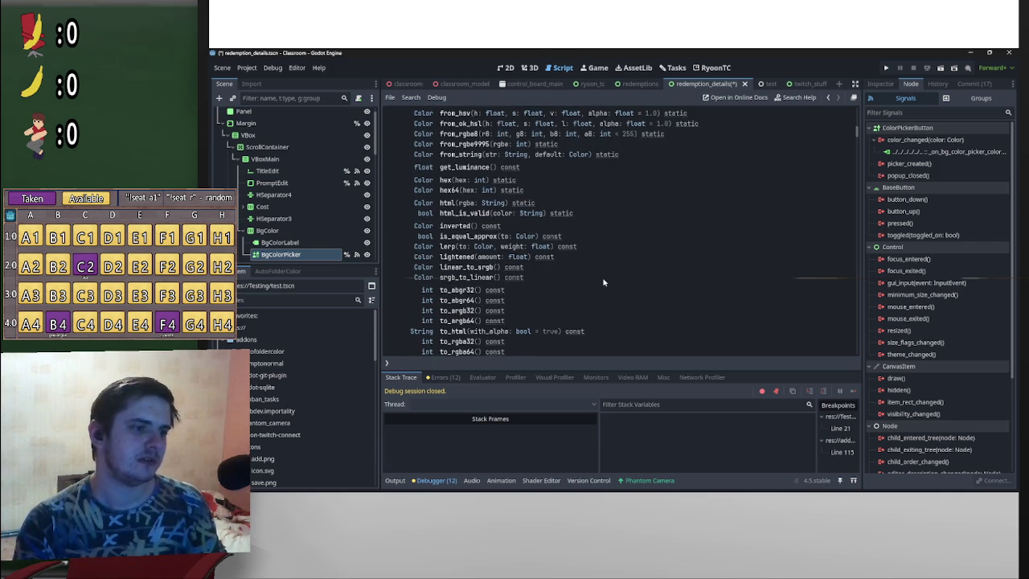
pyautogui.scroll(-2, 532, 333)
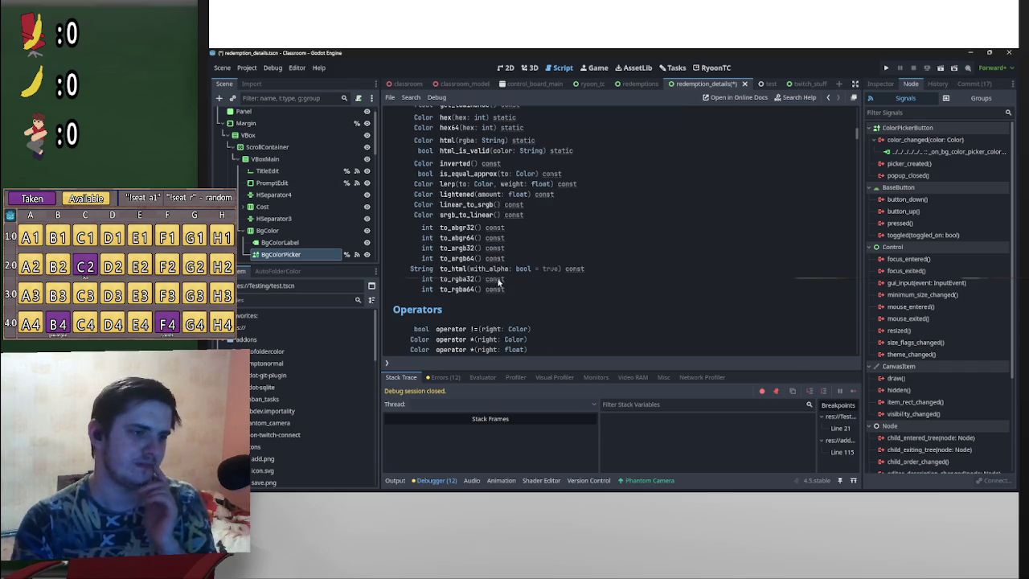
pyautogui.moveTo(440, 274)
pyautogui.mouseDown()
pyautogui.moveTo(478, 272)
pyautogui.moveTo(466, 271)
pyautogui.mouseUp()
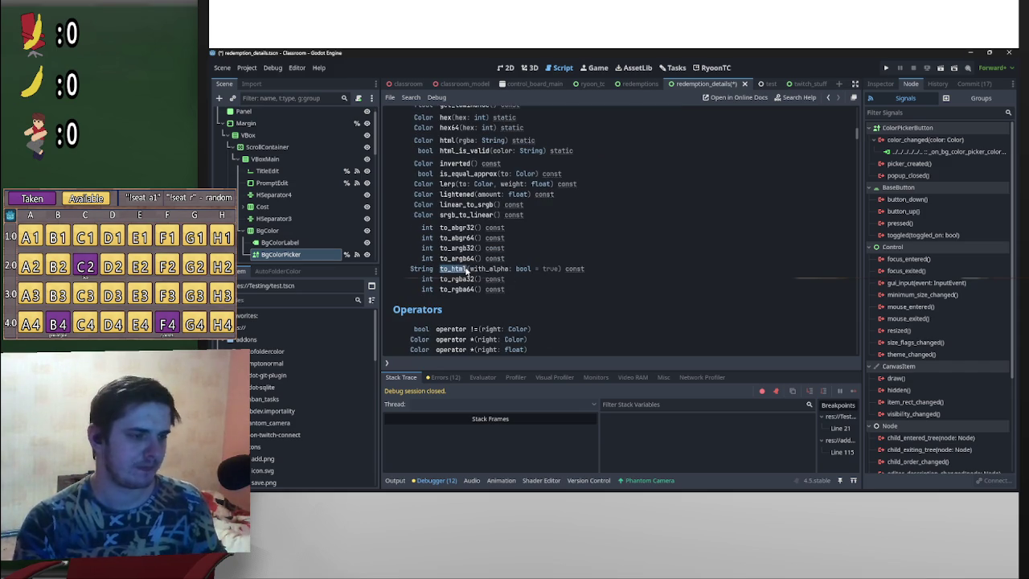
pyautogui.hotkey('alt', 'Left')
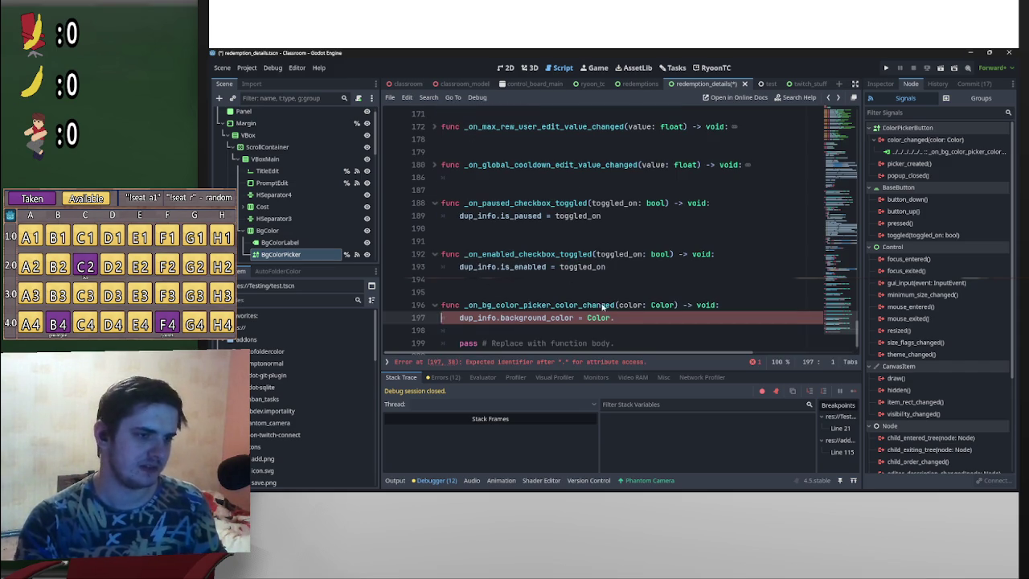
# Step: Change line 197 to set background_color to color.to_html(false) and save
pyautogui.moveTo(605, 320); pyautogui.dragTo(588, 319)
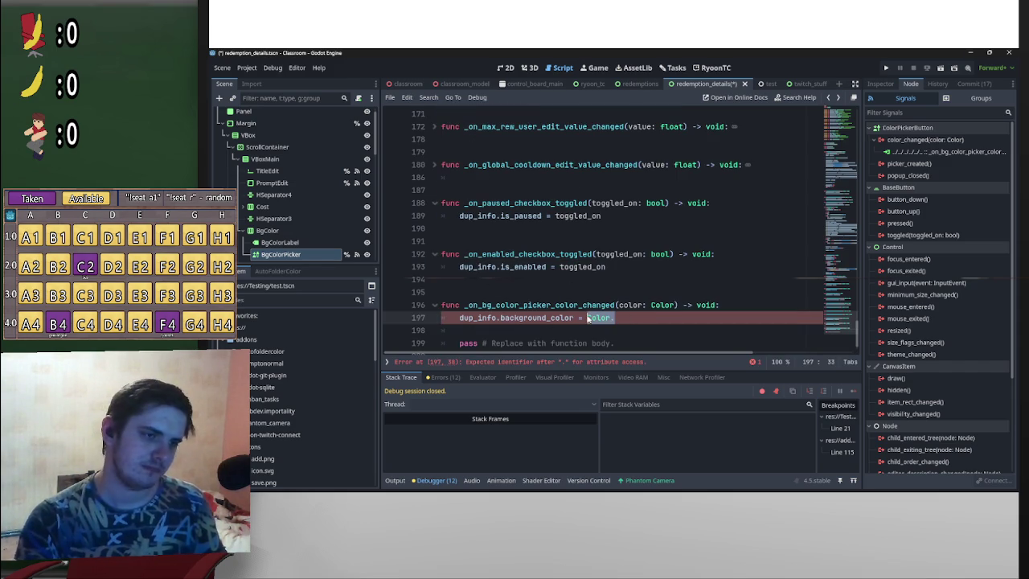
pyautogui.write('color.t')
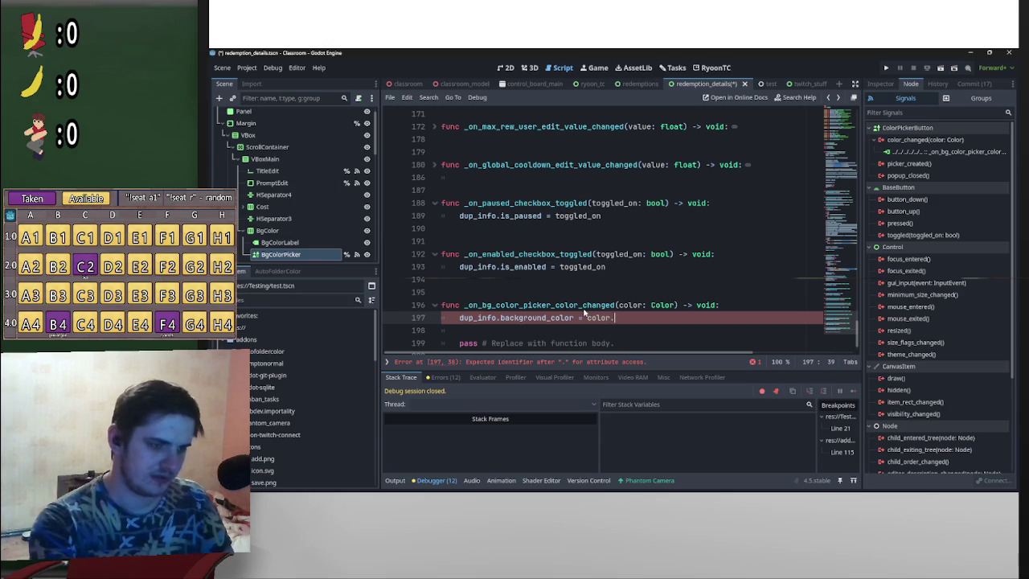
pyautogui.write('o_')
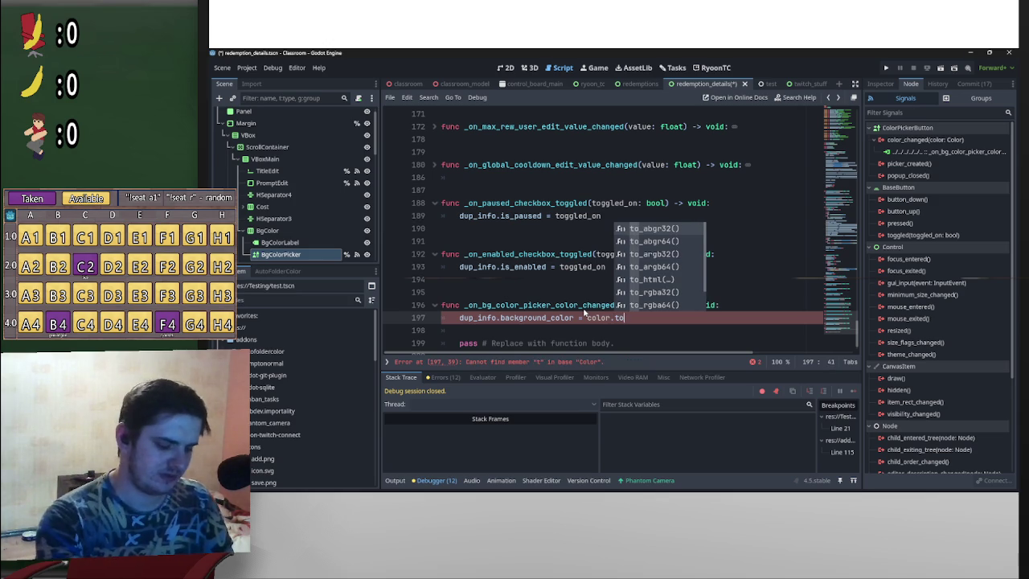
pyautogui.press('Down')
pyautogui.press('Down')
pyautogui.press('Down')
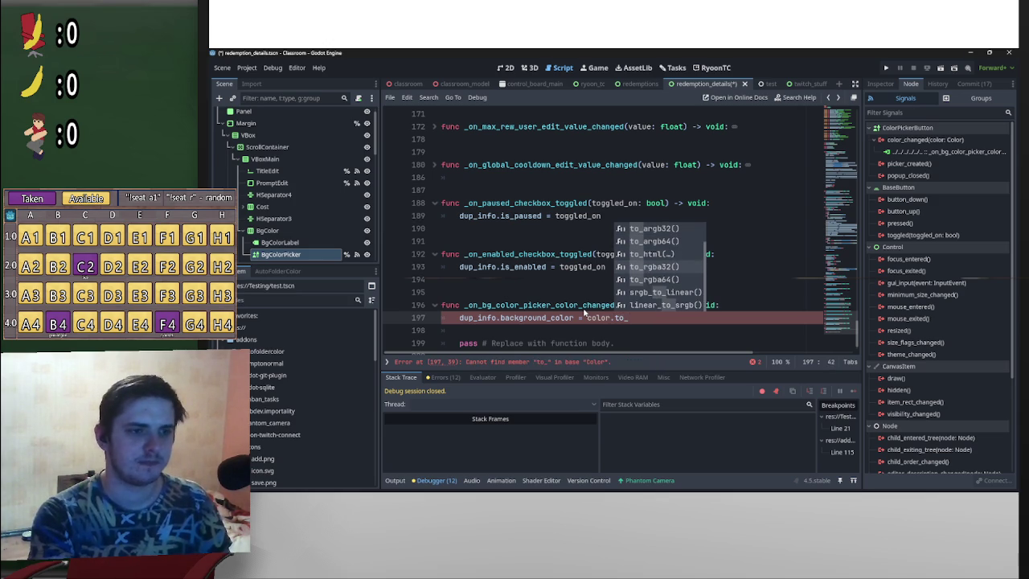
pyautogui.press('Return')
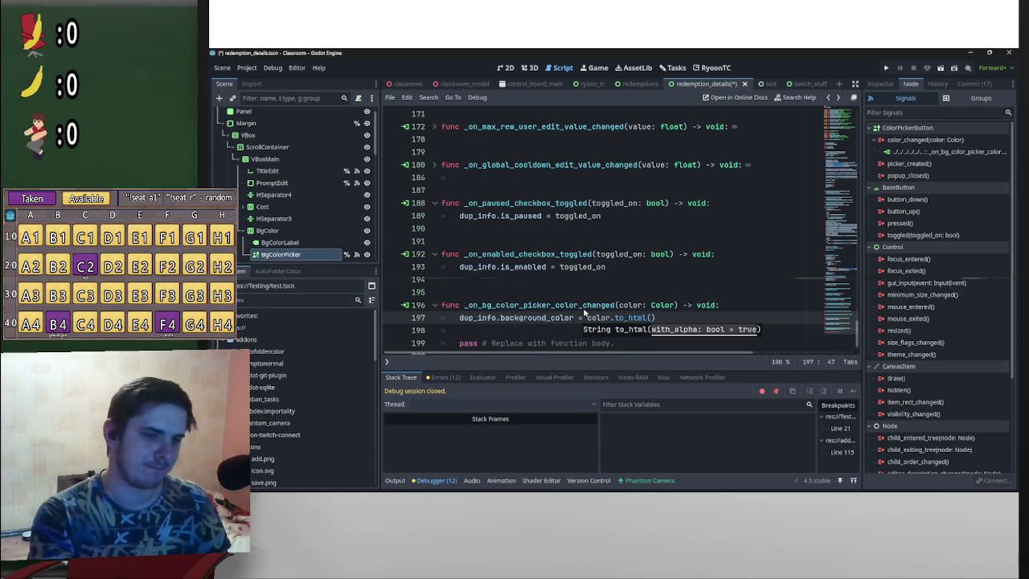
pyautogui.write('false')
pyautogui.click(716, 287)
pyautogui.hotkey('ctrl', 's')
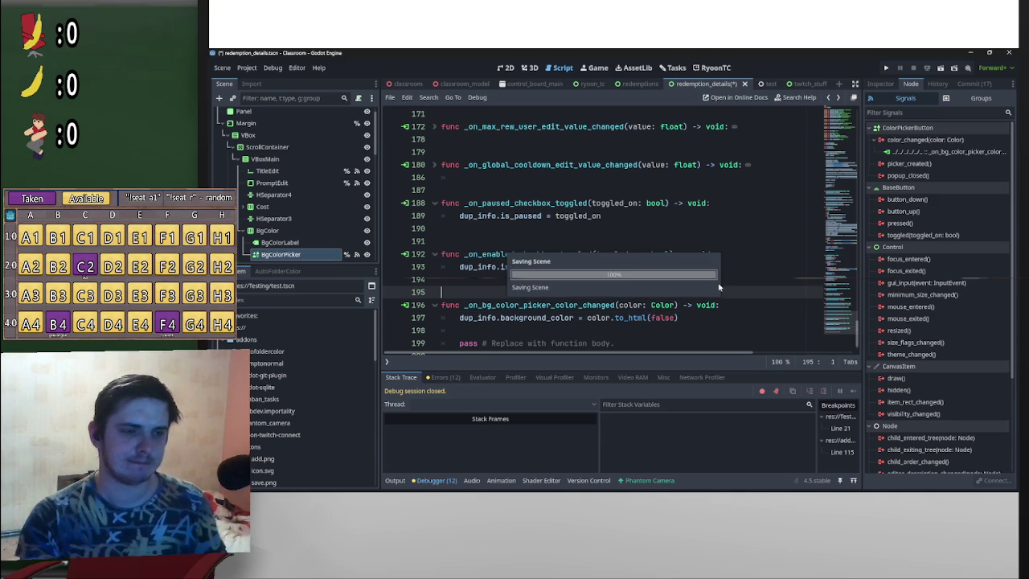
# Step: Delete the leftover 'pass' placeholder line and switch to the ryoon_tc script
pyautogui.scroll(-1, 653, 284)
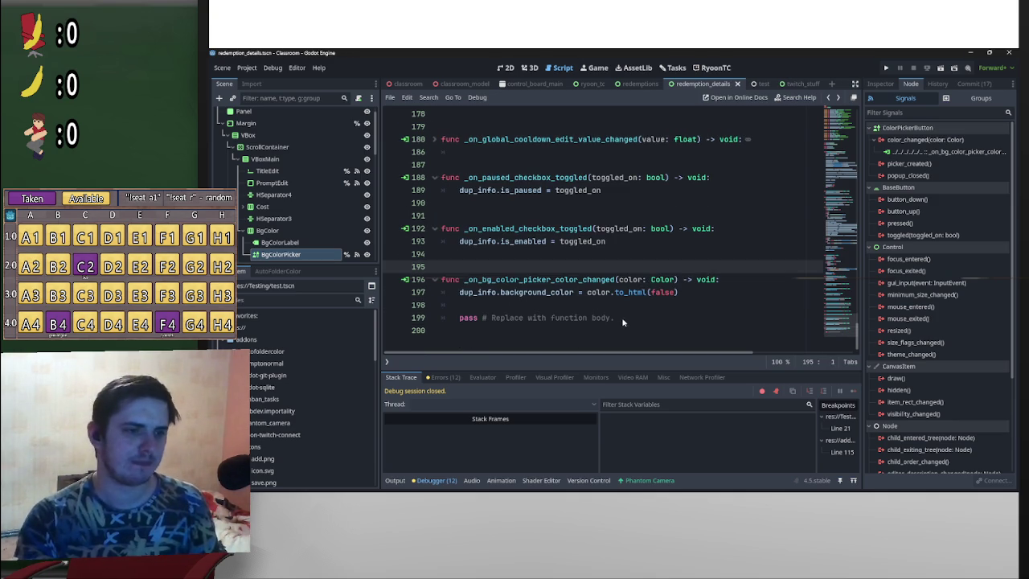
pyautogui.moveTo(627, 317); pyautogui.dragTo(432, 320)
pyautogui.press('BackSpace')
pyautogui.press('BackSpace')
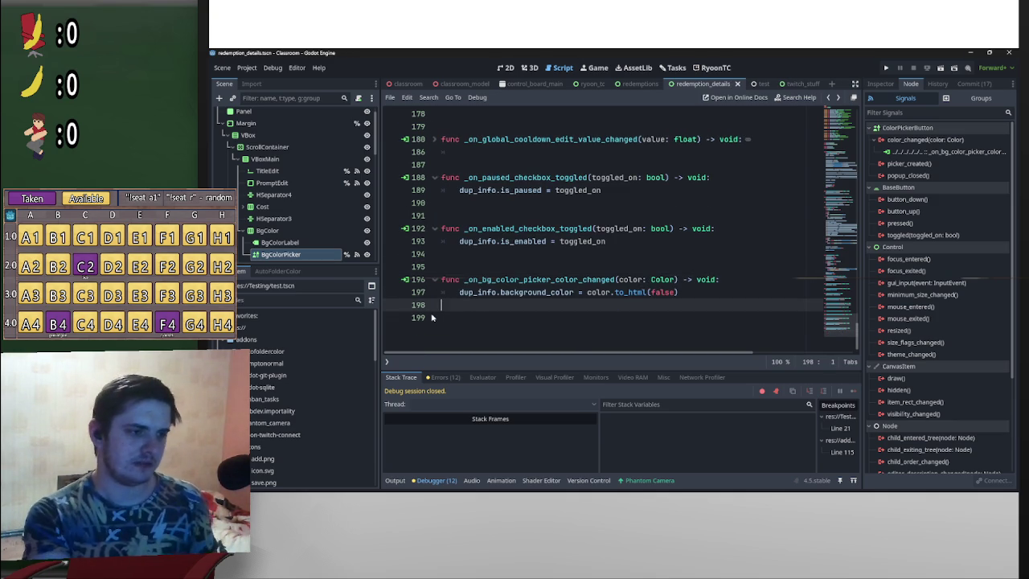
pyautogui.press('Delete')
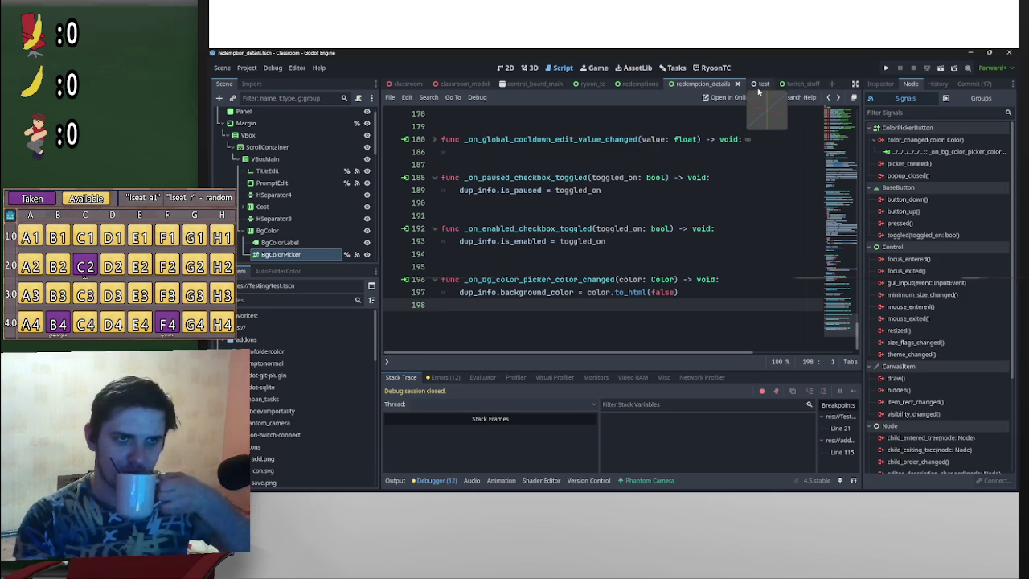
pyautogui.moveTo(858, 336); pyautogui.dragTo(854, 103)
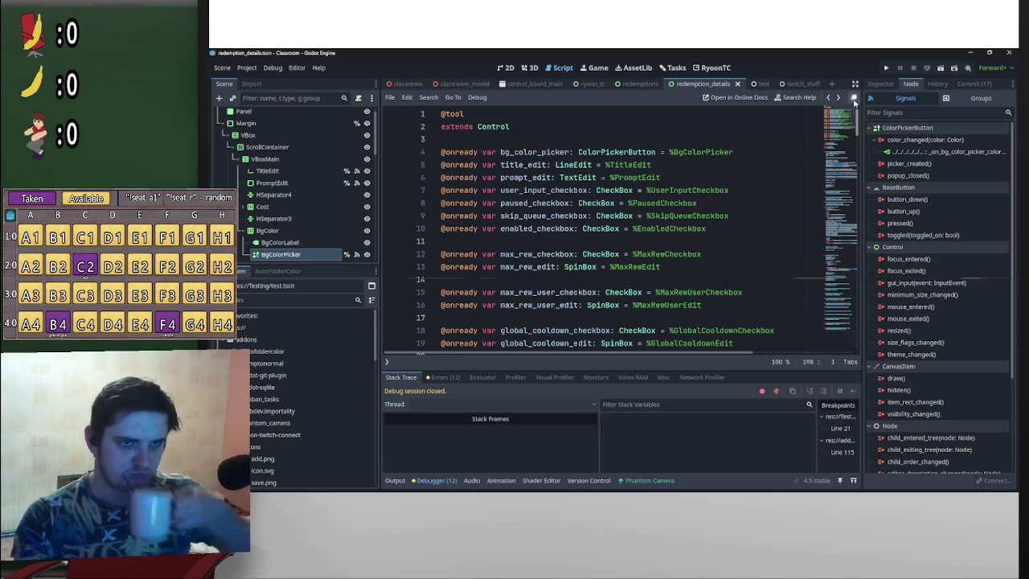
pyautogui.click(592, 84)
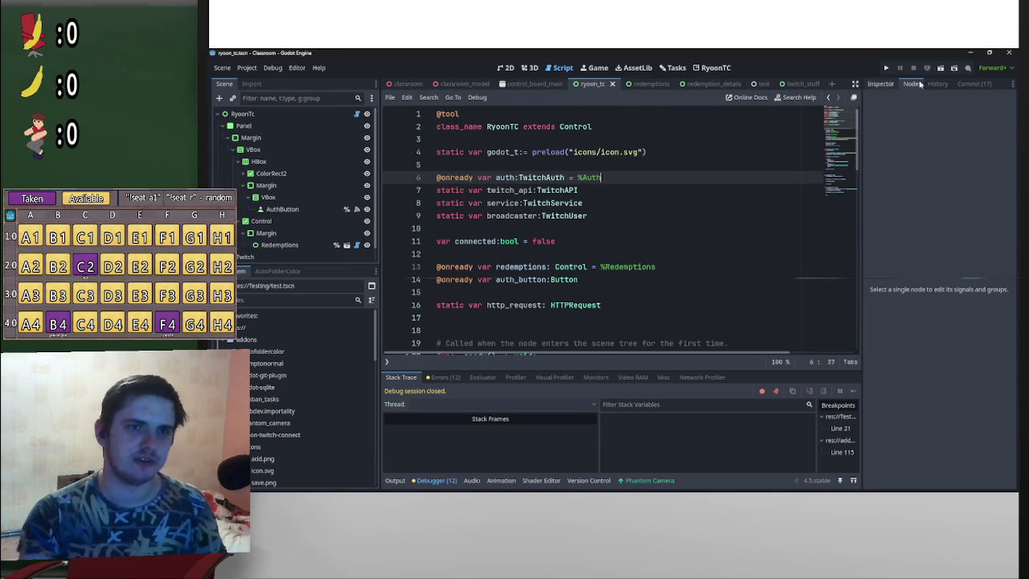
# Step: Run the project, authorize it on Twitch, and focus the Classroom game window
pyautogui.click(940, 70)
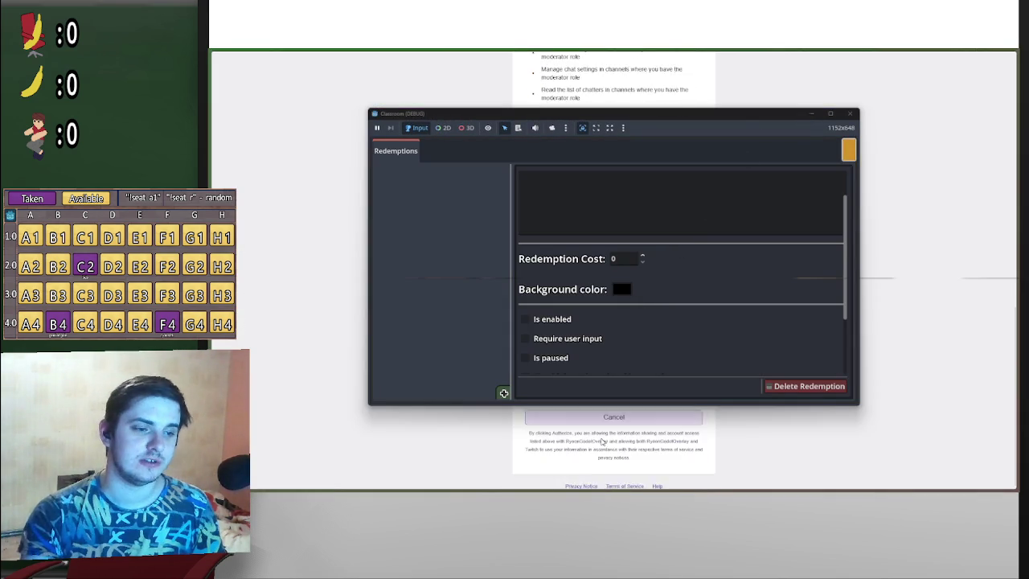
pyautogui.click(605, 435)
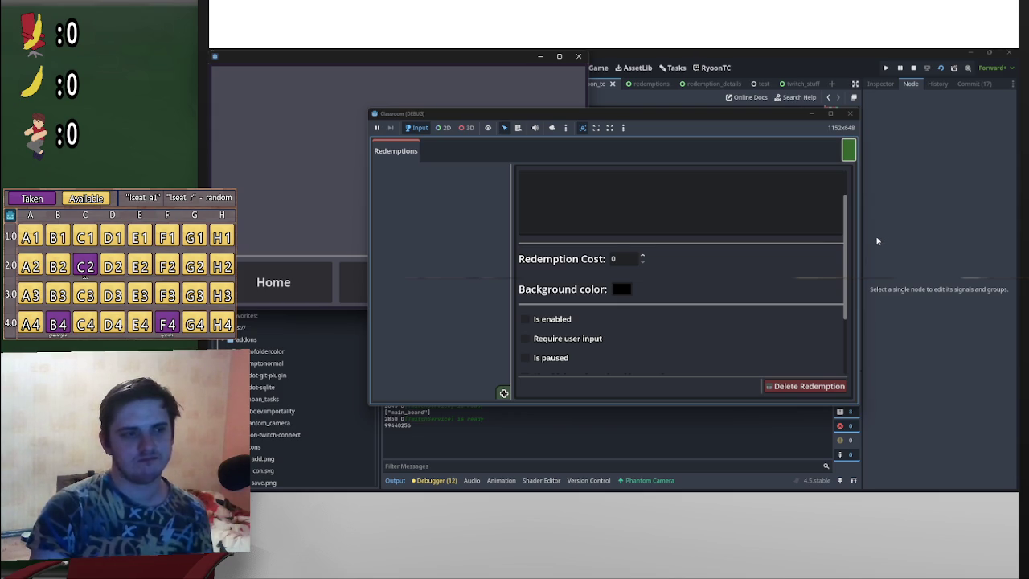
pyautogui.click(770, 152)
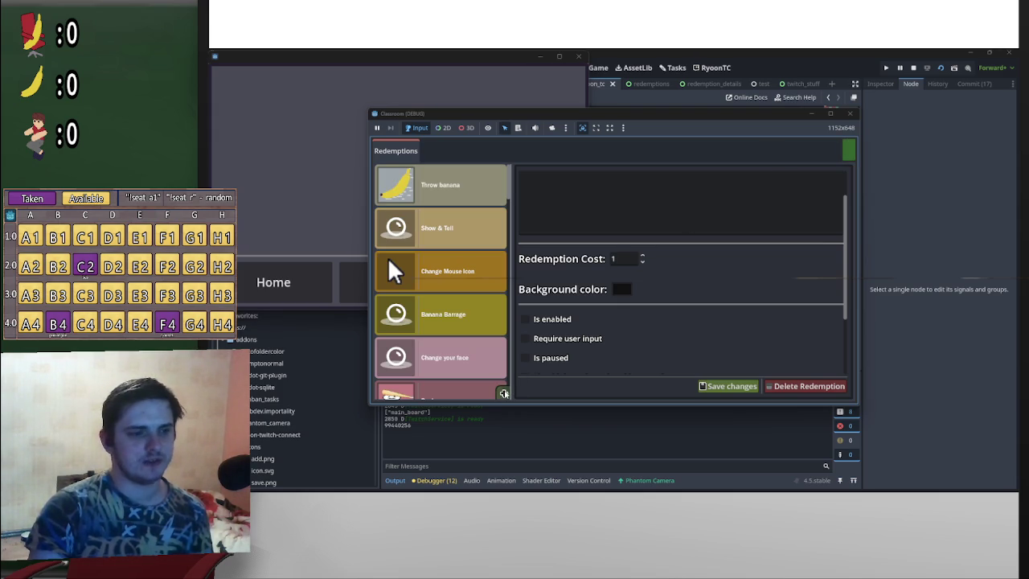
# Step: Title the reward testin12334, give it a red background, and save the changes
pyautogui.moveTo(848, 297); pyautogui.dragTo(854, 230)
pyautogui.click(646, 180)
pyautogui.write('testin12334')
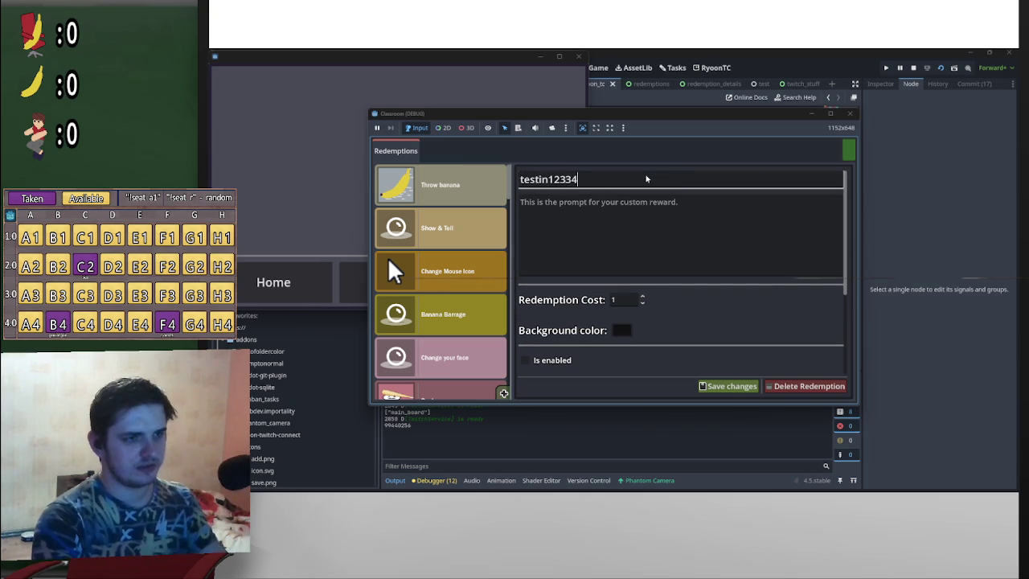
pyautogui.click(630, 336)
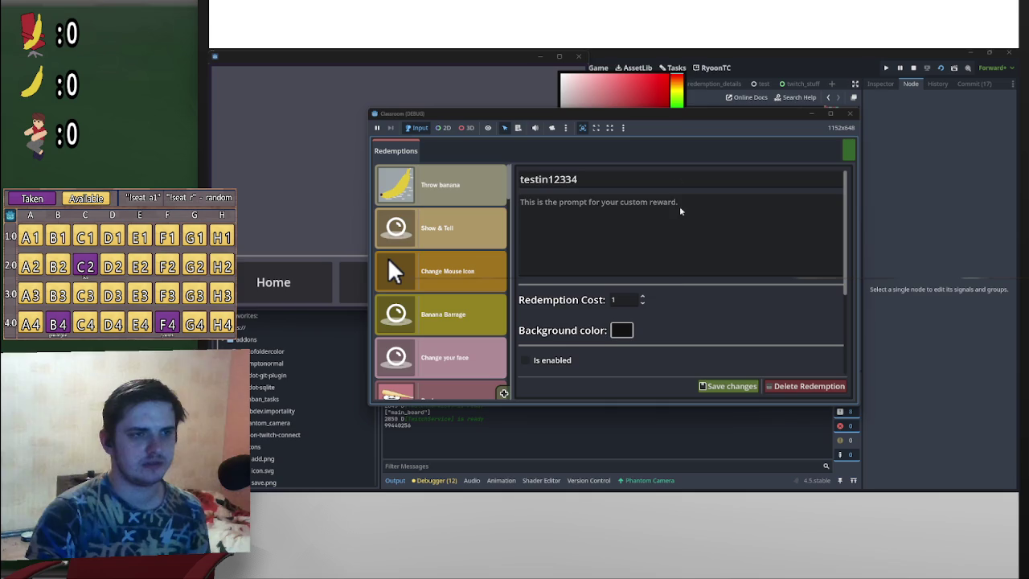
pyautogui.moveTo(679, 120)
pyautogui.mouseDown()
pyautogui.moveTo(853, 238)
pyautogui.moveTo(649, 235)
pyautogui.moveTo(521, 158)
pyautogui.mouseUp()
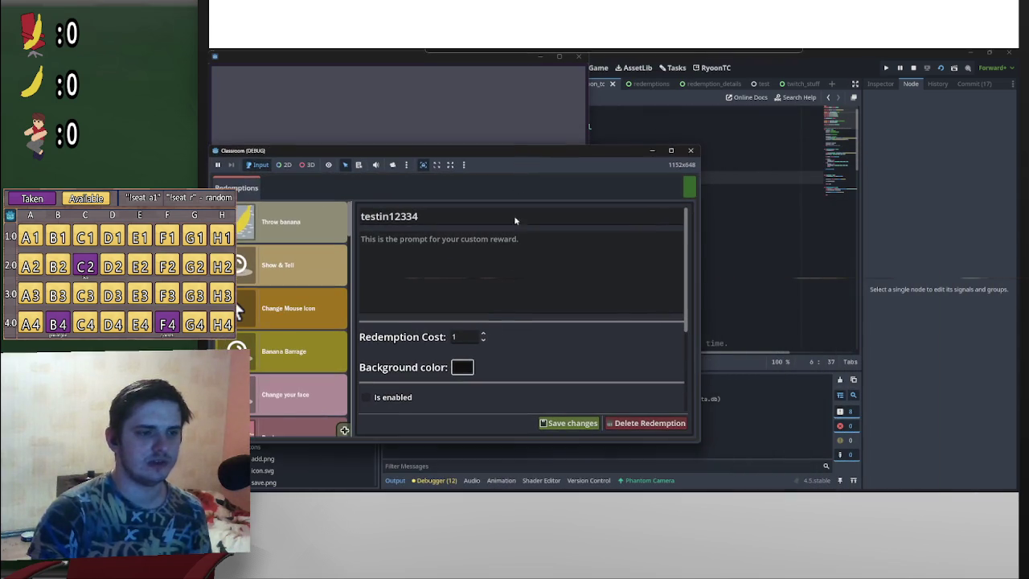
pyautogui.click(462, 366)
pyautogui.click(497, 118)
pyautogui.click(519, 115)
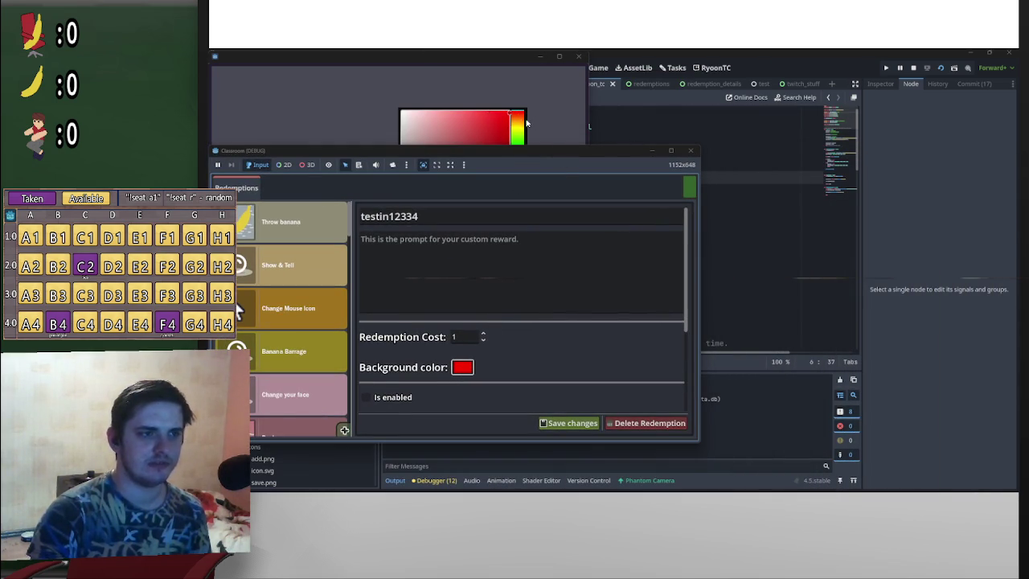
pyautogui.moveTo(482, 130)
pyautogui.mouseDown()
pyautogui.moveTo(459, 127)
pyautogui.moveTo(468, 125)
pyautogui.mouseUp()
pyautogui.click(633, 347)
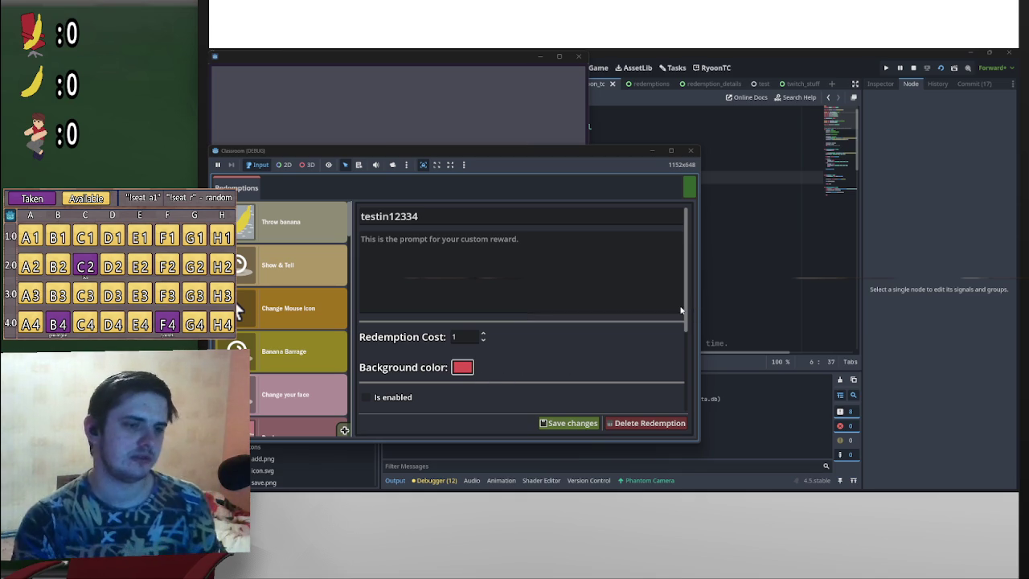
pyautogui.scroll(-5, 632, 342)
pyautogui.click(574, 426)
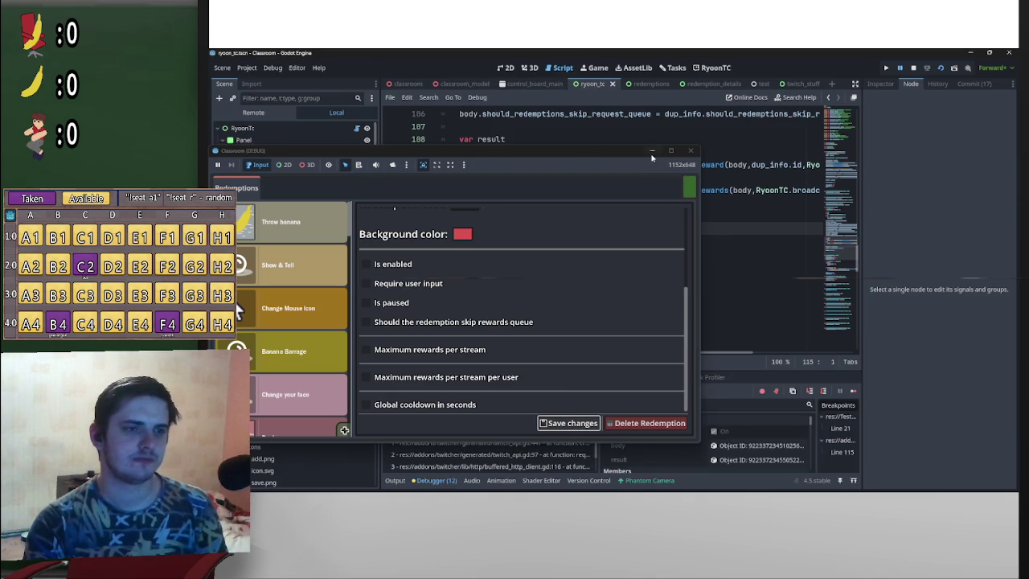
# Step: At the breakpoint, inspect the result, its response status and the sent request body
pyautogui.click(651, 152)
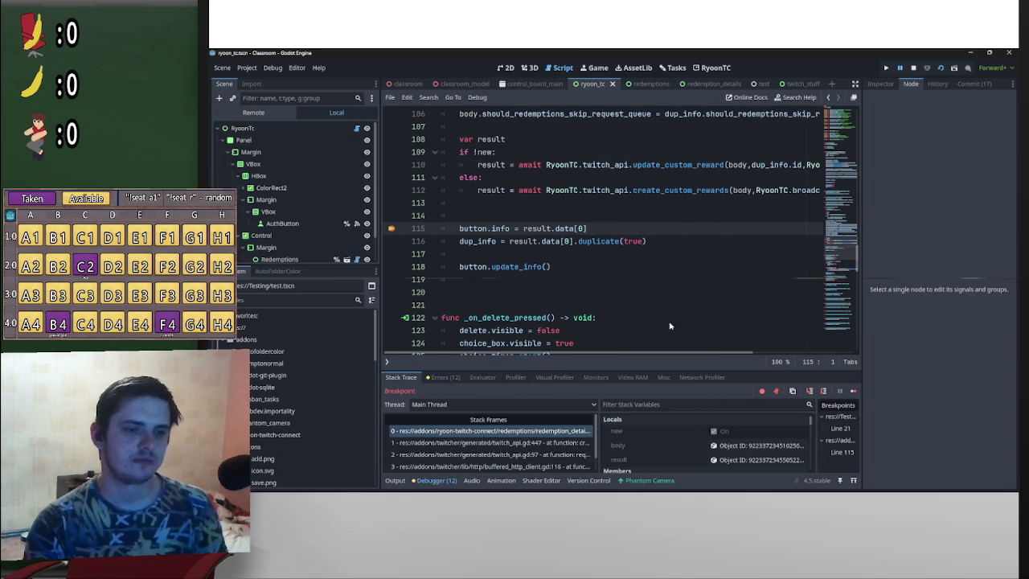
pyautogui.click(752, 460)
pyautogui.click(883, 85)
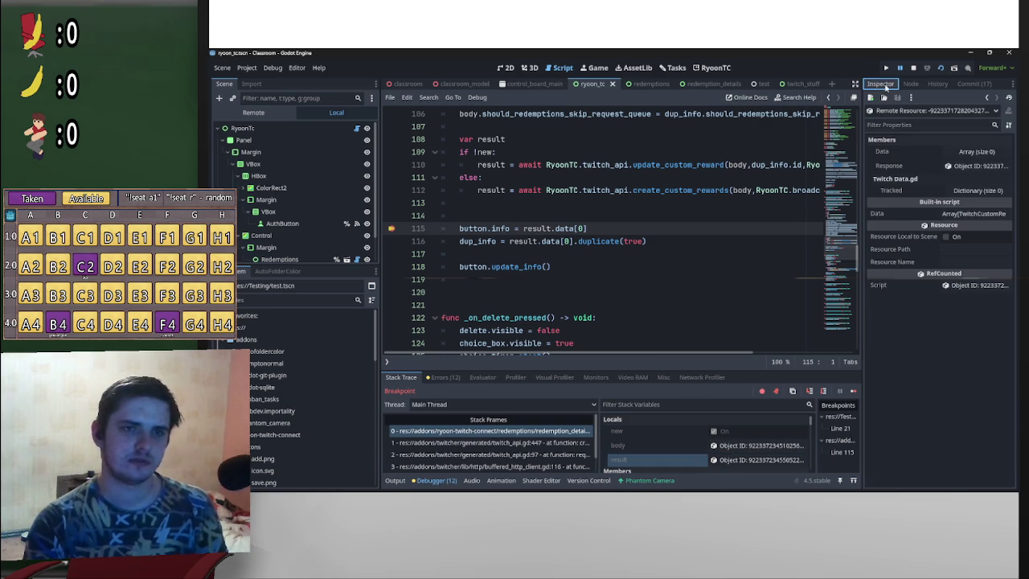
pyautogui.click(975, 166)
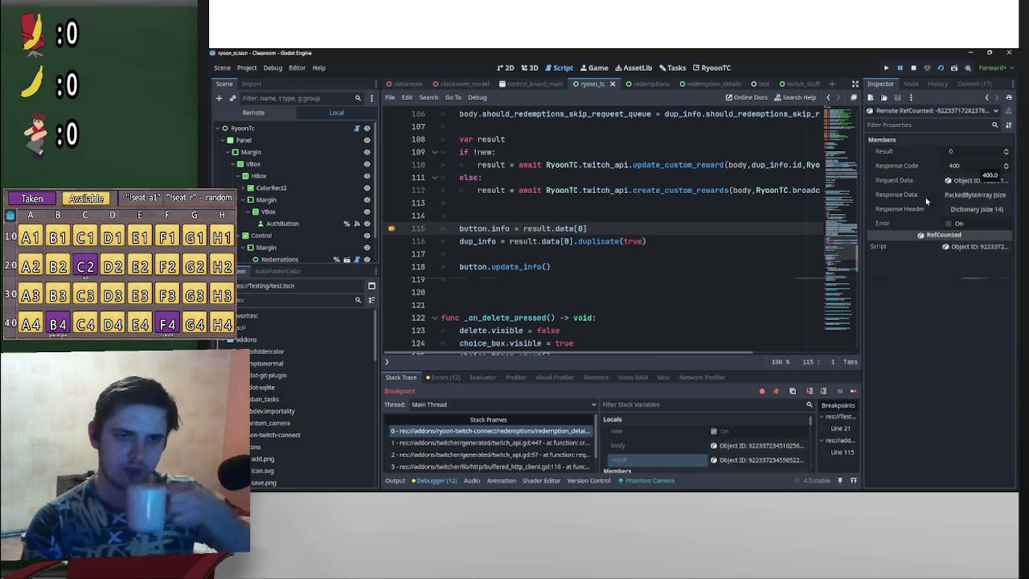
pyautogui.click(743, 446)
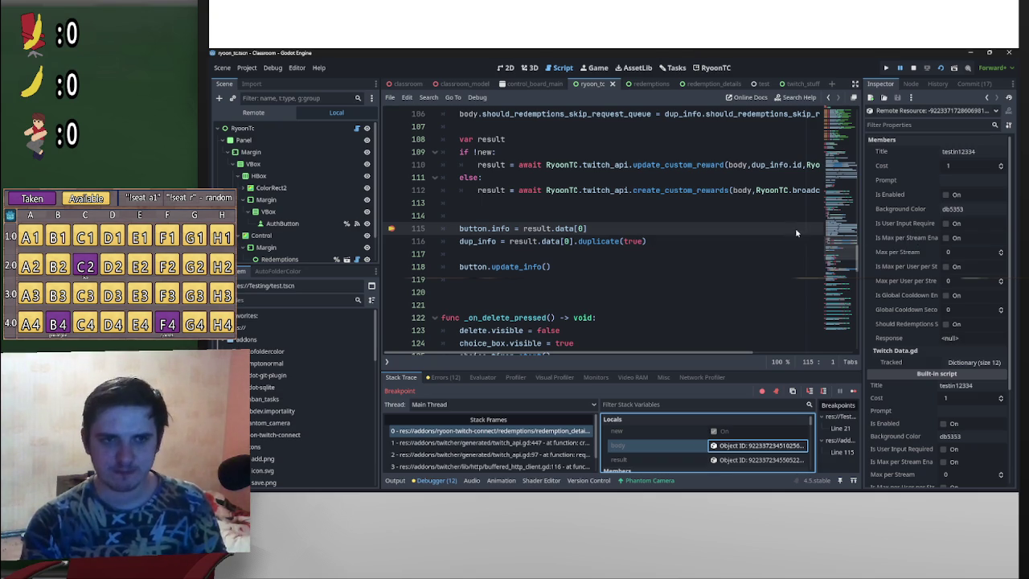
pyautogui.scroll(-7, 562, 252)
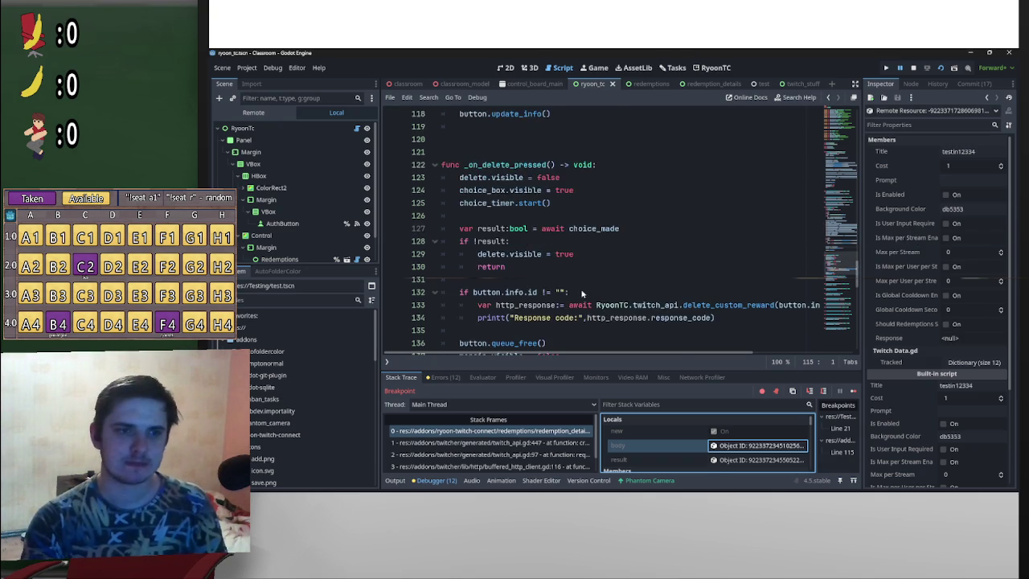
pyautogui.scroll(-4, 579, 301)
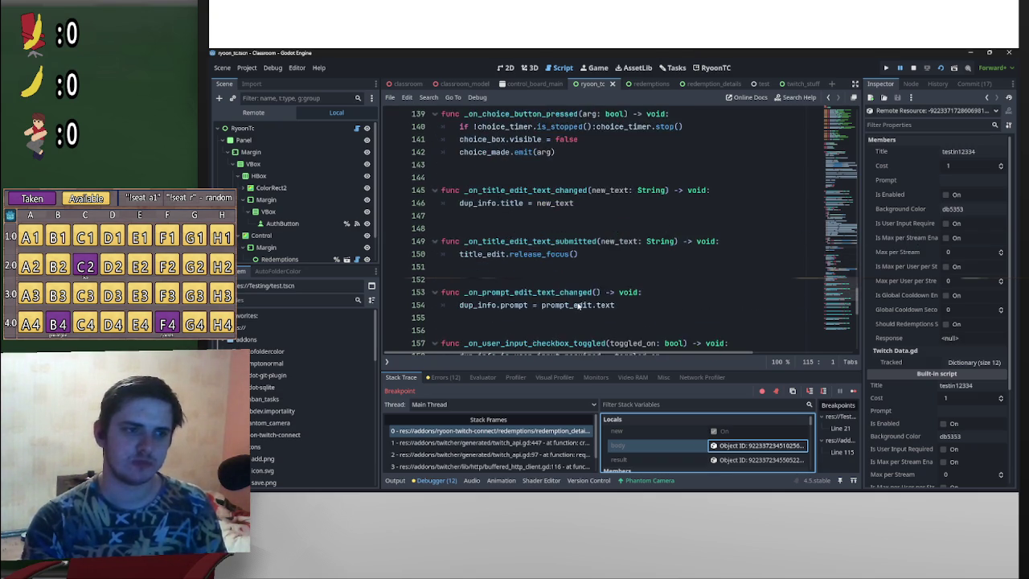
pyautogui.scroll(20, 563, 294)
pyautogui.scroll(-9, 549, 285)
pyautogui.scroll(-20, 555, 294)
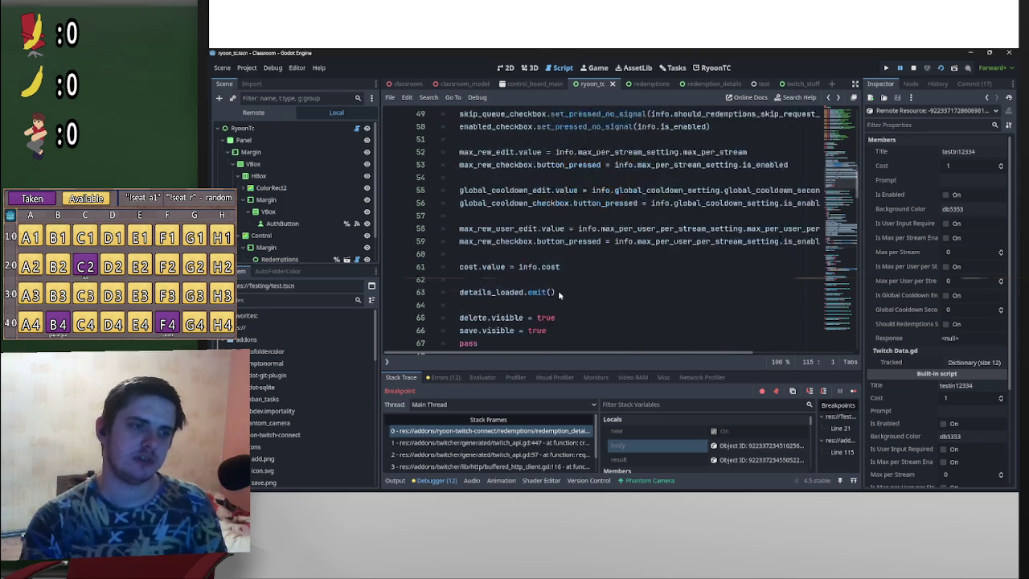
pyautogui.scroll(-13, 566, 310)
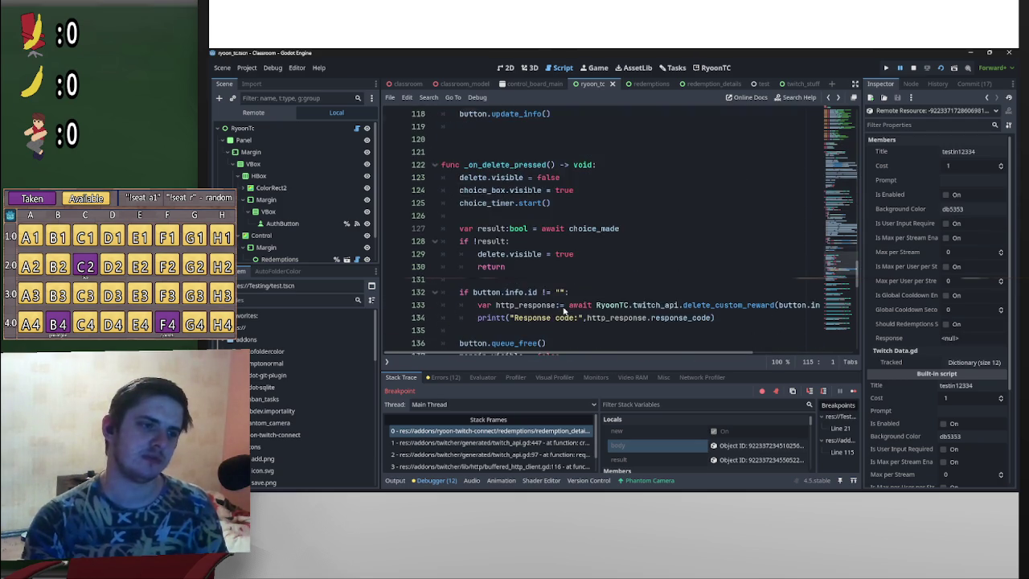
pyautogui.scroll(-8, 563, 308)
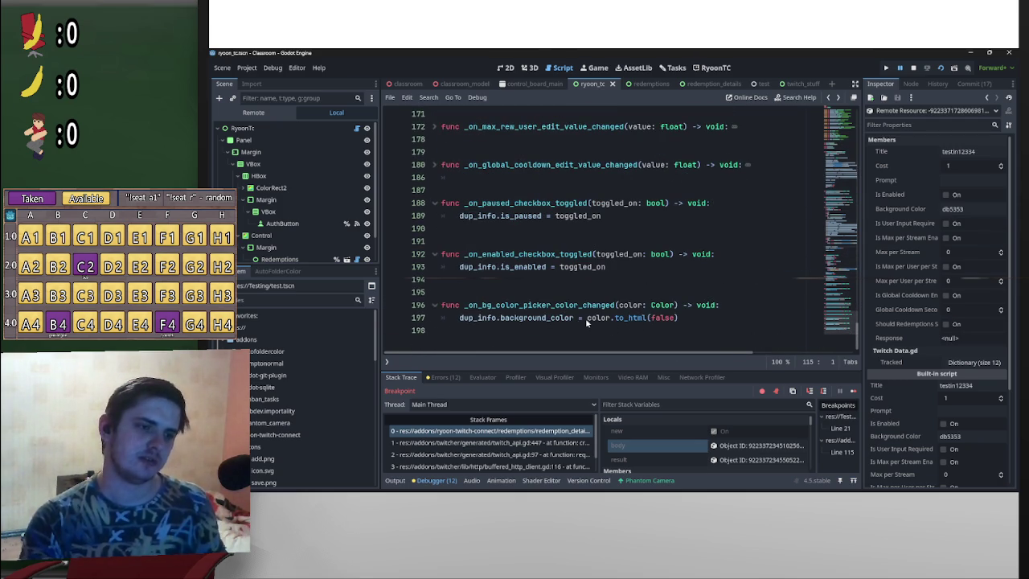
# Step: Make line 197 read "#"+color.to_html(false) and save the script
pyautogui.click(586, 318)
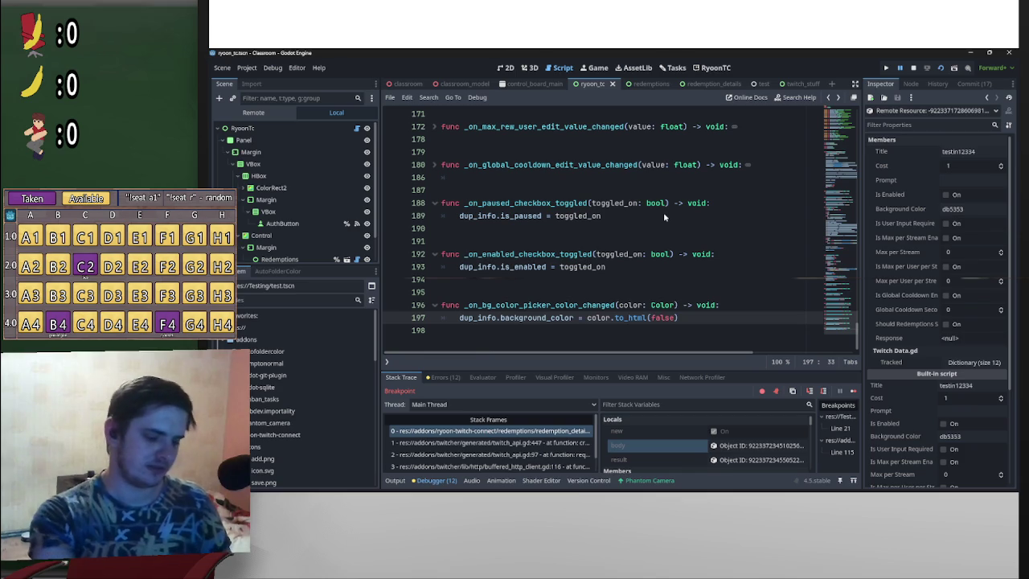
pyautogui.write('""')
pyautogui.press('Left')
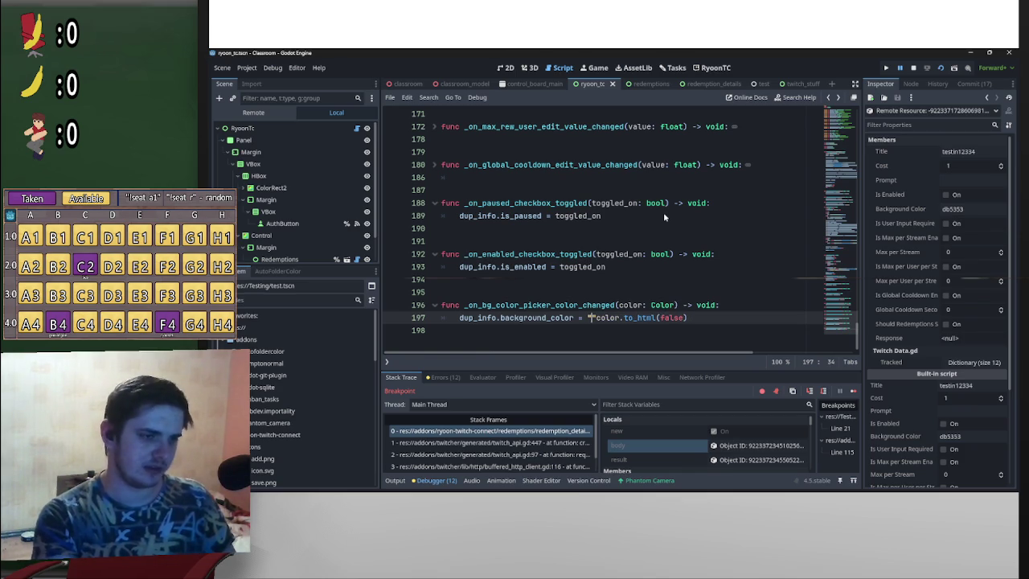
pyautogui.write('#')
pyautogui.press('Right')
pyautogui.write('+')
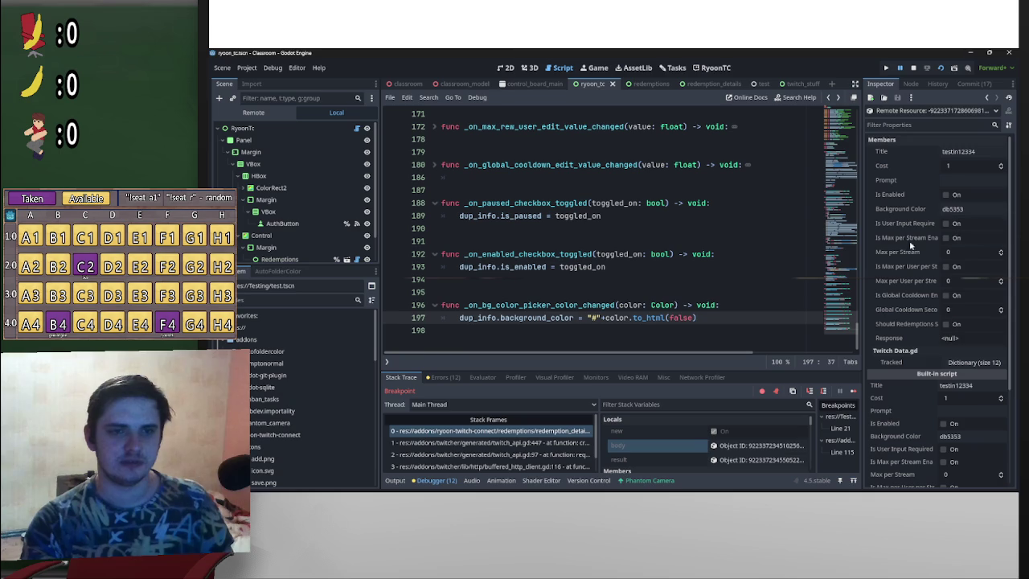
pyautogui.press('BackSpace')
pyautogui.press('BackSpace')
pyautogui.press('BackSpace')
pyautogui.press('BackSpace')
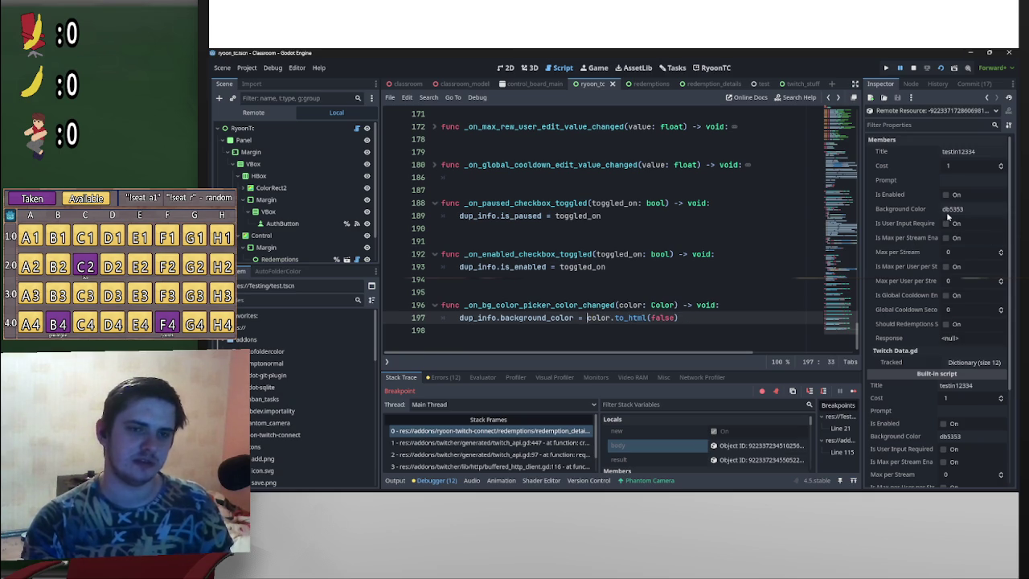
pyautogui.hotkey('ctrl', 's')
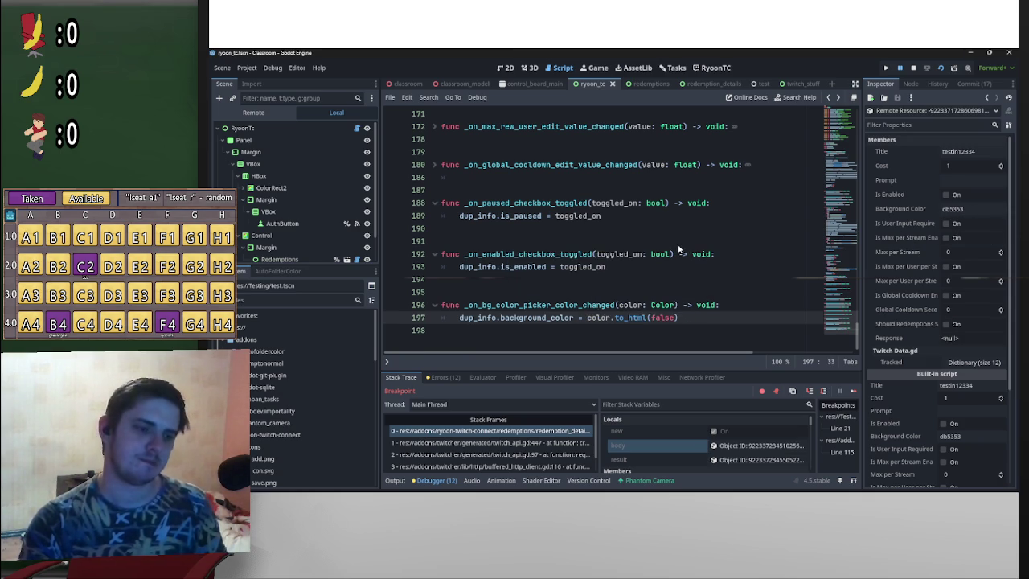
pyautogui.write('"#')
pyautogui.press('Right')
pyautogui.write('+')
pyautogui.hotkey('ctrl', 's')
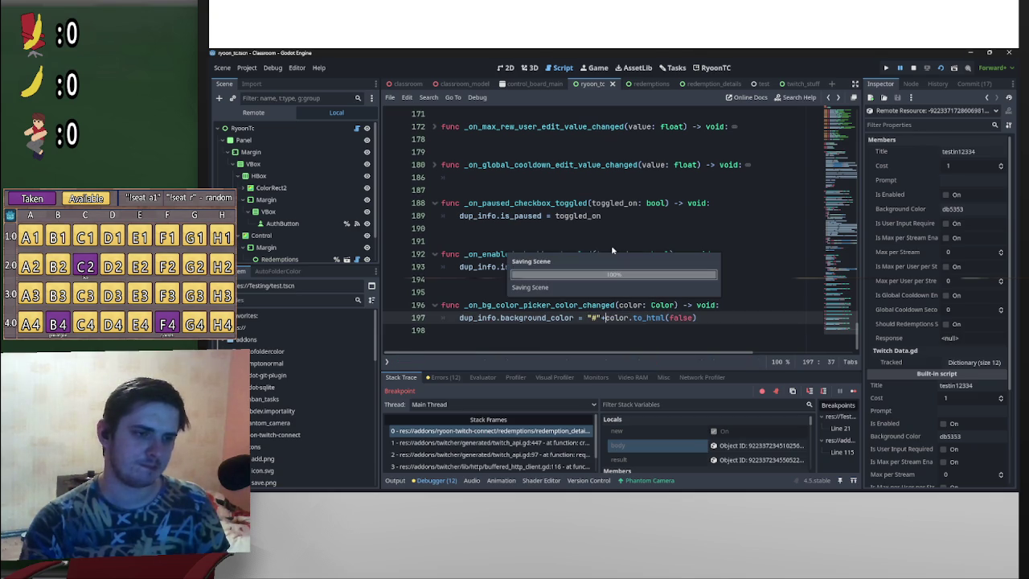
# Step: Run the project again and connect to Twitch to load the redemptions
pyautogui.click(936, 70)
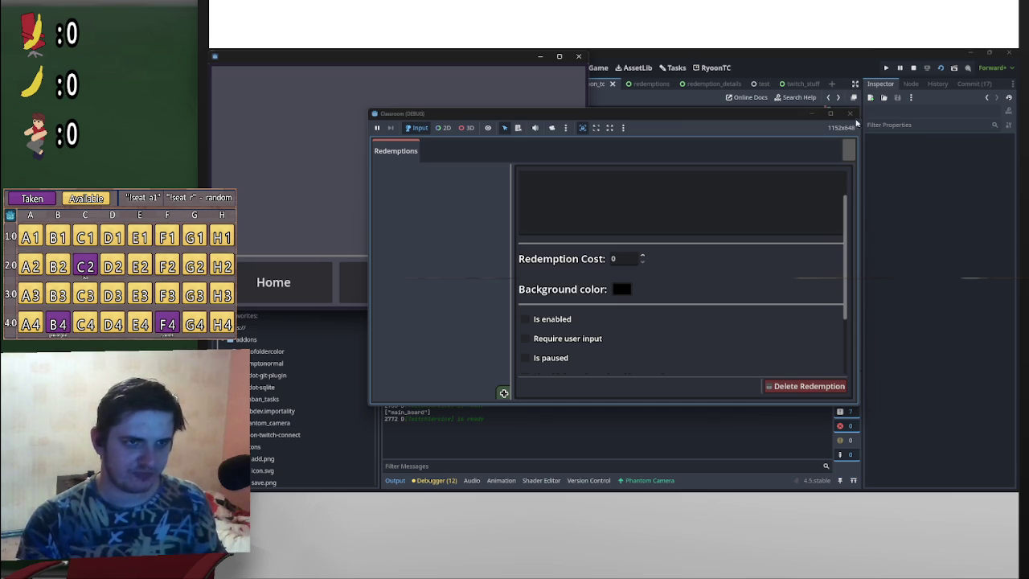
pyautogui.click(849, 150)
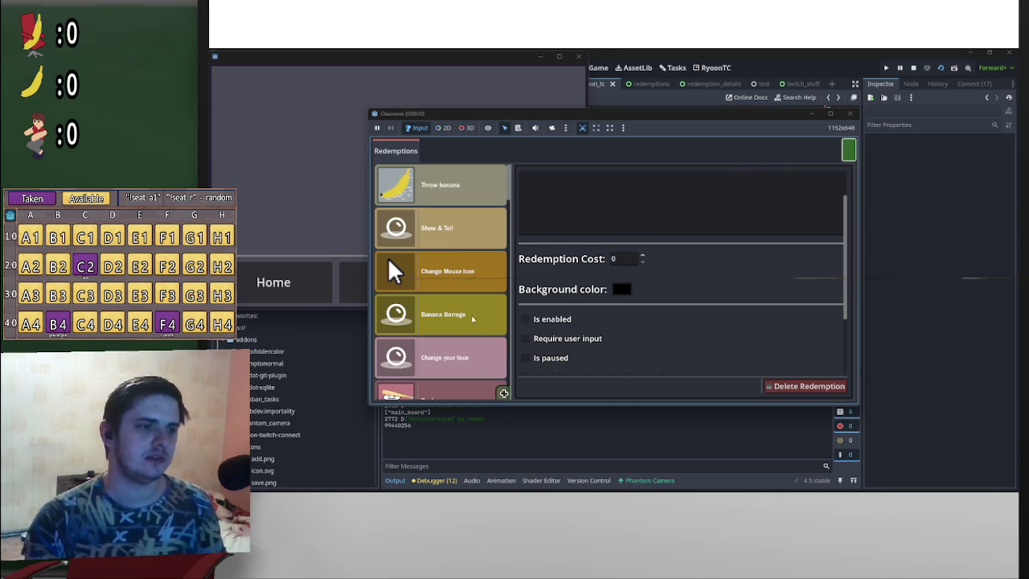
pyautogui.scroll(-5, 487, 305)
# Step: Add a new redemption aadsfregws with cost 2 and a red background, and save it
pyautogui.click(501, 394)
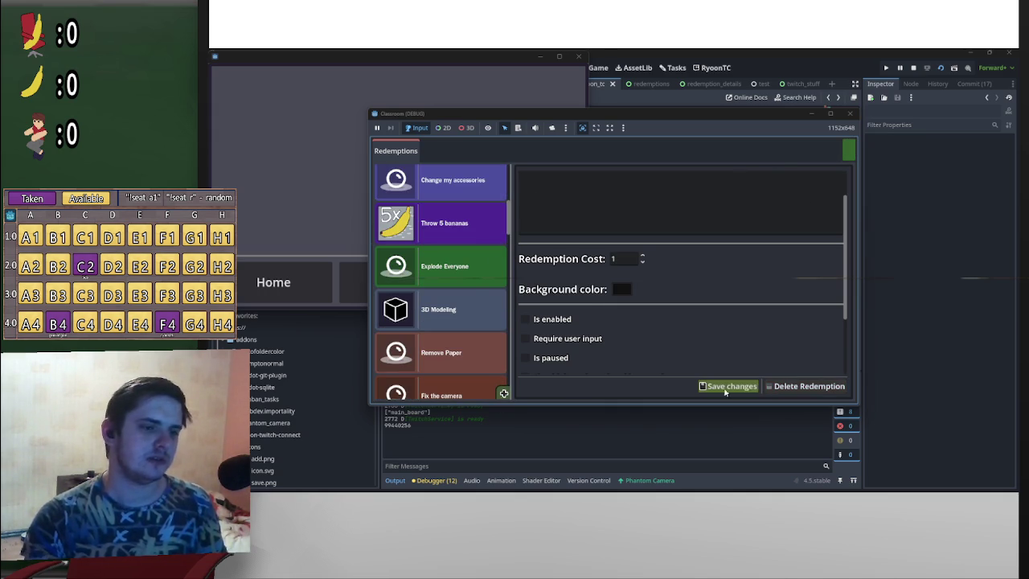
pyautogui.click(640, 182)
pyautogui.write('aadsfregws')
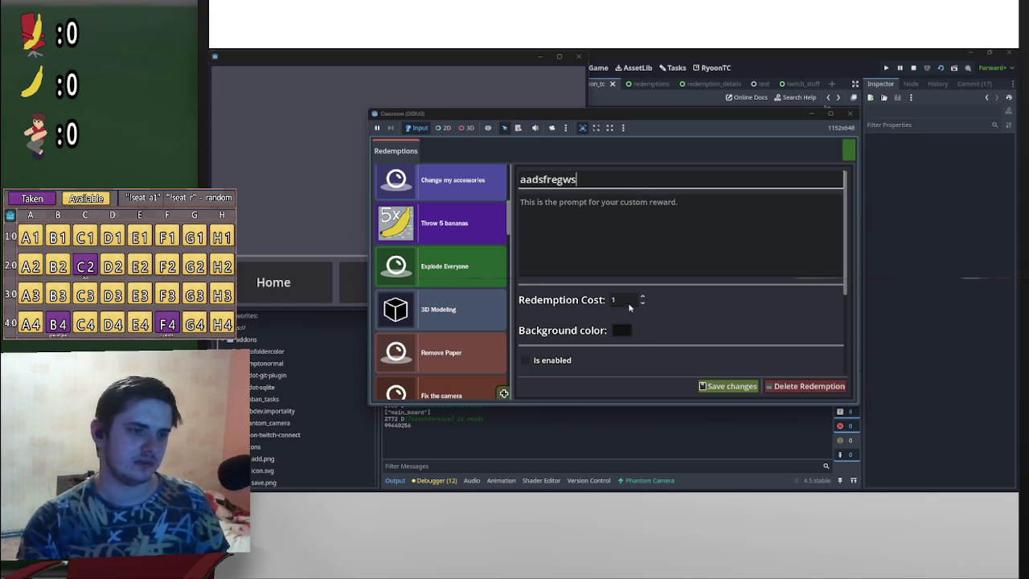
pyautogui.click(643, 297)
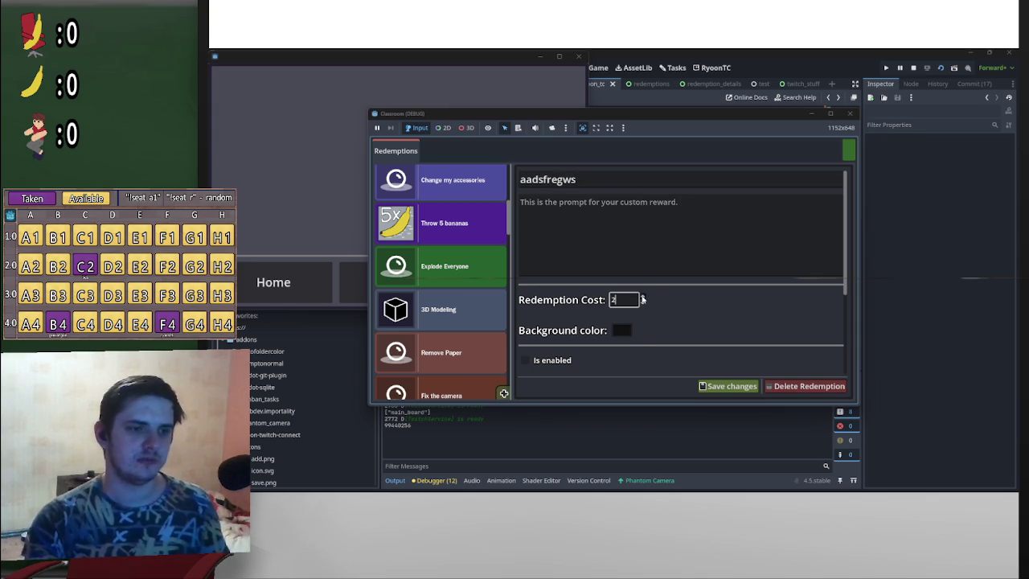
pyautogui.click(642, 298)
pyautogui.scroll(-2, 642, 299)
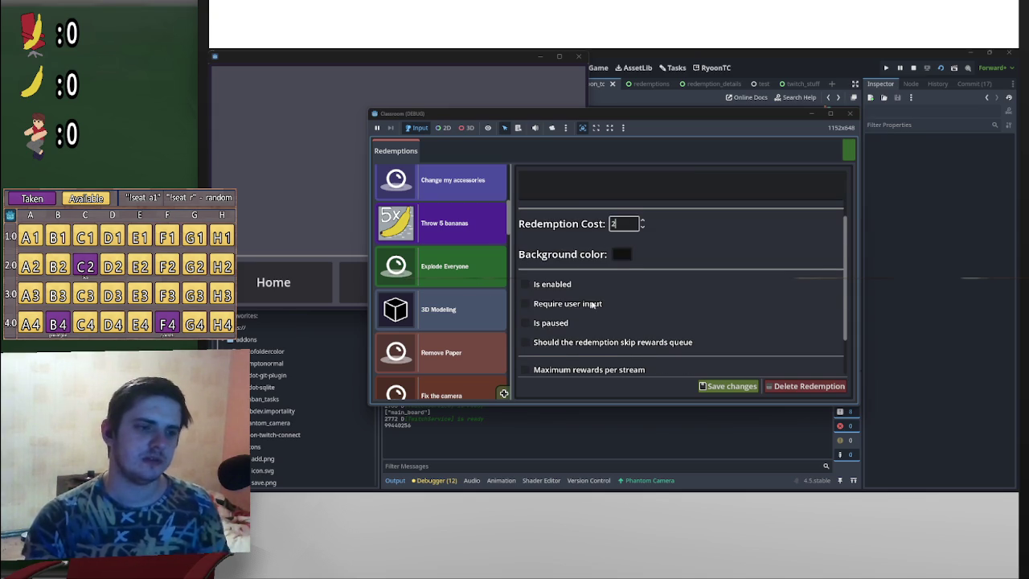
pyautogui.scroll(-3, 597, 300)
pyautogui.scroll(5, 616, 354)
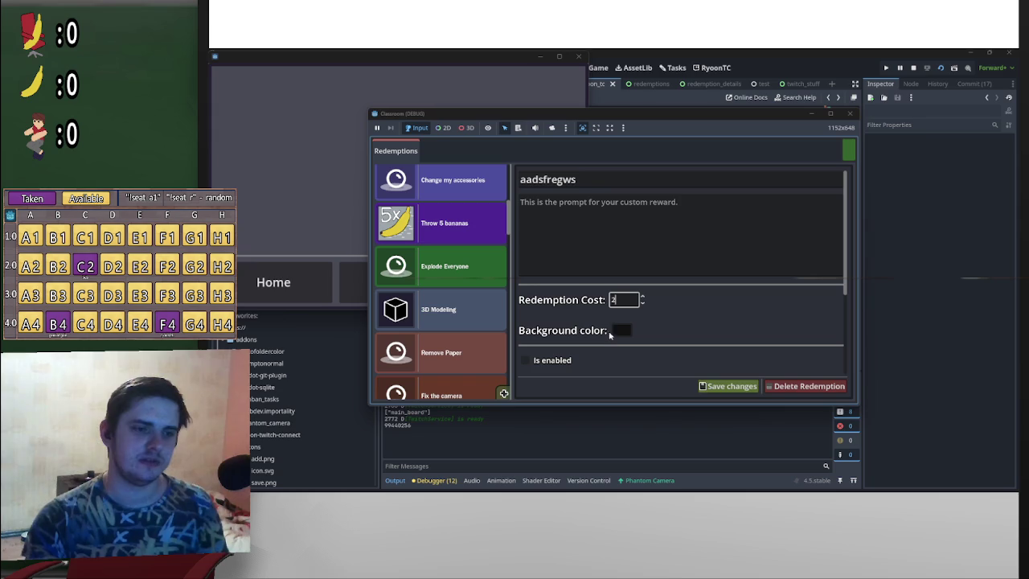
pyautogui.click(619, 330)
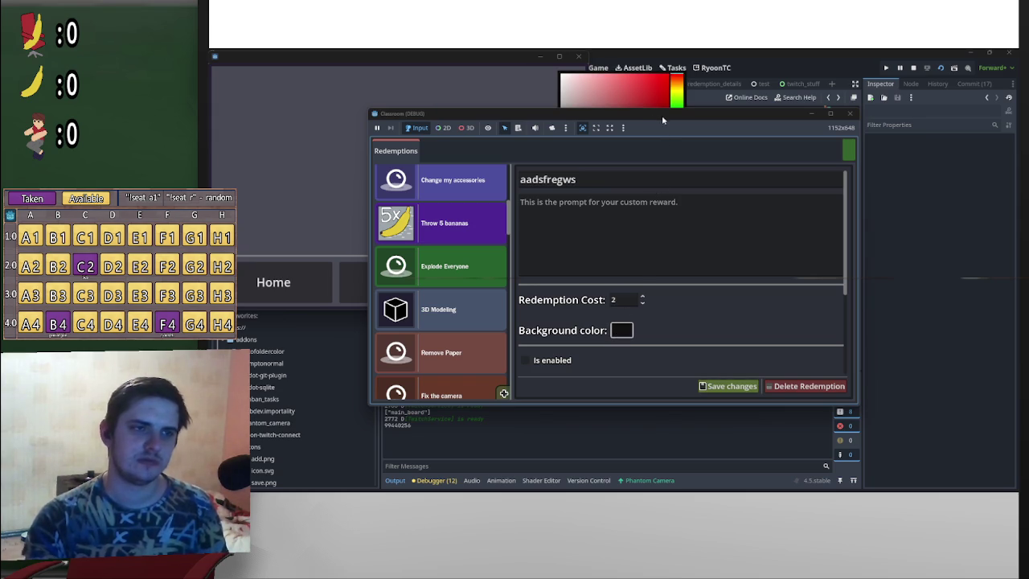
pyautogui.click(646, 99)
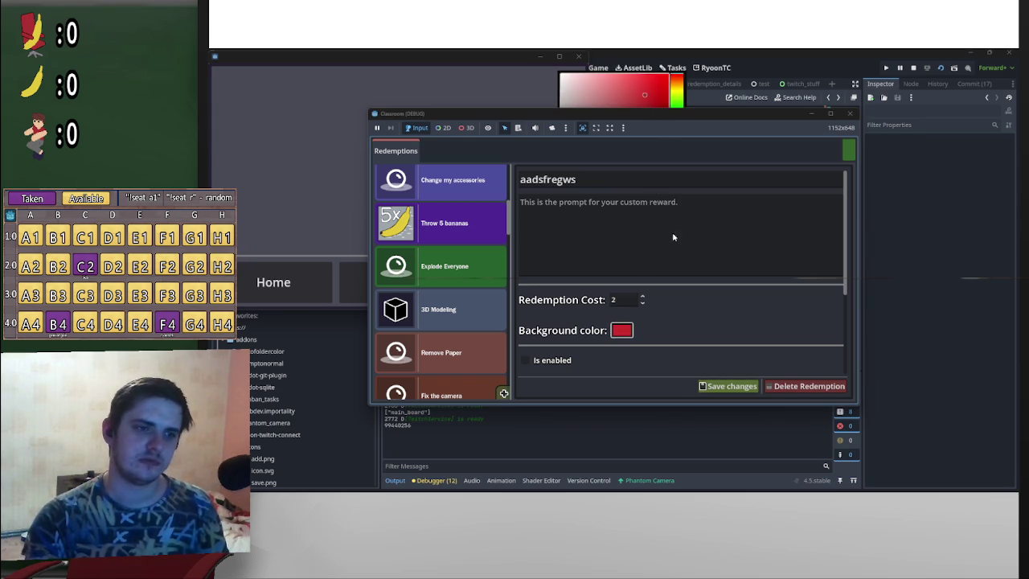
pyautogui.click(724, 392)
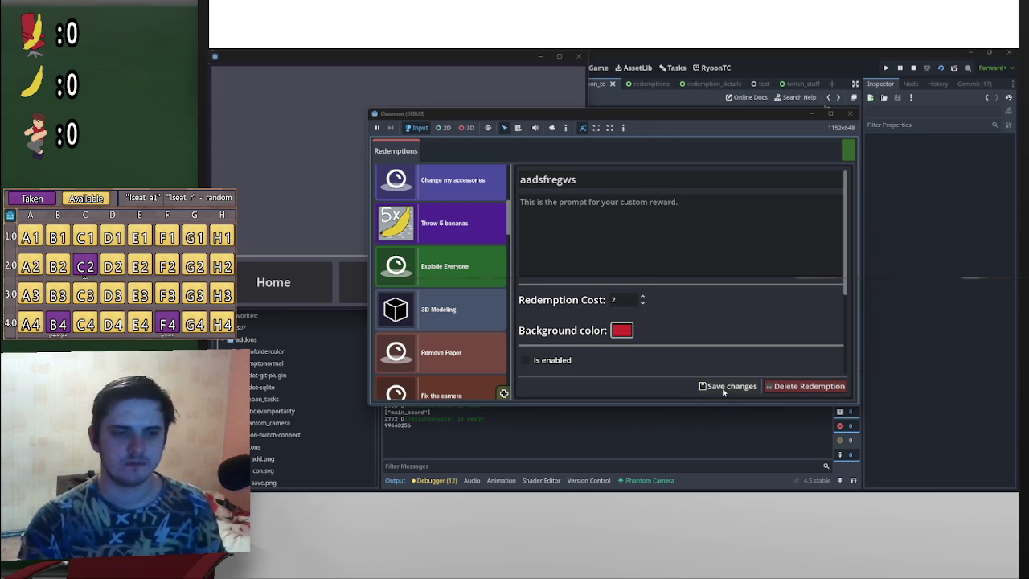
pyautogui.click(724, 388)
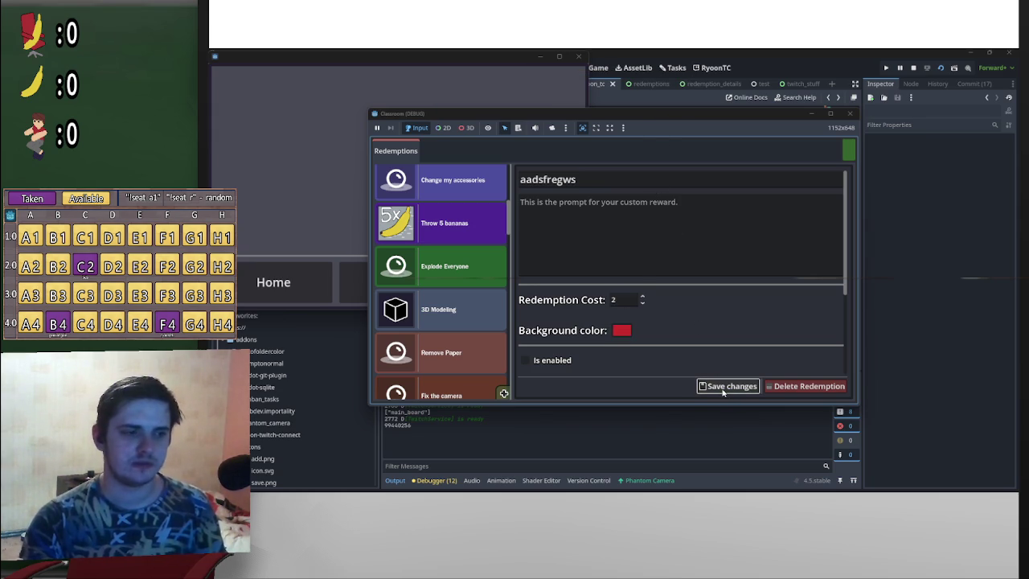
pyautogui.click(810, 115)
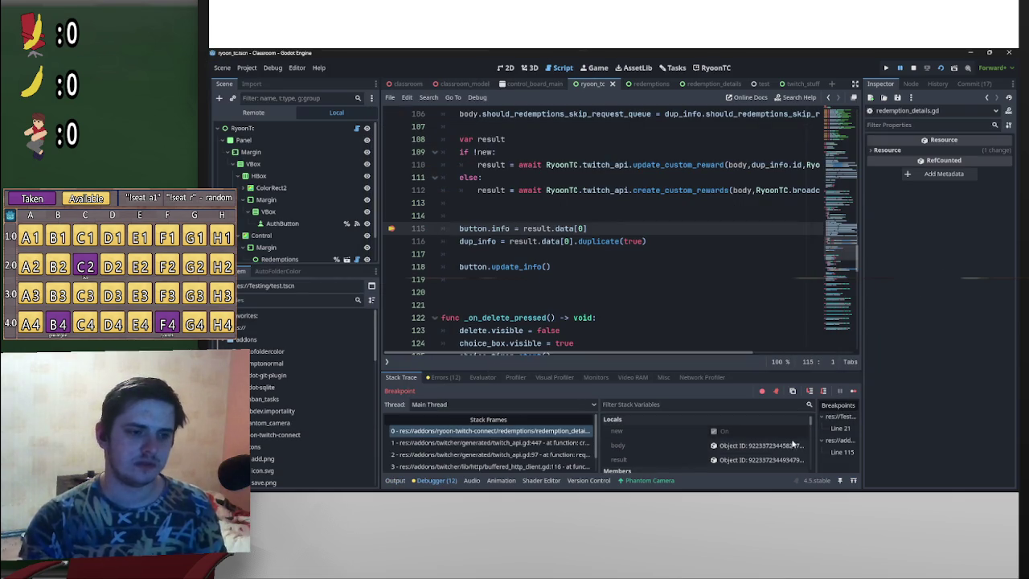
# Step: Inspect the 200 response and the sent body's #cb2d2d background colour, then switch to Twitch
pyautogui.click(756, 460)
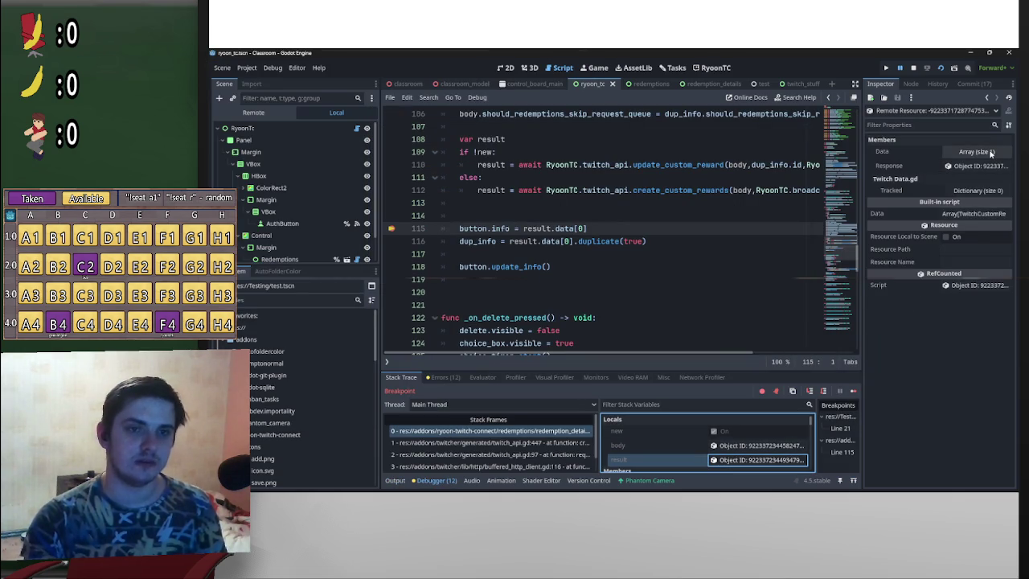
pyautogui.click(992, 166)
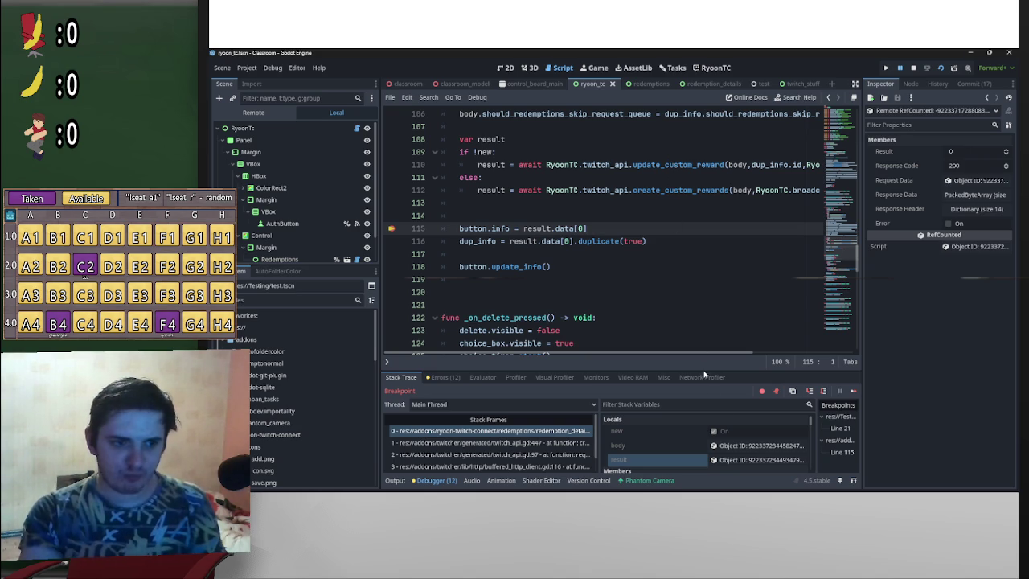
pyautogui.click(733, 447)
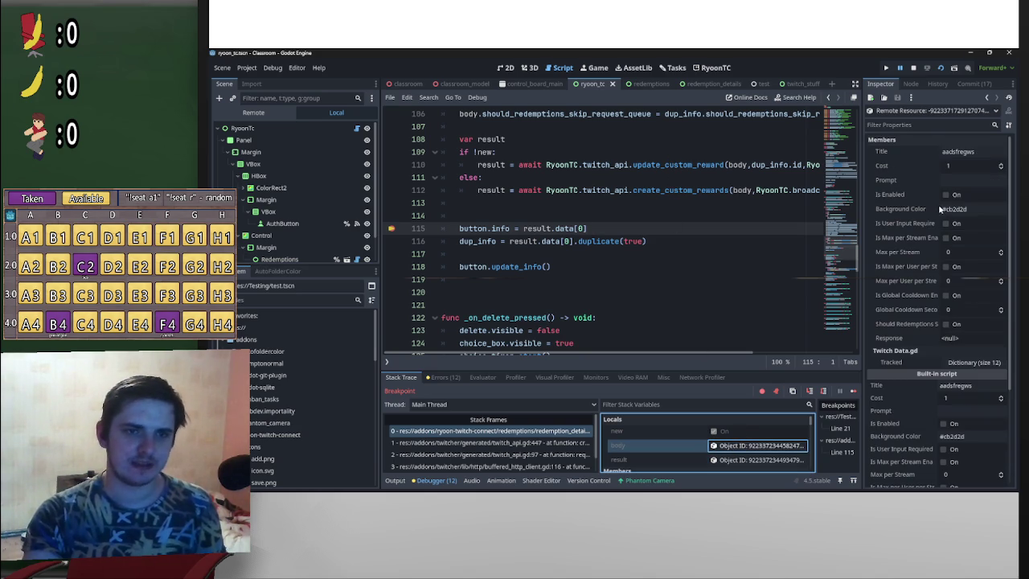
pyautogui.click(958, 211)
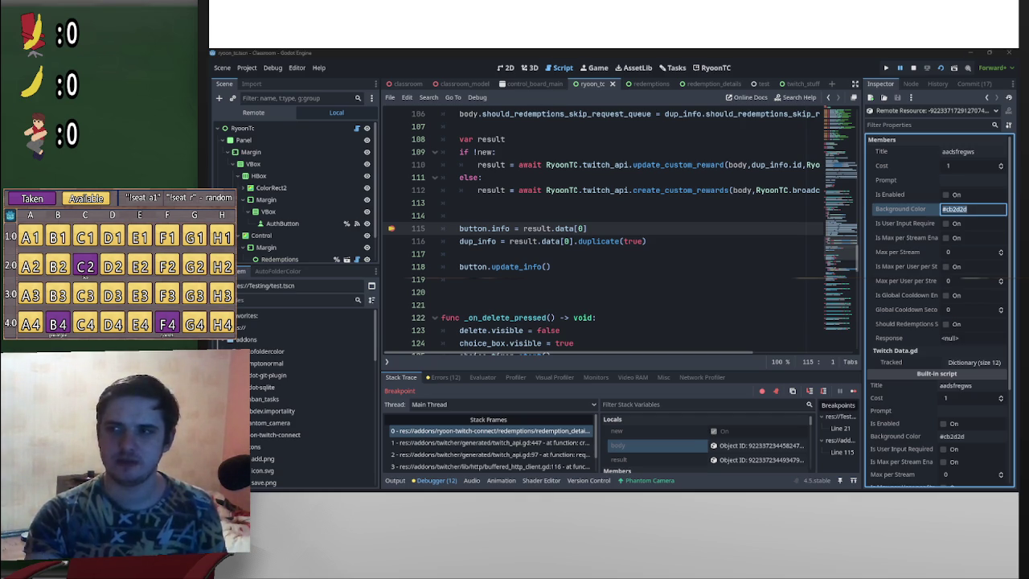
pyautogui.hotkey('alt', 'Tab')
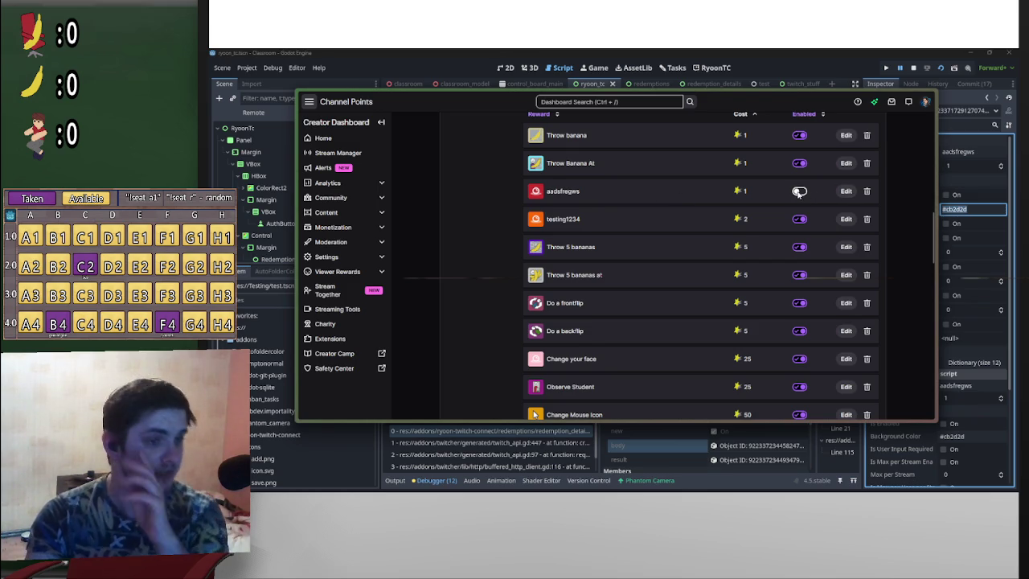
# Step: Delete the aadsfregws and testing1234 rewards from Channel Points
pyautogui.click(867, 195)
pyautogui.click(719, 287)
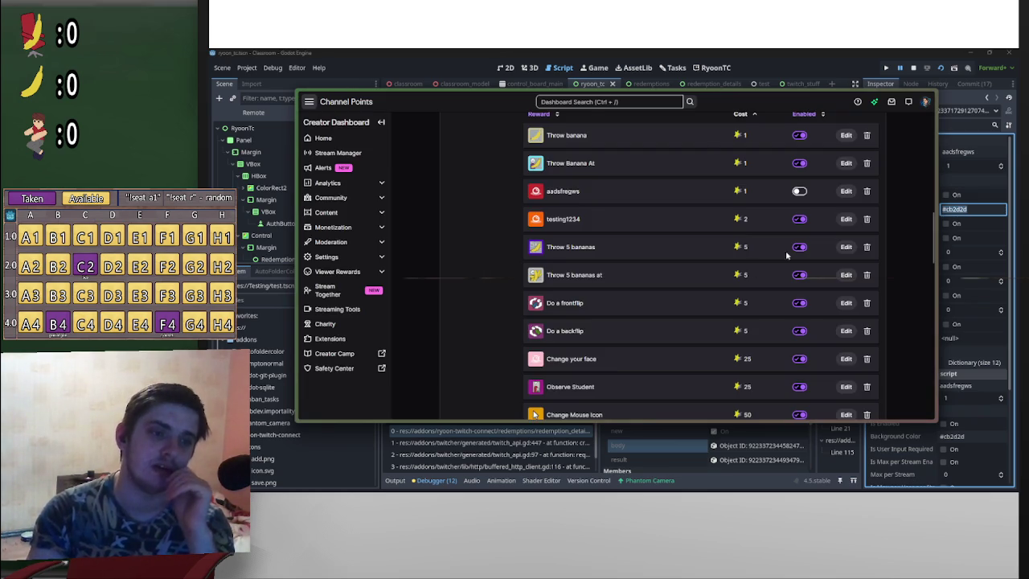
pyautogui.click(866, 190)
pyautogui.click(718, 288)
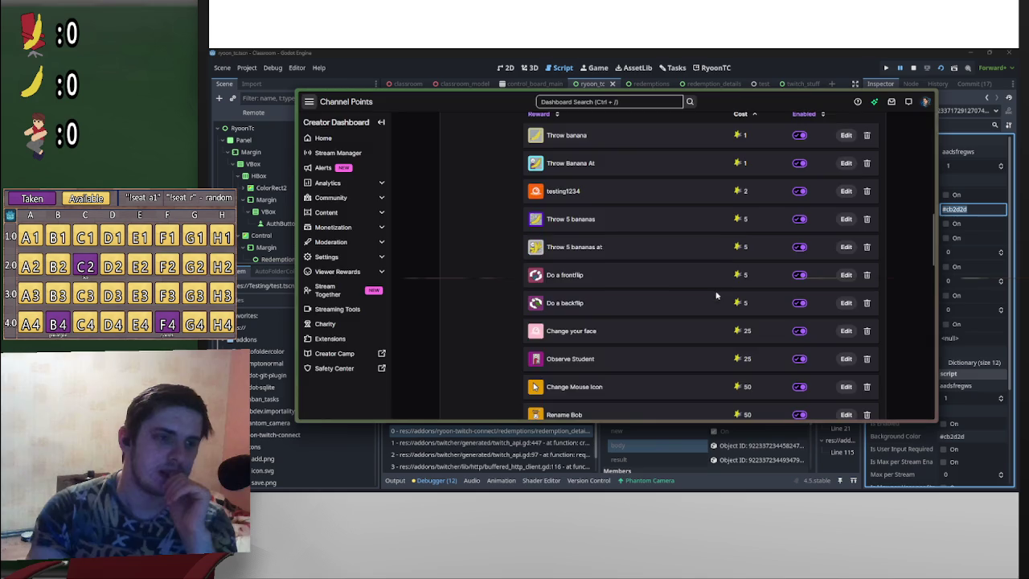
# Step: Hide the Twitch dashboard and stop the running debug session in Godot
pyautogui.moveTo(913, 69)
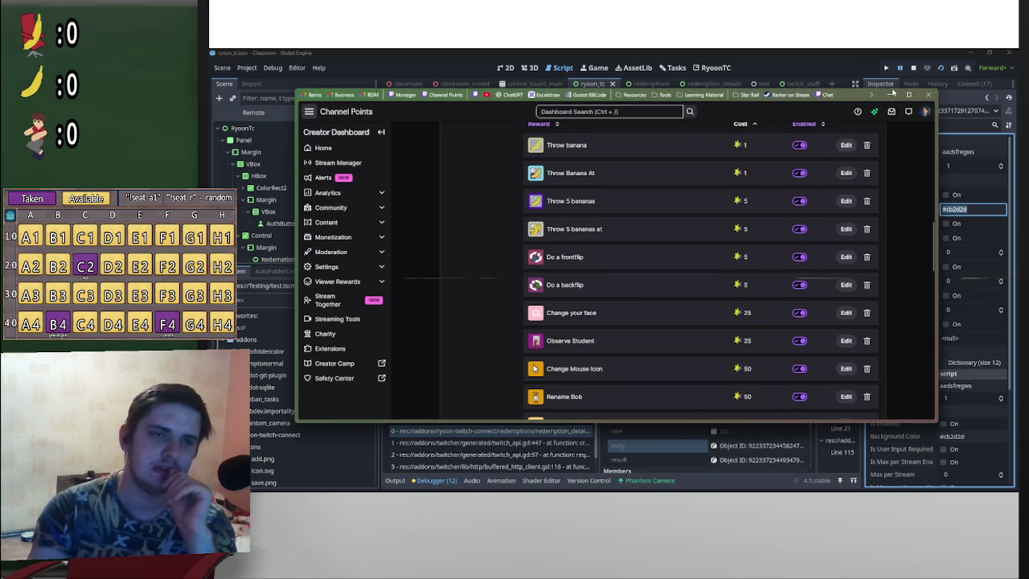
pyautogui.click(889, 95)
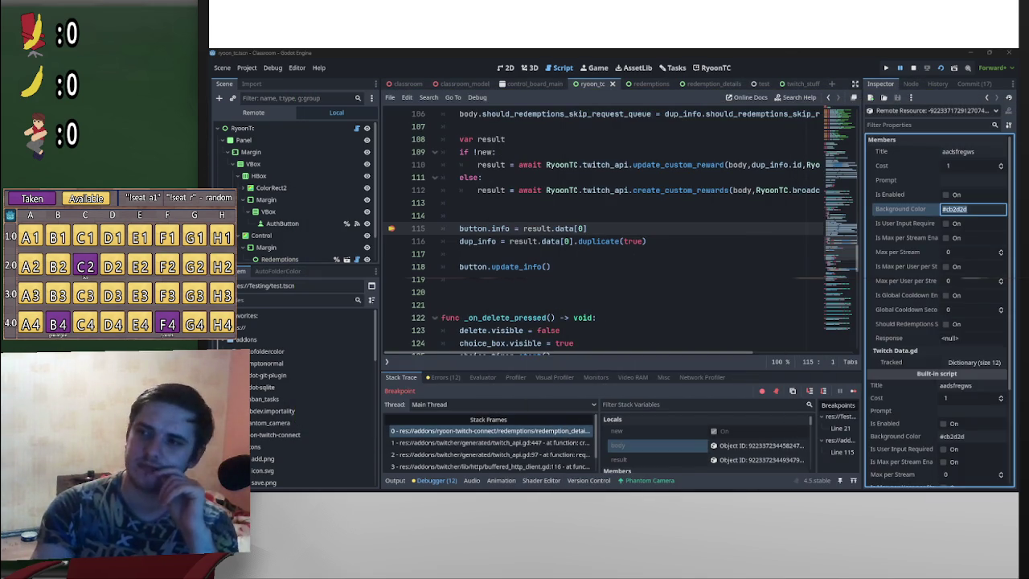
pyautogui.click(913, 67)
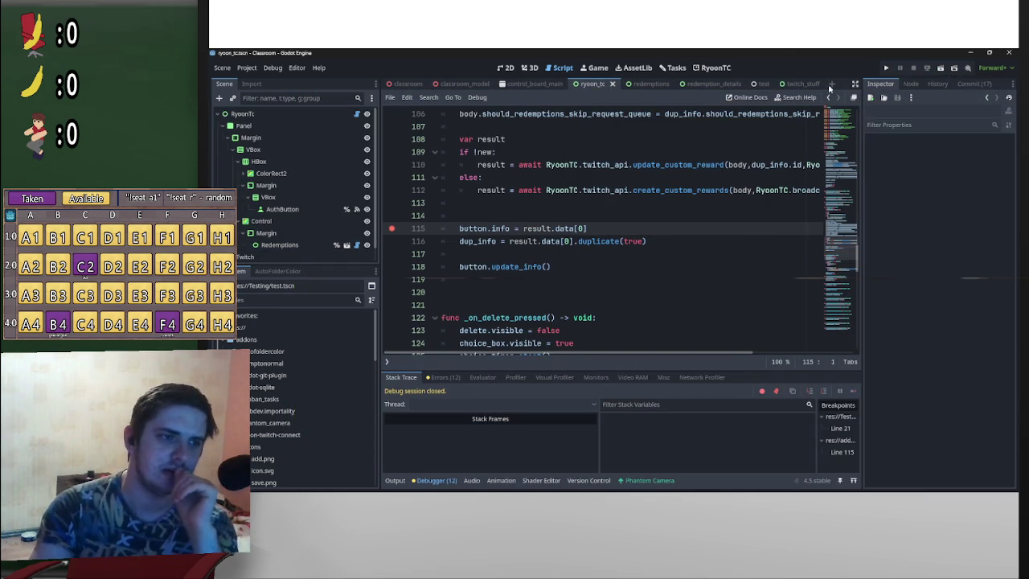
# Step: Remove the line 115 breakpoint, relaunch the project and switch to the Classroom debug window
pyautogui.scroll(2, 510, 325)
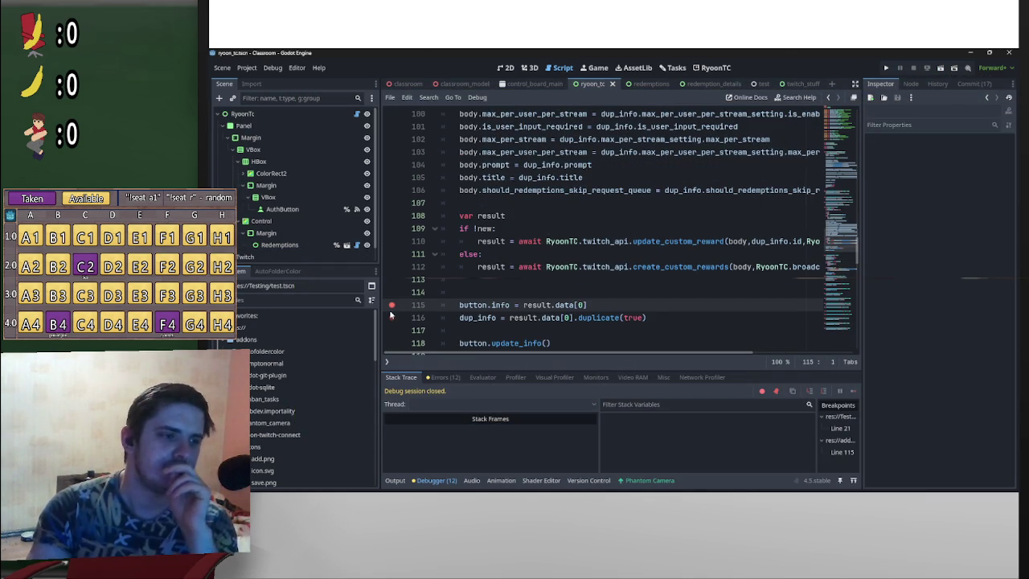
pyautogui.click(391, 305)
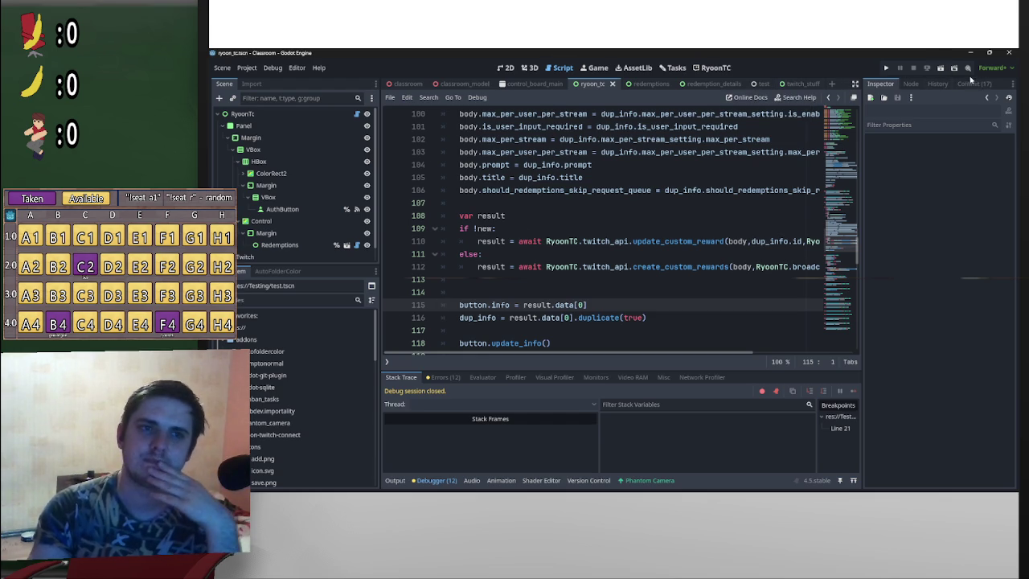
pyautogui.click(941, 70)
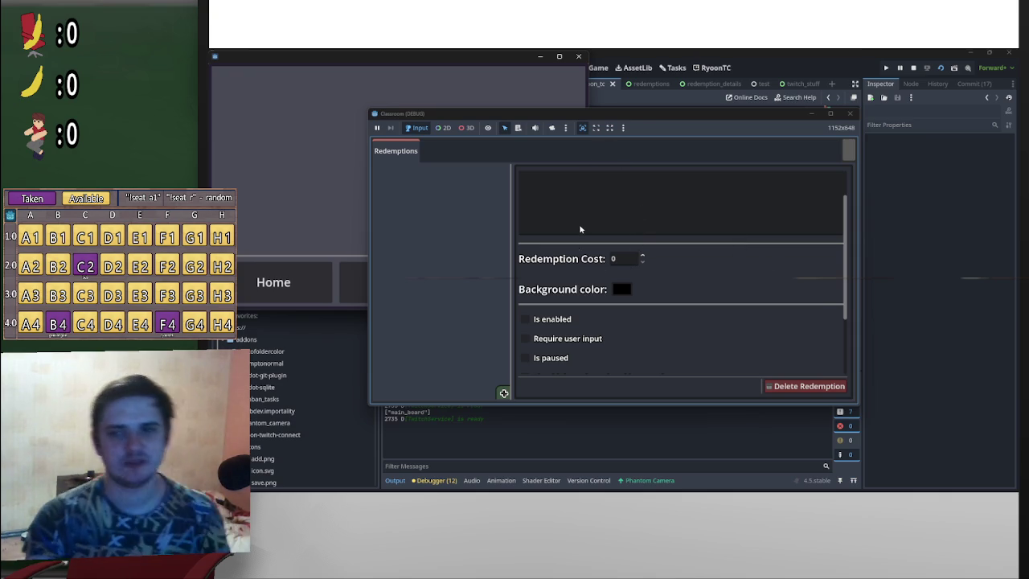
pyautogui.hotkey('alt', 'Tab')
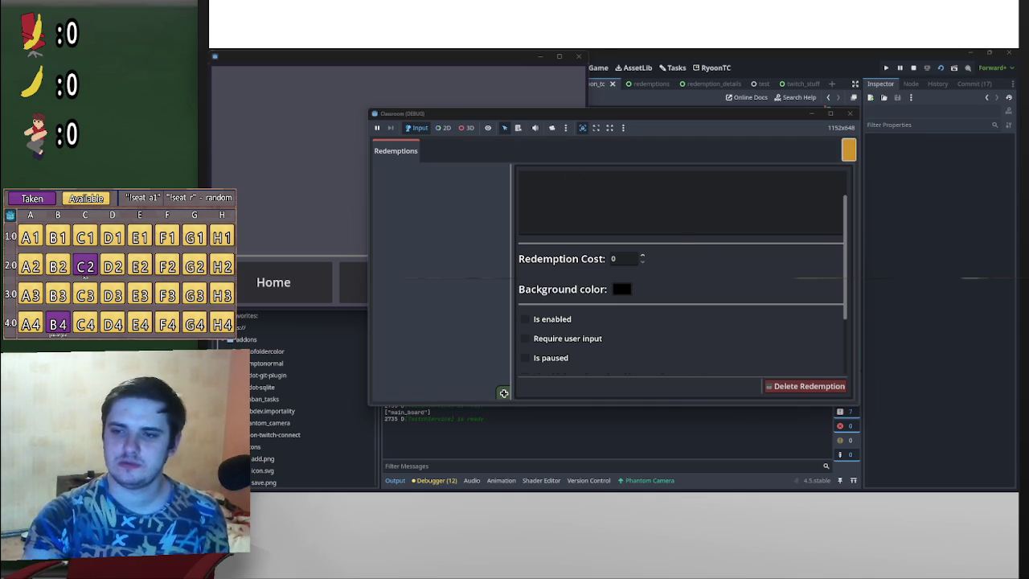
# Step: Load the channel's rewards, then disable the Remove Paper reward and save it
pyautogui.click(849, 149)
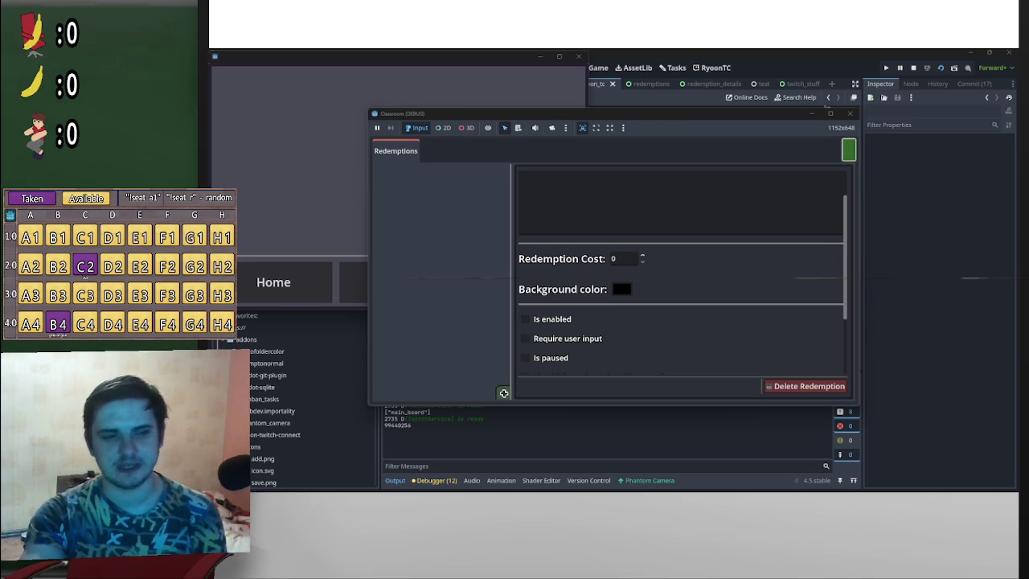
pyautogui.click(758, 150)
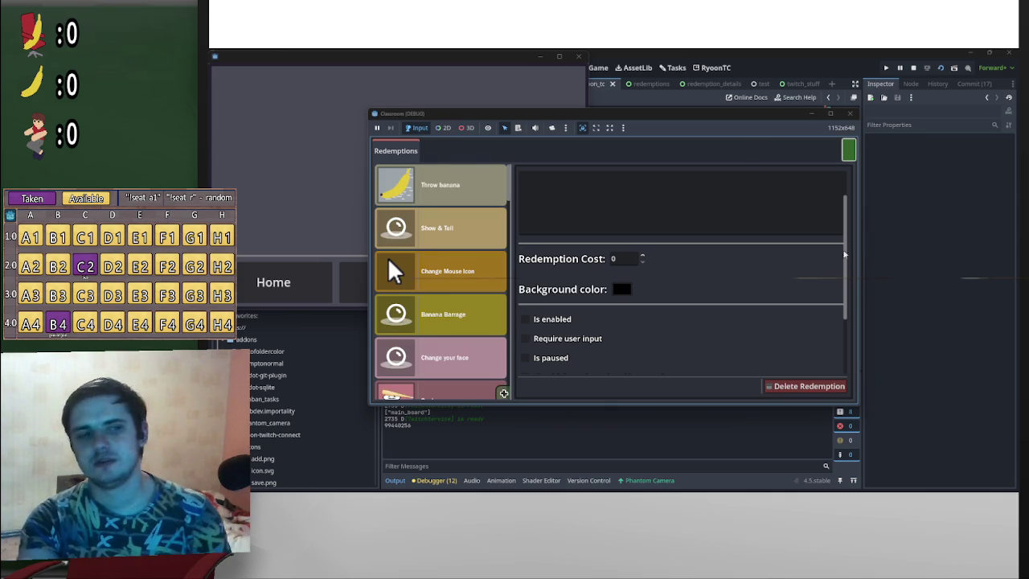
pyautogui.scroll(-2, 419, 307)
pyautogui.click(460, 314)
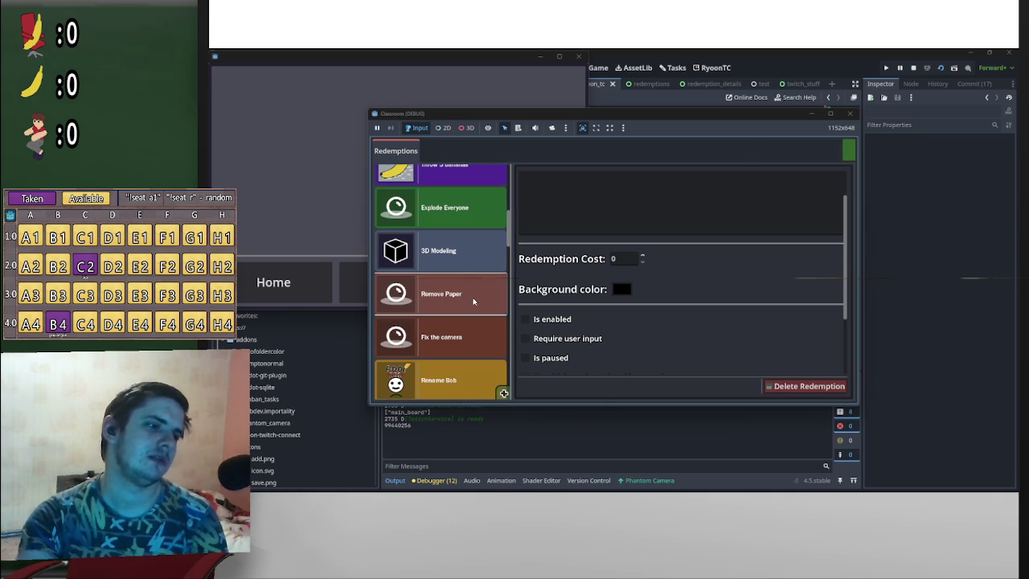
pyautogui.click(526, 320)
pyautogui.click(738, 389)
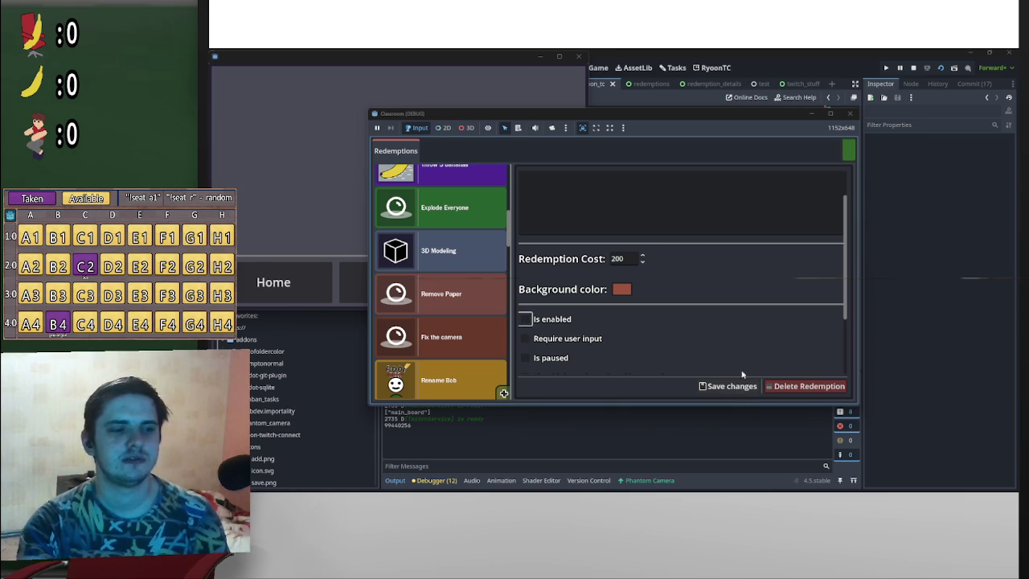
# Step: Set the breakpoint on line 115 again with the game window moved aside
pyautogui.moveTo(595, 119); pyautogui.dragTo(658, 155)
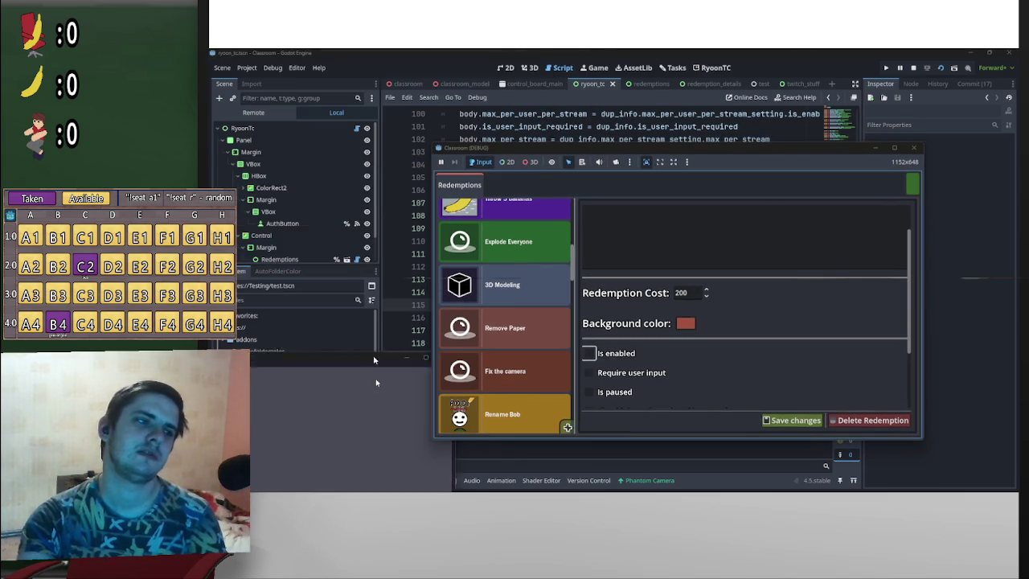
pyautogui.moveTo(500, 160)
pyautogui.mouseDown()
pyautogui.moveTo(525, 172)
pyautogui.moveTo(672, 190)
pyautogui.mouseUp()
pyautogui.click(392, 304)
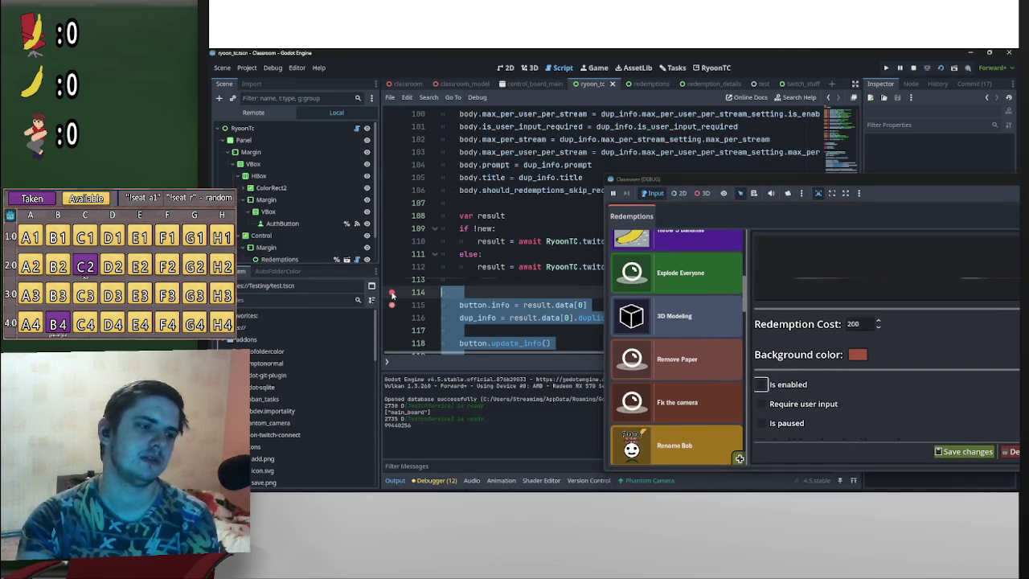
pyautogui.moveTo(795, 178)
pyautogui.mouseDown()
pyautogui.moveTo(701, 164)
pyautogui.moveTo(500, 98)
pyautogui.mouseUp()
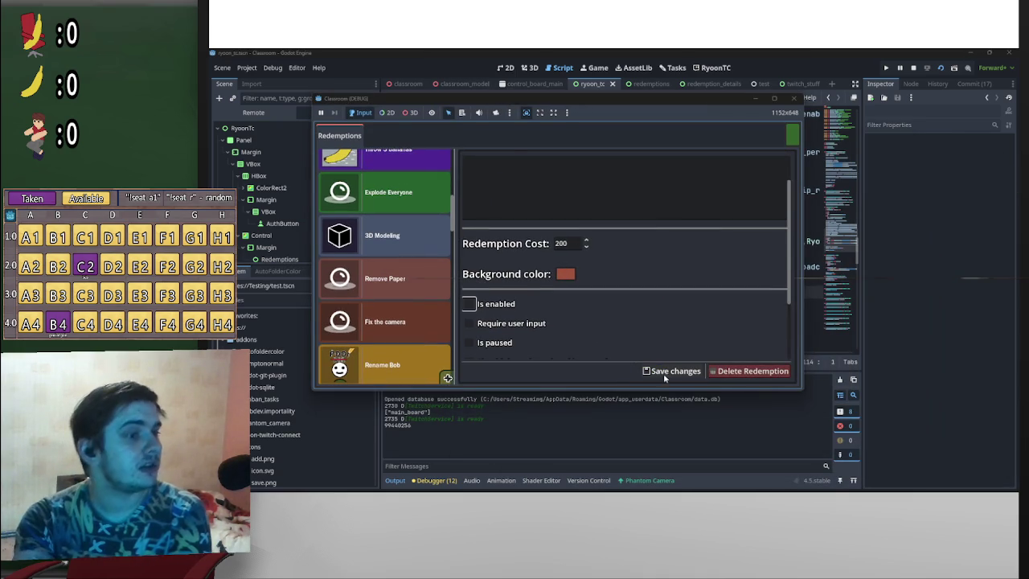
# Step: Resave Remove Paper and inspect the result, its response and the request body at the breakpoint
pyautogui.click(668, 371)
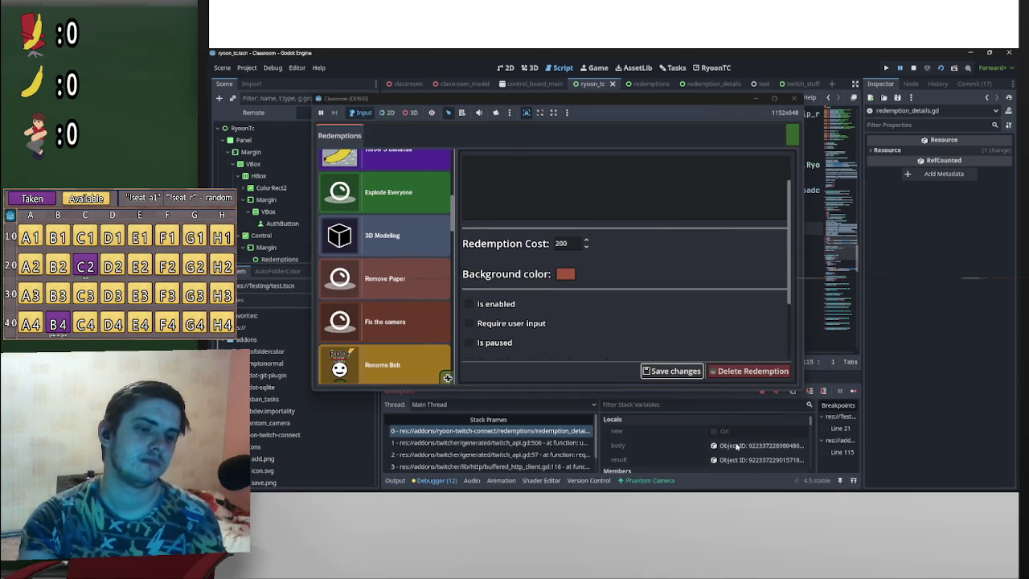
pyautogui.click(744, 460)
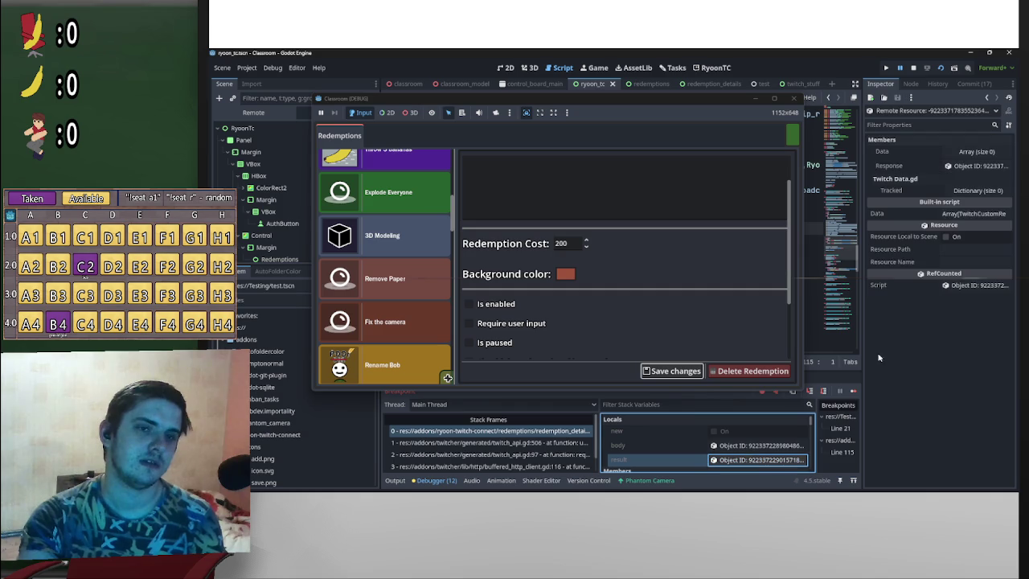
pyautogui.click(993, 167)
pyautogui.click(757, 445)
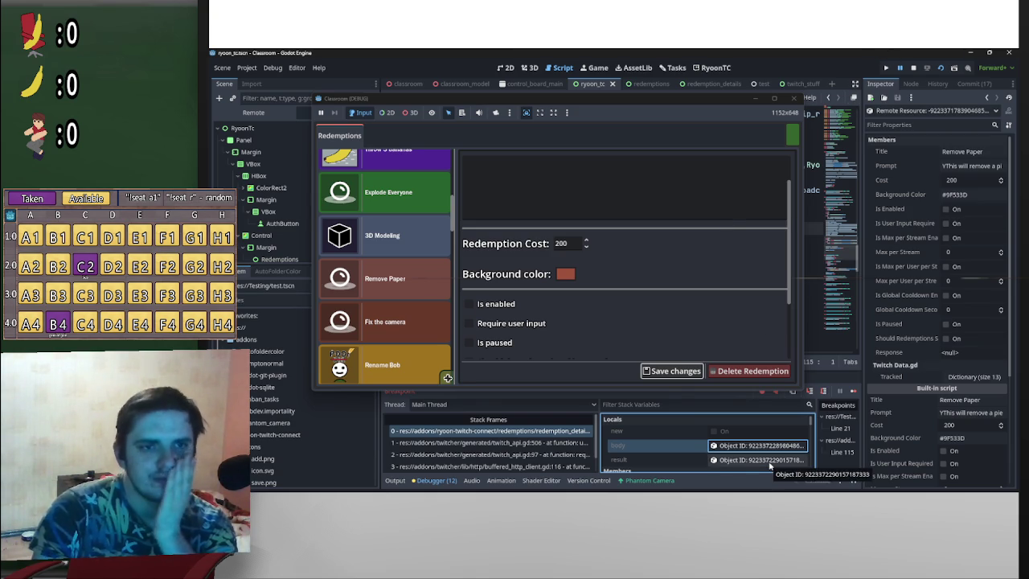
# Step: Review the result and request body values again, then stop the debug session
pyautogui.click(769, 460)
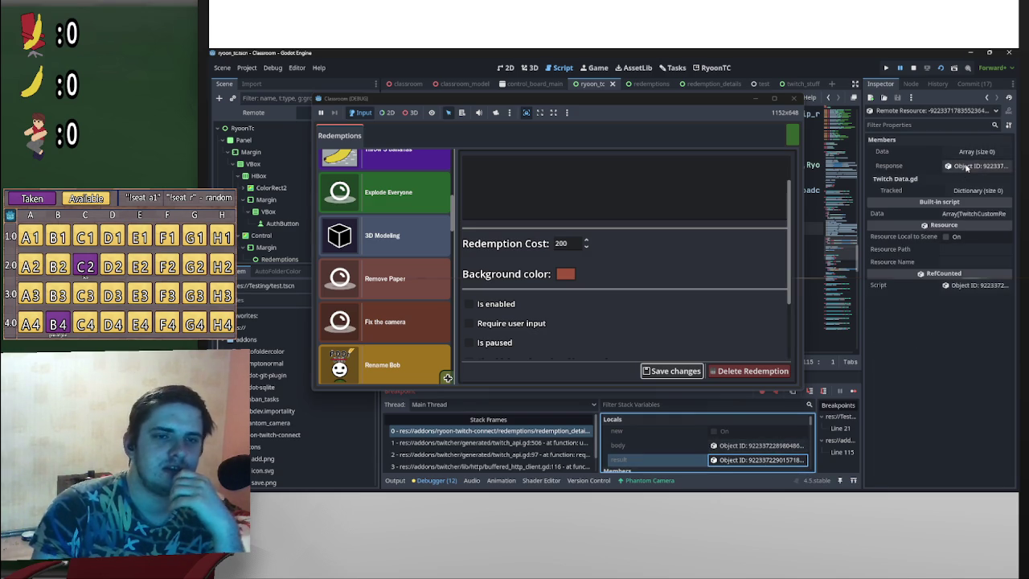
pyautogui.click(758, 446)
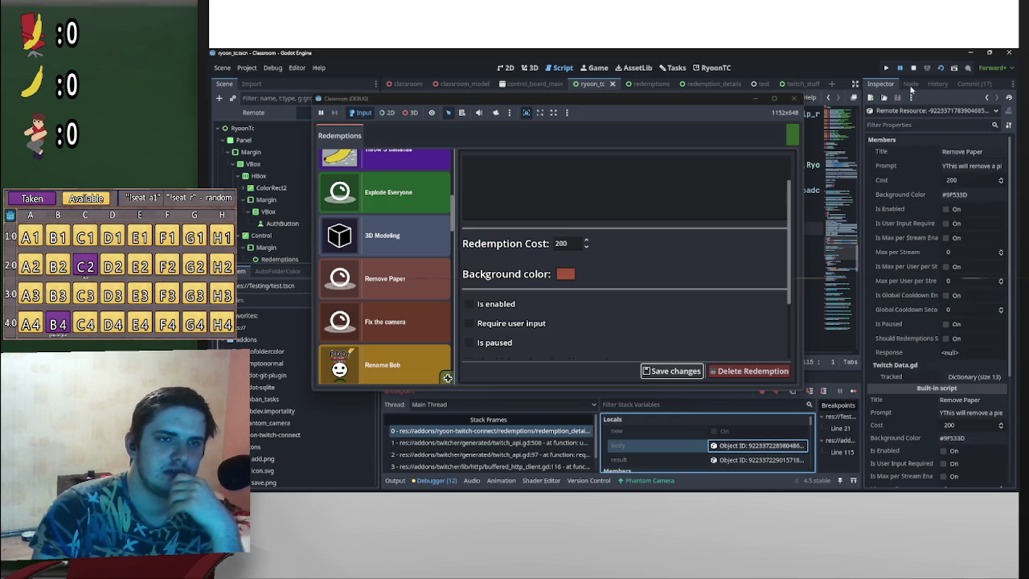
pyautogui.click(913, 69)
pyautogui.scroll(3, 853, 263)
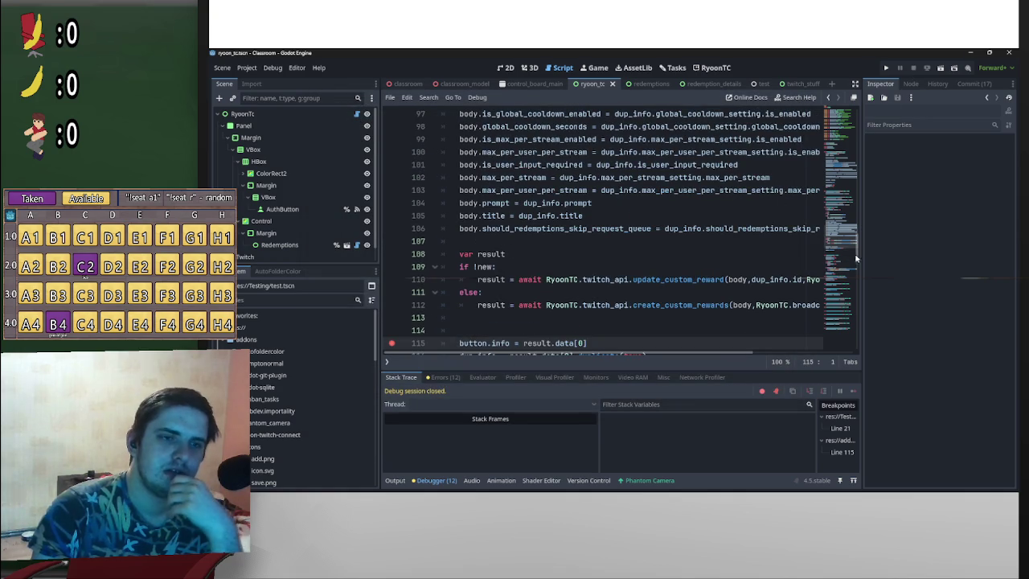
# Step: Switch to the redemptions script and find the new-reward colour on line 61
pyautogui.scroll(7, 846, 267)
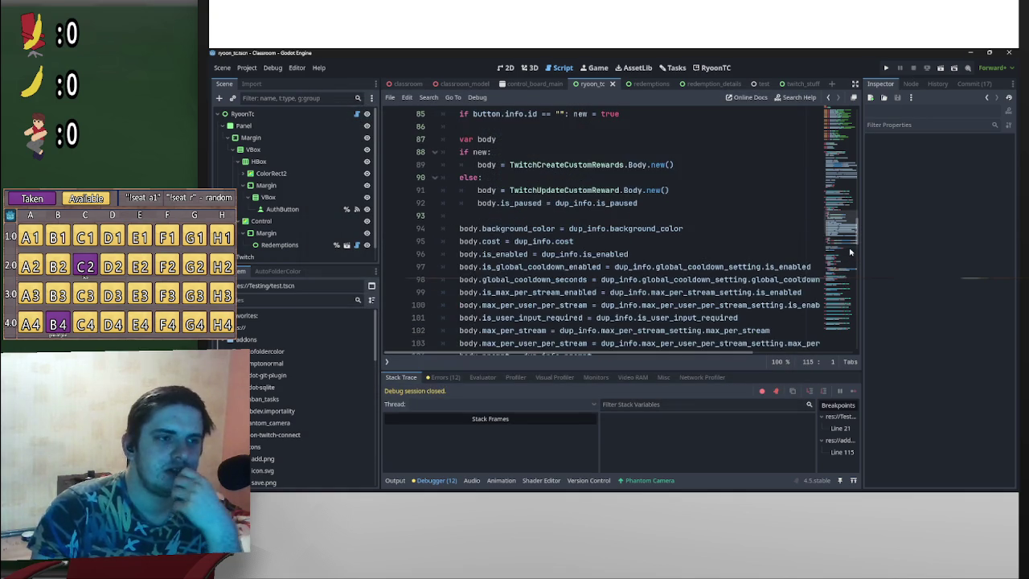
pyautogui.scroll(1, 842, 267)
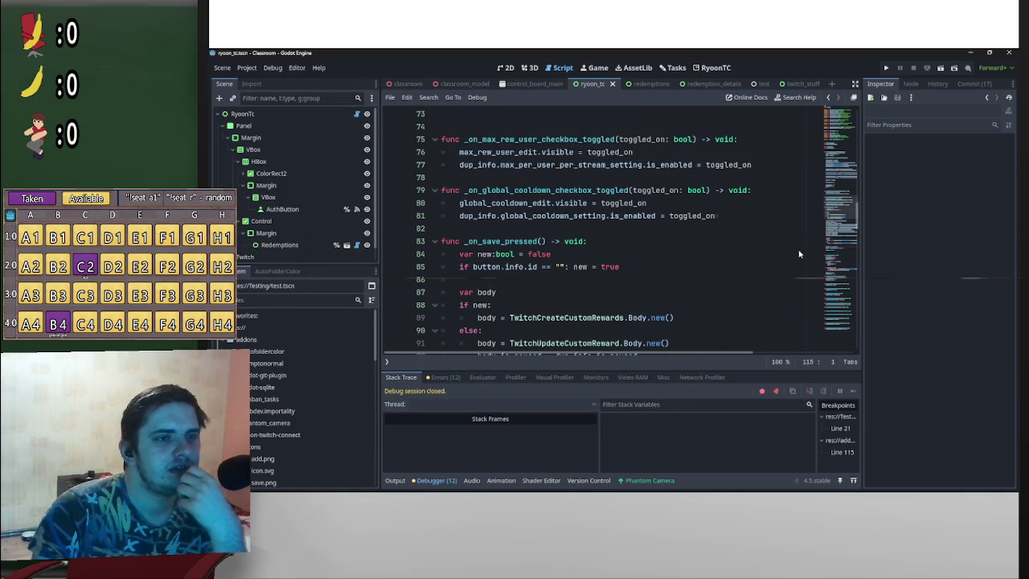
pyautogui.scroll(3, 861, 214)
pyautogui.scroll(20, 858, 215)
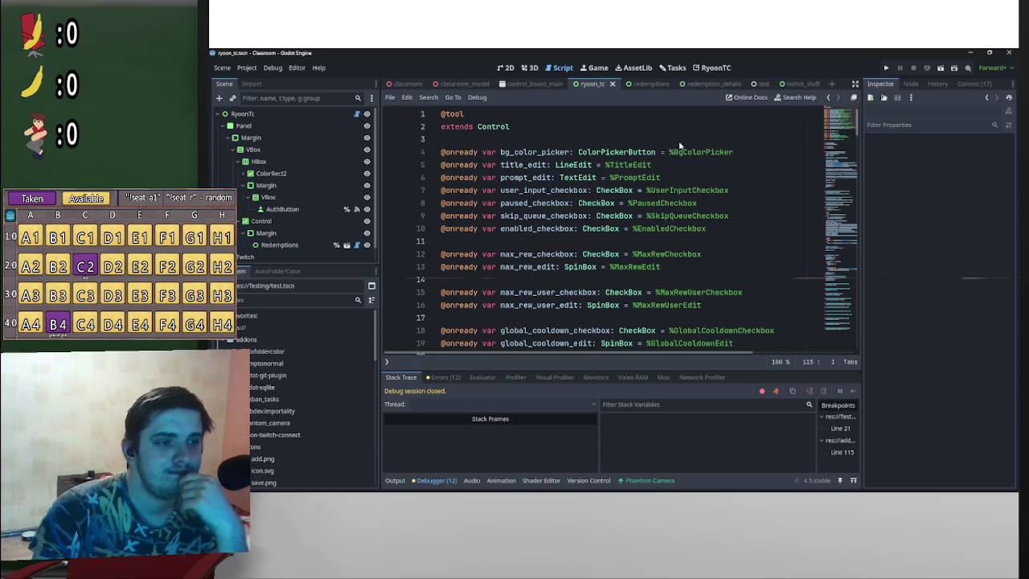
pyautogui.hotkey('alt', 'Left')
pyautogui.hotkey('alt', 'Left')
pyautogui.hotkey('alt', 'Left')
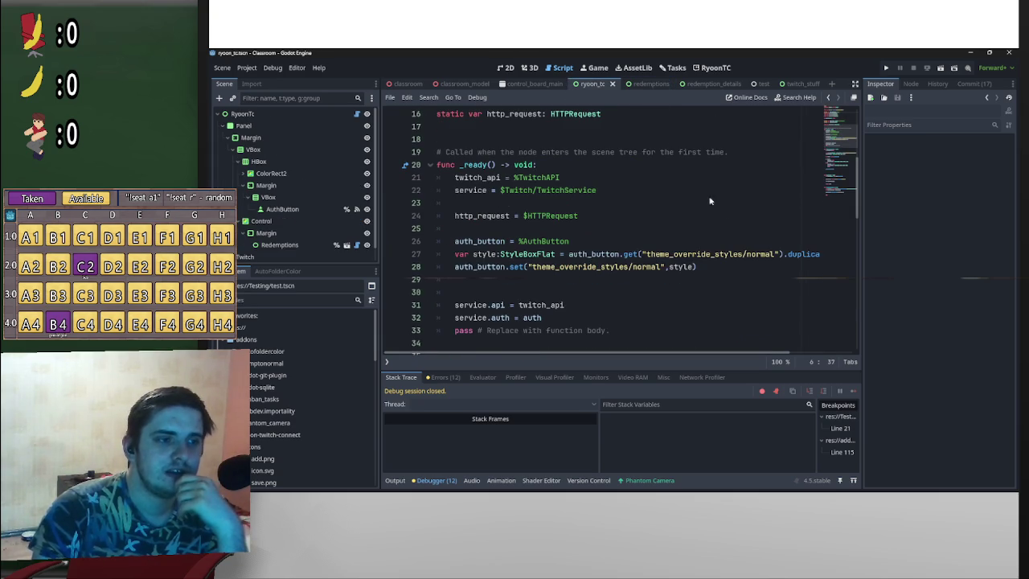
pyautogui.hotkey('alt', 'Left')
pyautogui.scroll(-4, 690, 229)
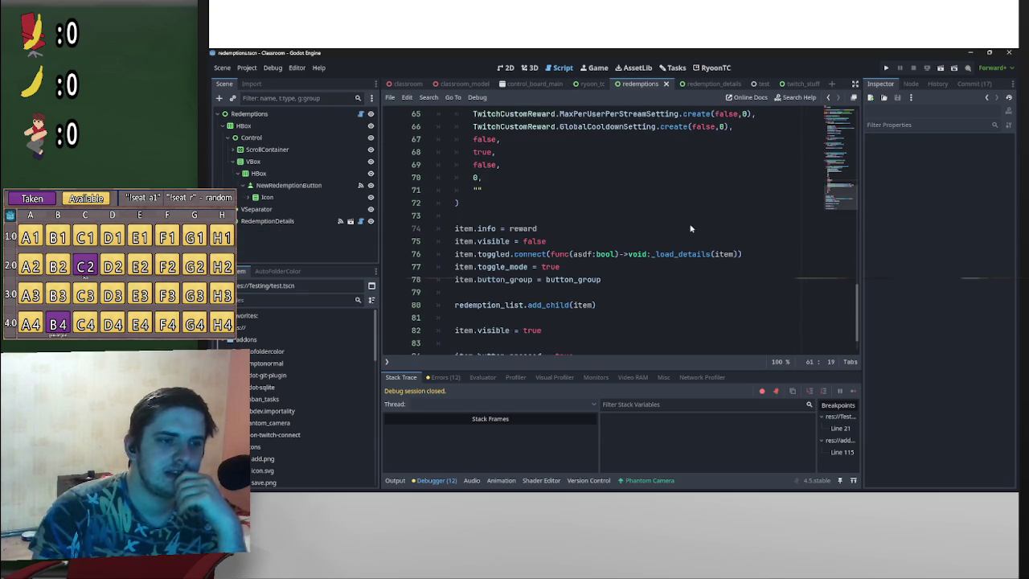
pyautogui.scroll(4, 731, 241)
pyautogui.scroll(1, 730, 241)
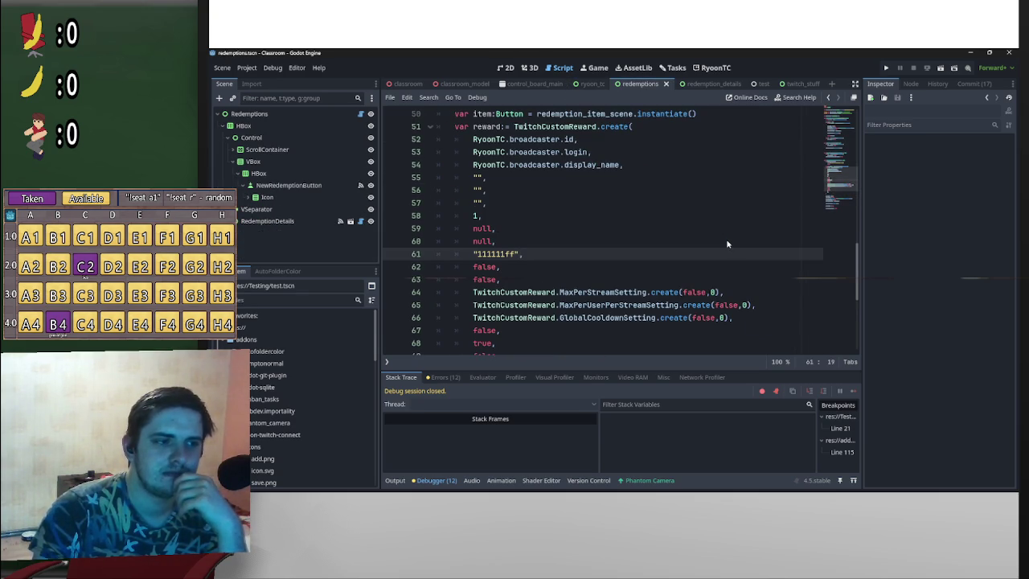
pyautogui.scroll(2, 730, 241)
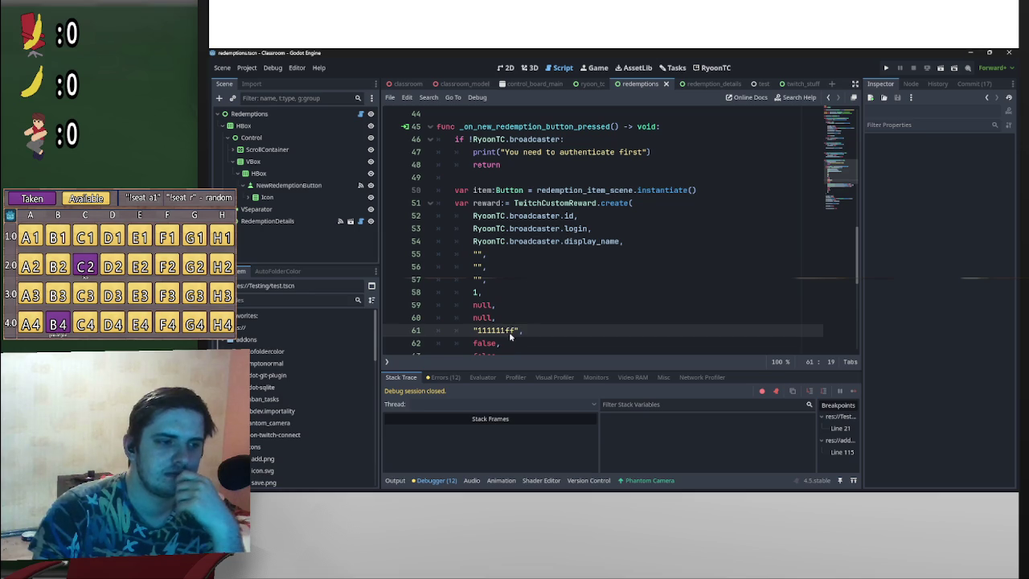
# Step: Change the line 61 colour string from 111111ff to #111111 and save the script
pyautogui.moveTo(516, 331); pyautogui.dragTo(507, 332)
pyautogui.press('BackSpace')
pyautogui.click(480, 331)
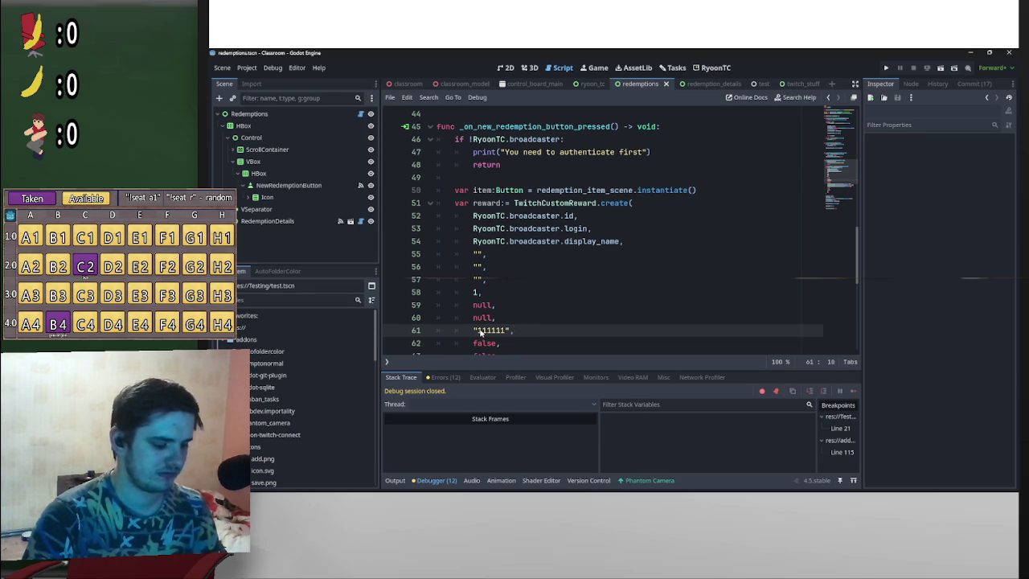
pyautogui.write('#')
pyautogui.click(574, 292)
pyautogui.hotkey('ctrl', 's')
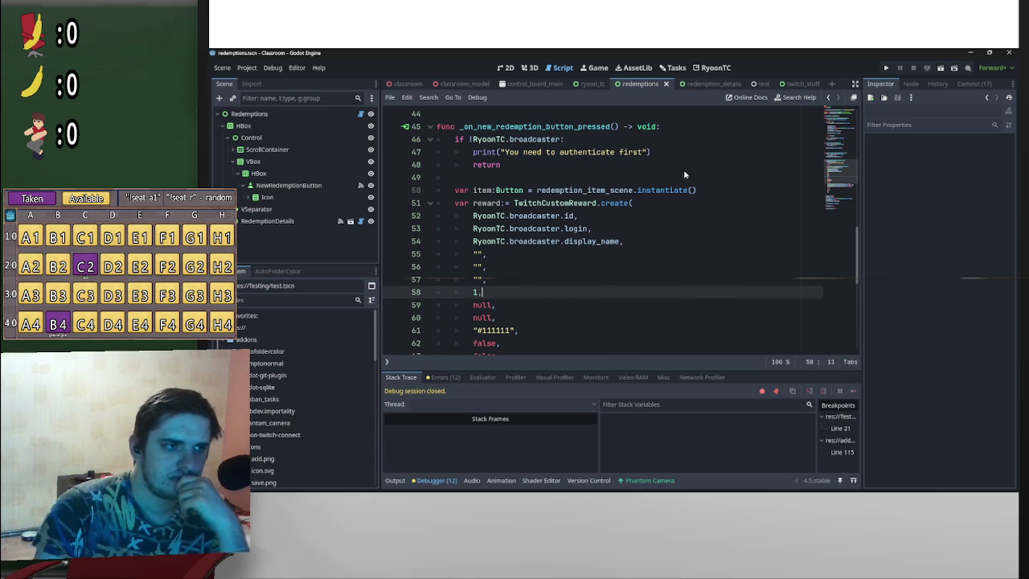
pyautogui.scroll(3, 757, 286)
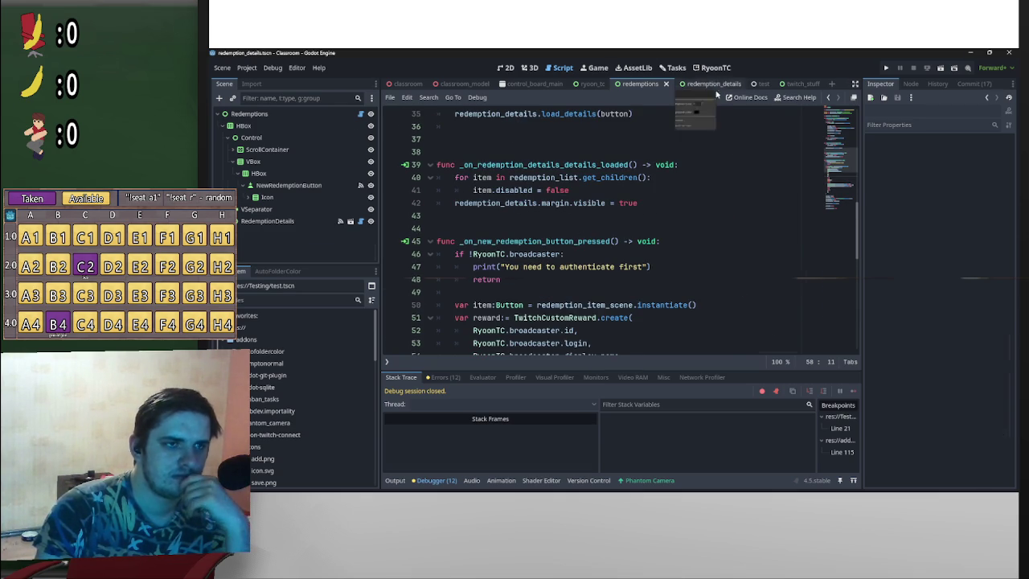
# Step: Compare the redemption_details and redemptions scripts to locate the background colour code
pyautogui.click(708, 84)
pyautogui.scroll(-6, 635, 279)
pyautogui.scroll(-9, 633, 279)
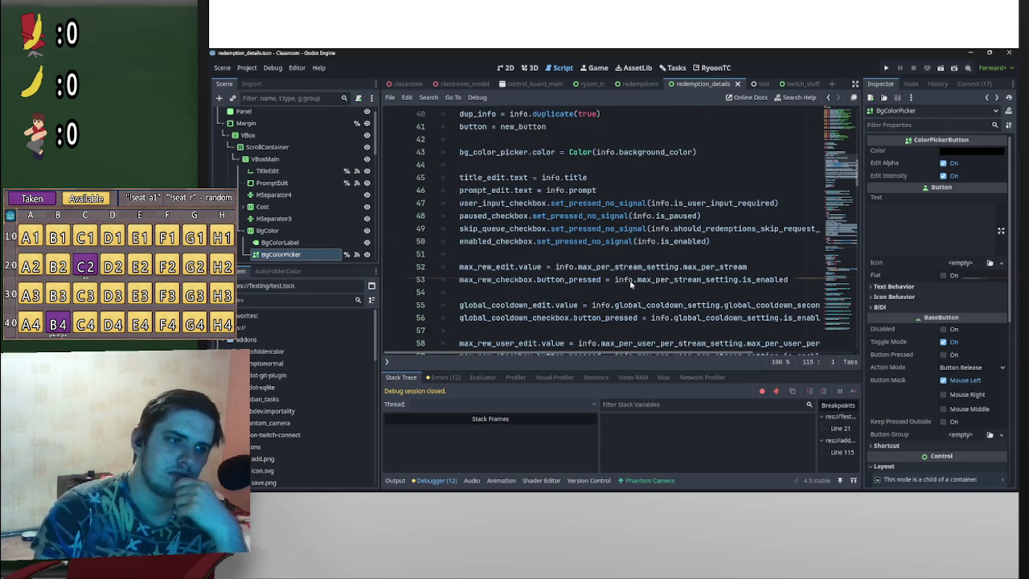
pyautogui.scroll(2, 628, 289)
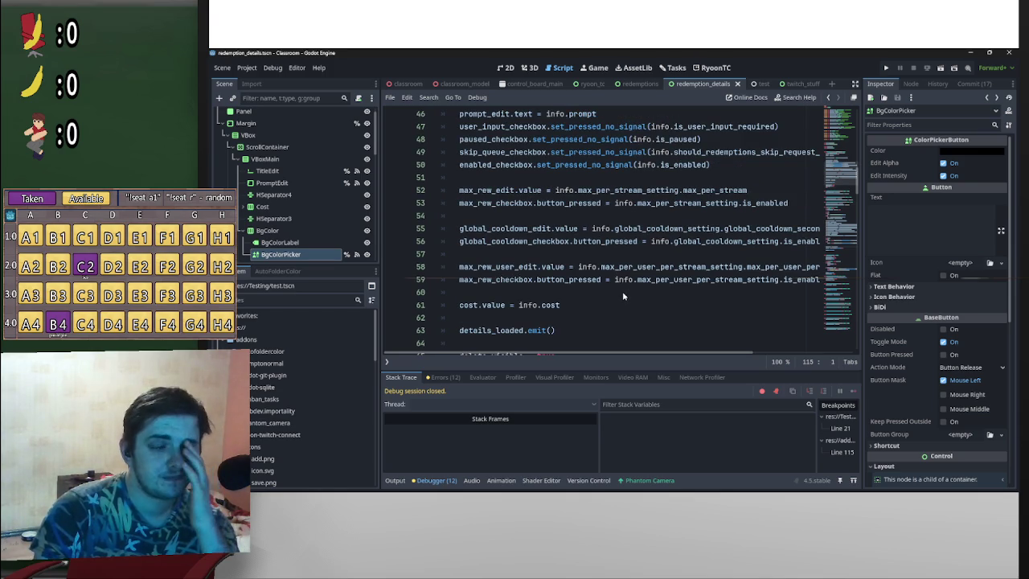
pyautogui.scroll(3, 625, 296)
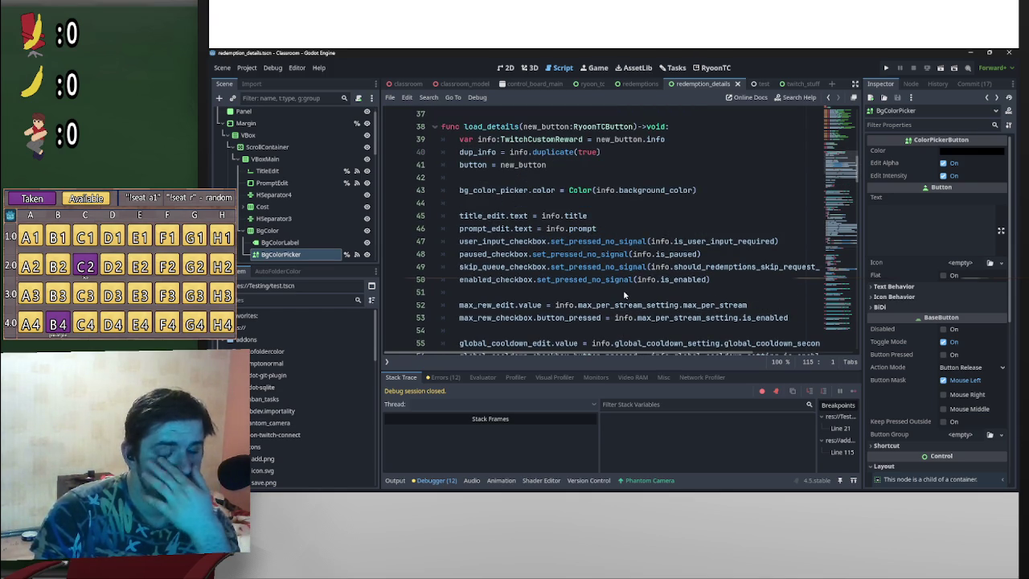
pyautogui.scroll(2, 648, 222)
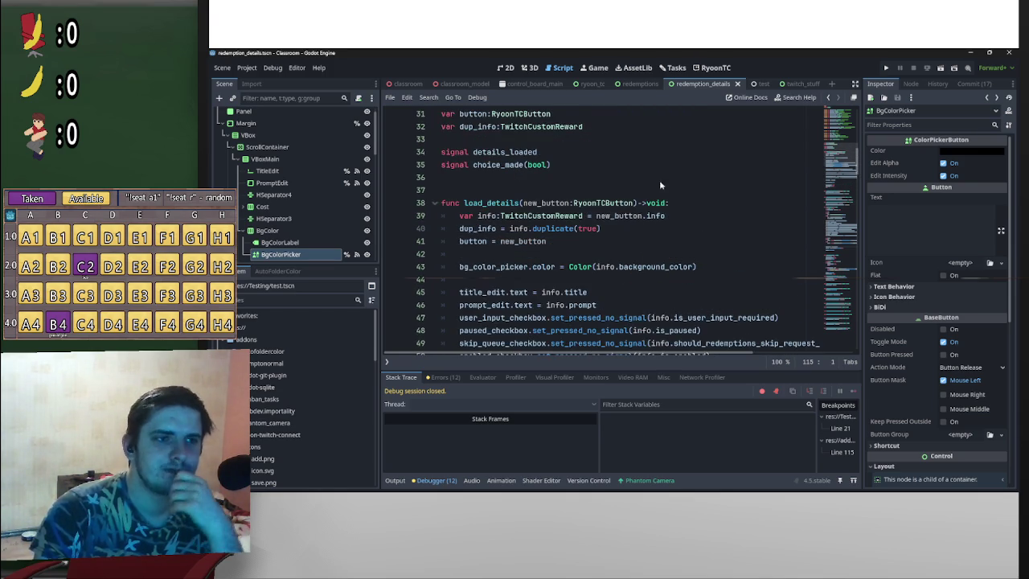
pyautogui.click(640, 83)
pyautogui.scroll(-2, 628, 262)
pyautogui.scroll(-8, 628, 262)
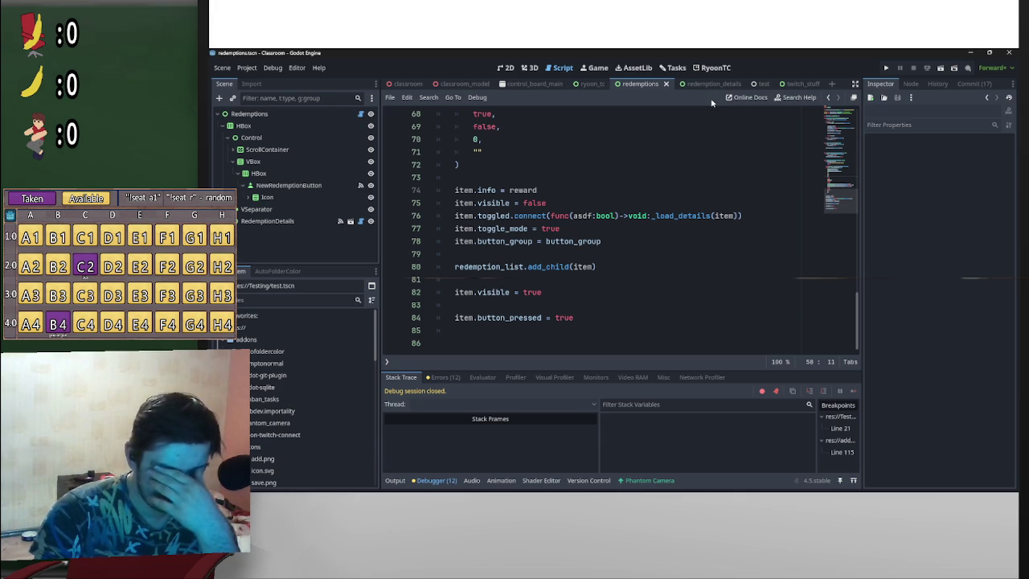
pyautogui.click(707, 84)
pyautogui.scroll(-5, 615, 306)
pyautogui.scroll(-4, 615, 306)
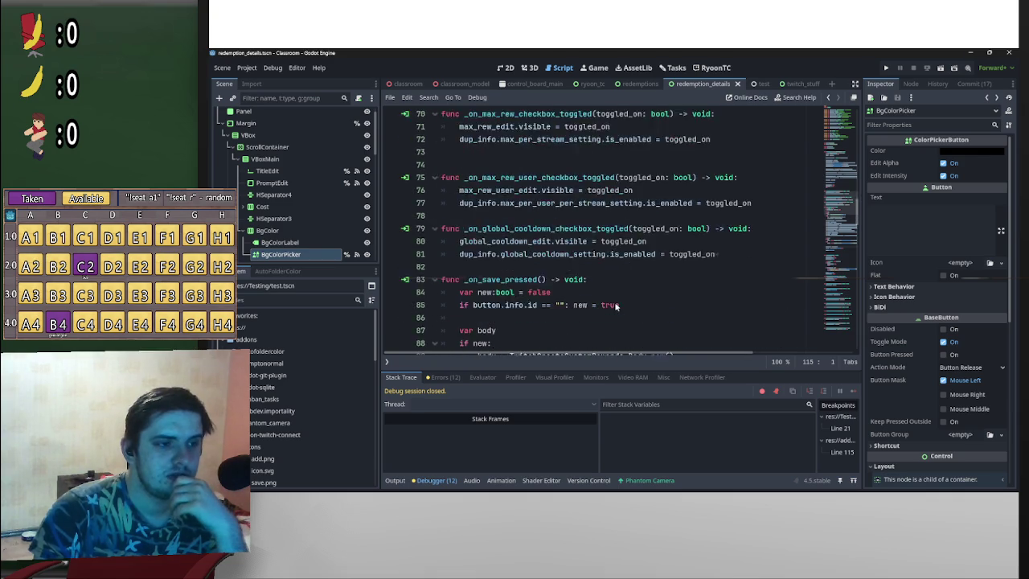
pyautogui.scroll(-6, 595, 301)
pyautogui.scroll(2, 587, 296)
pyautogui.scroll(-3, 587, 296)
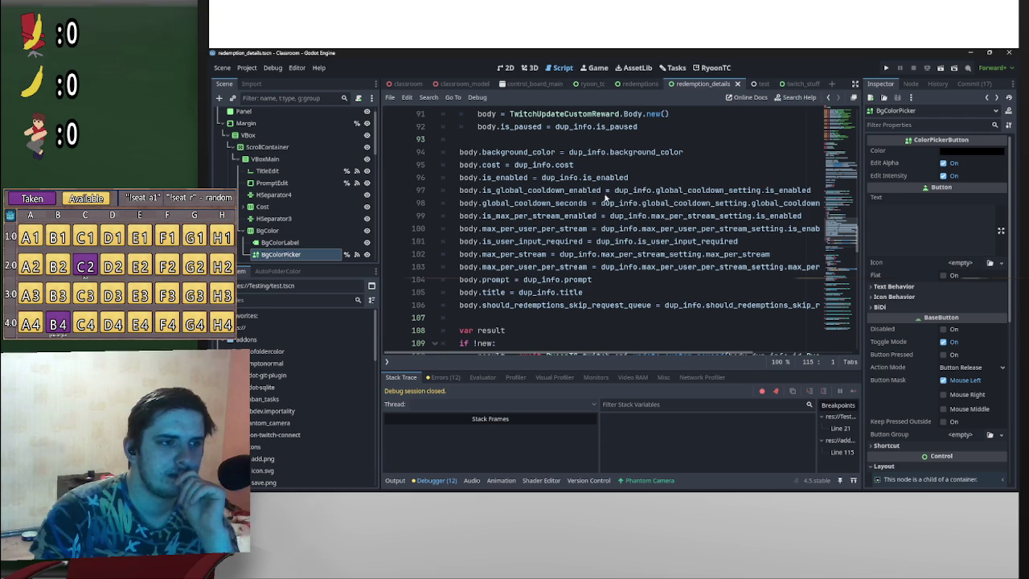
# Step: Append to_lower() to background_color on line 94 and run the project again
pyautogui.click(697, 156)
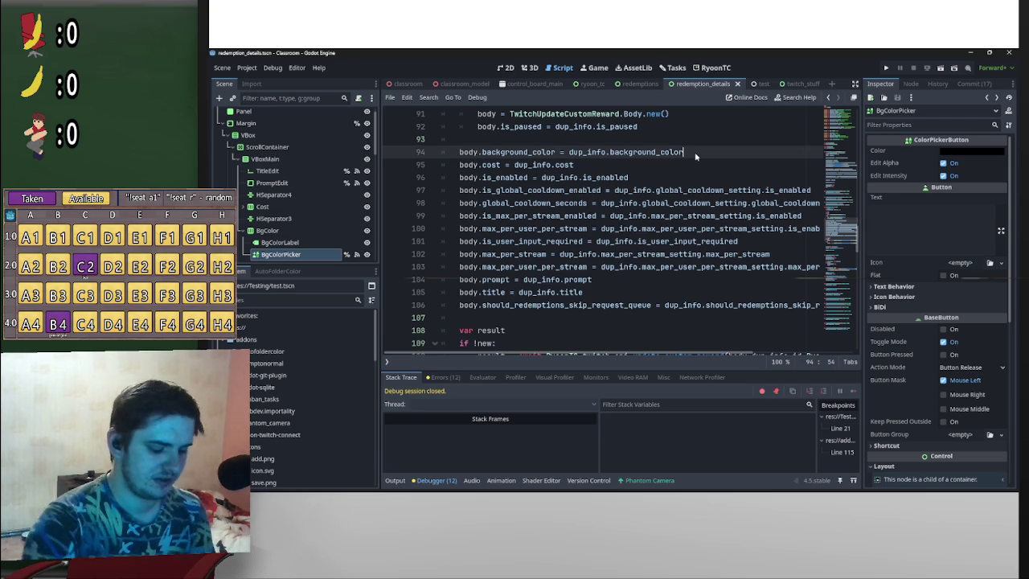
pyautogui.write('.to')
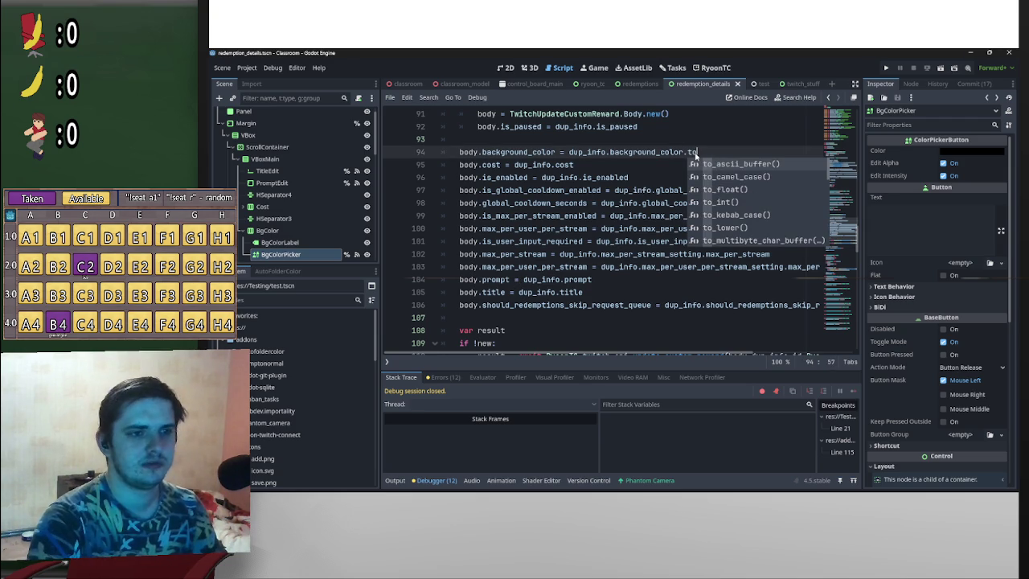
pyautogui.press('Down')
pyautogui.press('Down')
pyautogui.press('Down')
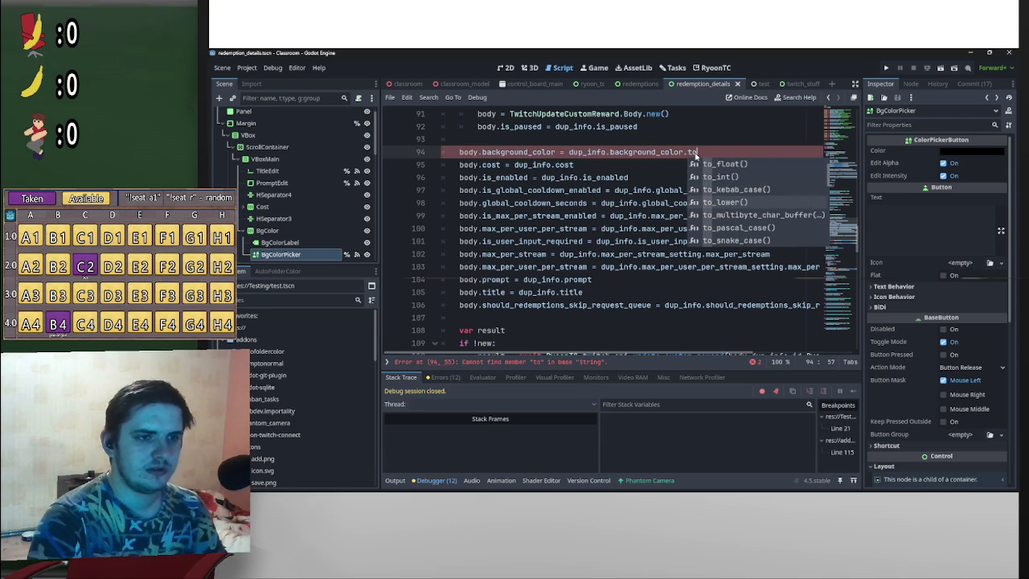
pyautogui.press('Return')
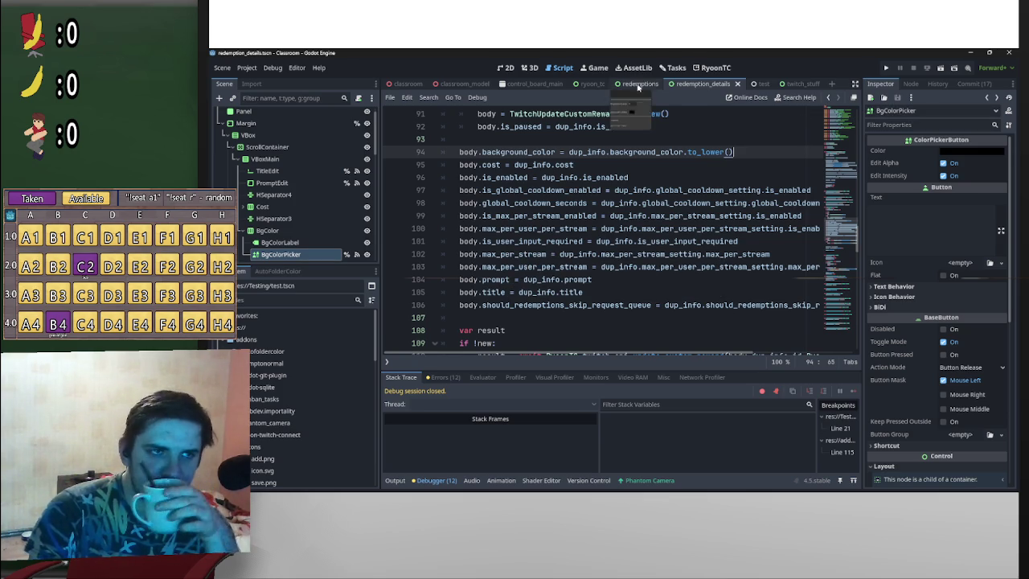
pyautogui.click(593, 84)
pyautogui.click(931, 70)
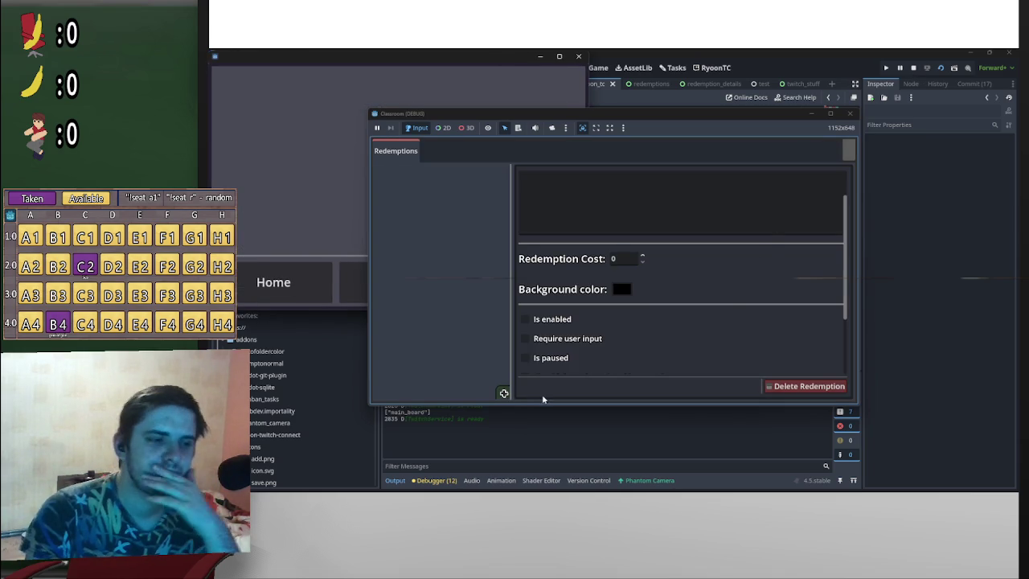
# Step: Authenticate with Twitch and load the channel's redemptions list in the game
pyautogui.click(503, 394)
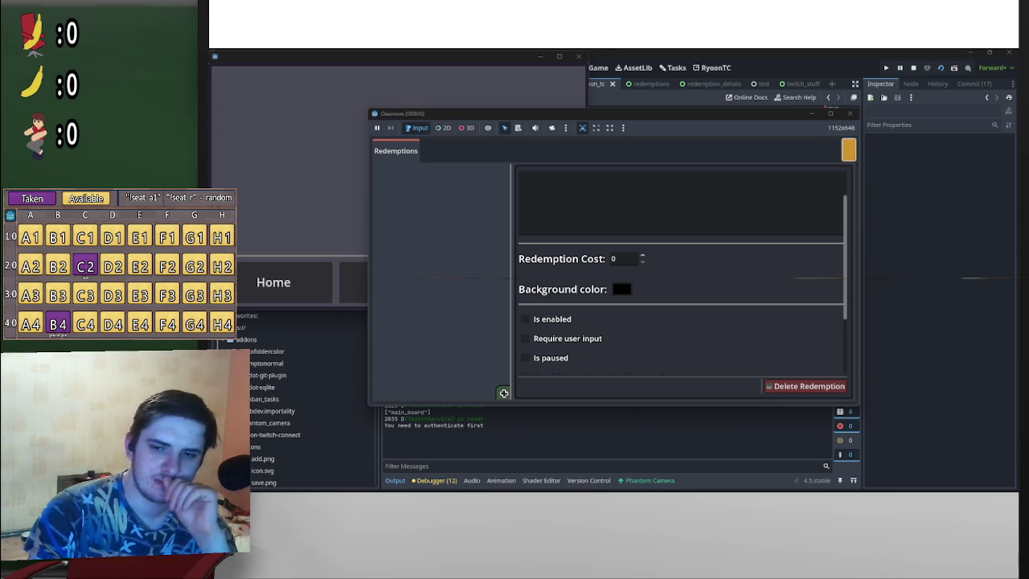
pyautogui.click(848, 150)
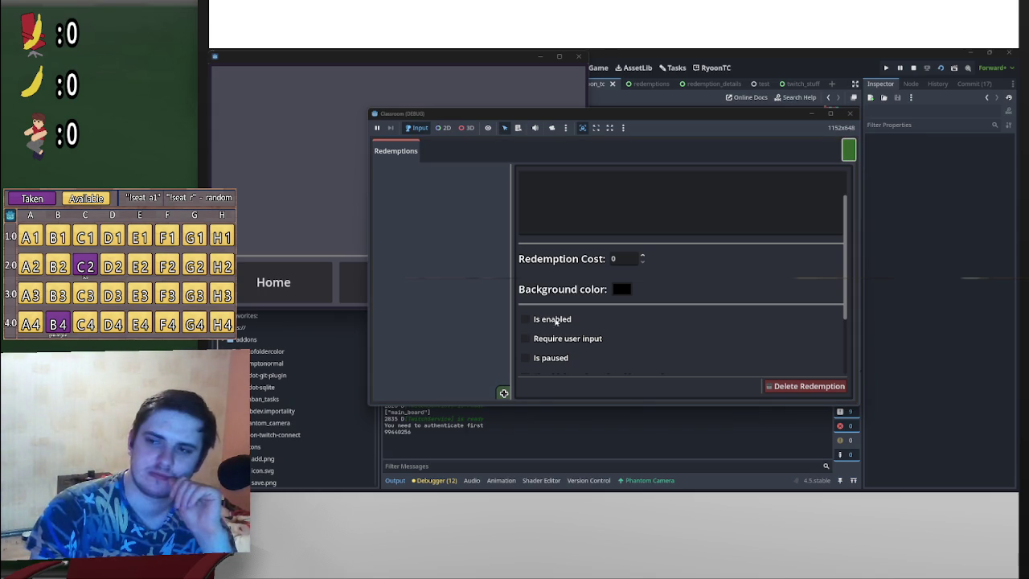
pyautogui.click(628, 150)
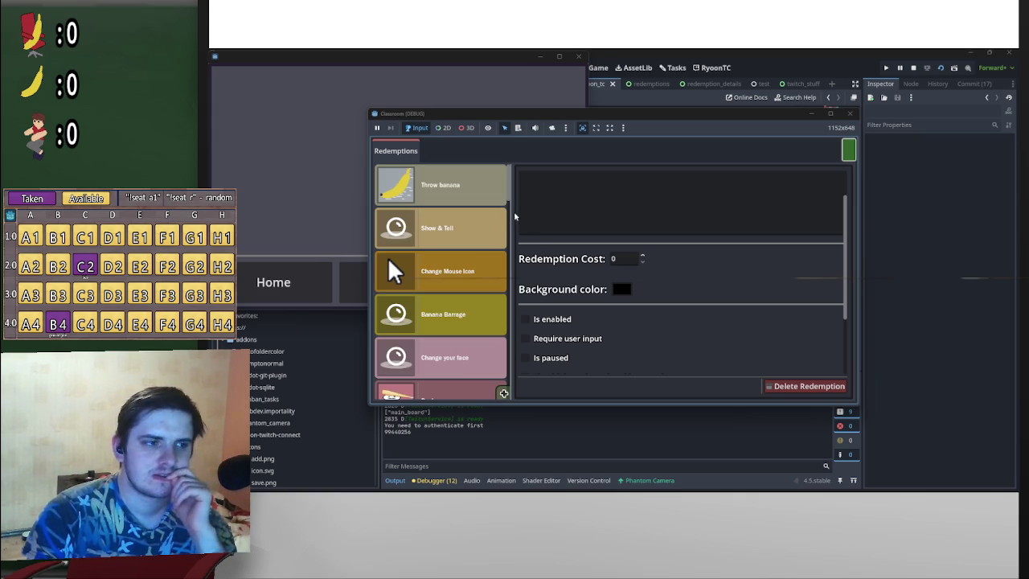
pyautogui.moveTo(508, 197)
pyautogui.mouseDown()
pyautogui.moveTo(505, 404)
pyautogui.moveTo(519, 168)
pyautogui.mouseUp()
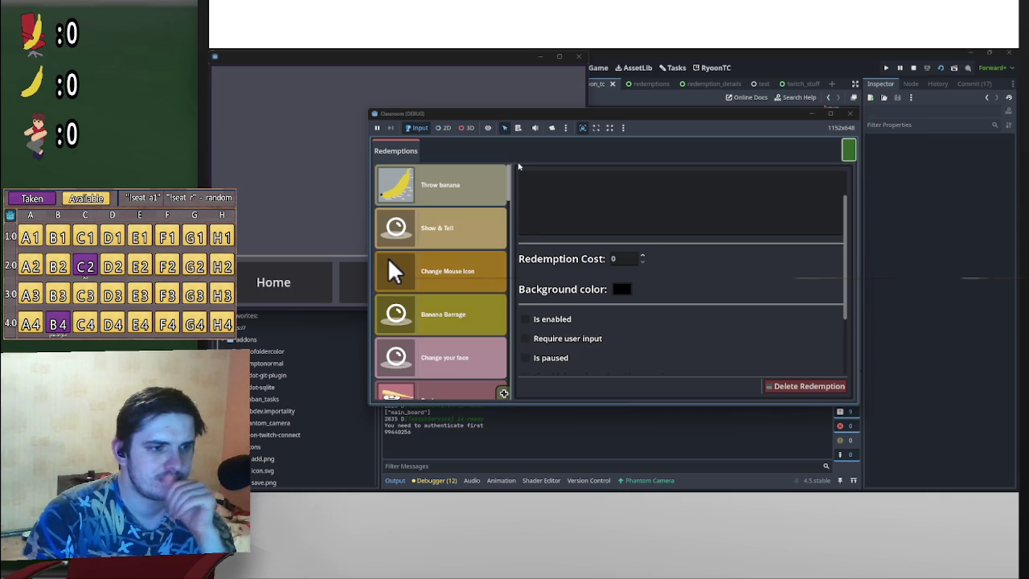
pyautogui.scroll(-10, 482, 366)
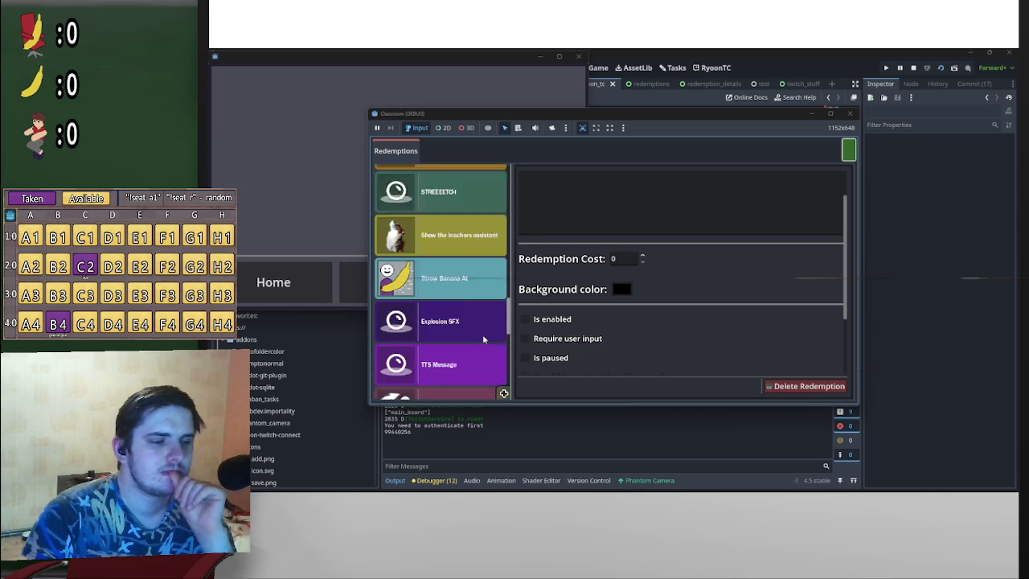
pyautogui.scroll(-3, 481, 378)
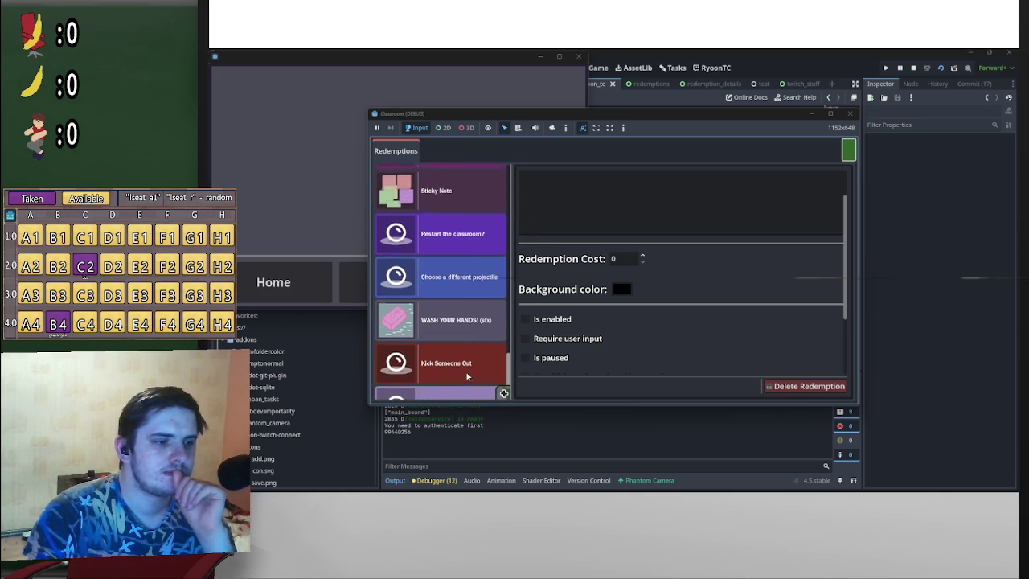
# Step: Open the Kick Someone Out redemption and switch off Is enabled
pyautogui.click(471, 370)
pyautogui.click(527, 319)
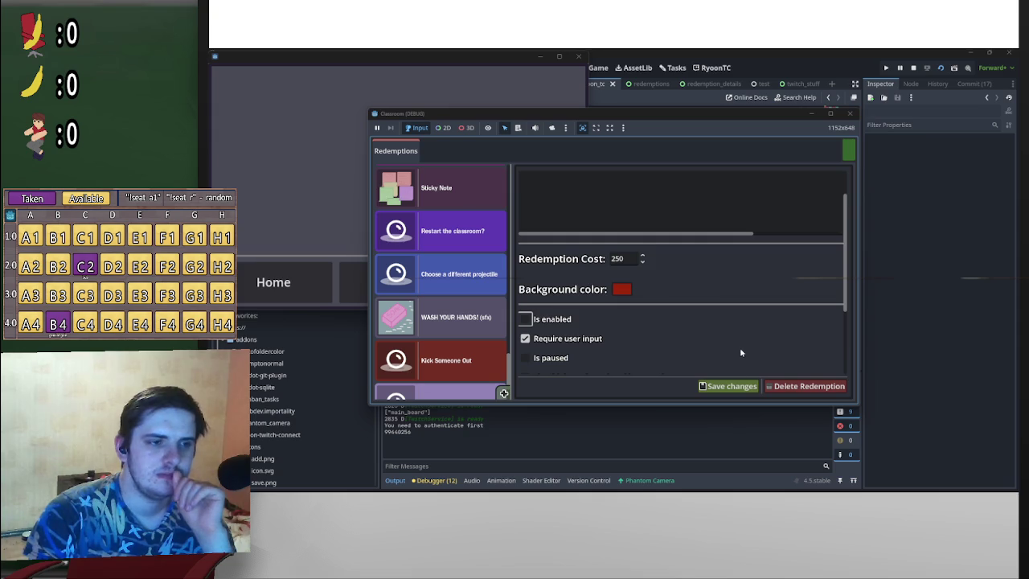
pyautogui.scroll(2, 742, 354)
pyautogui.scroll(-3, 676, 313)
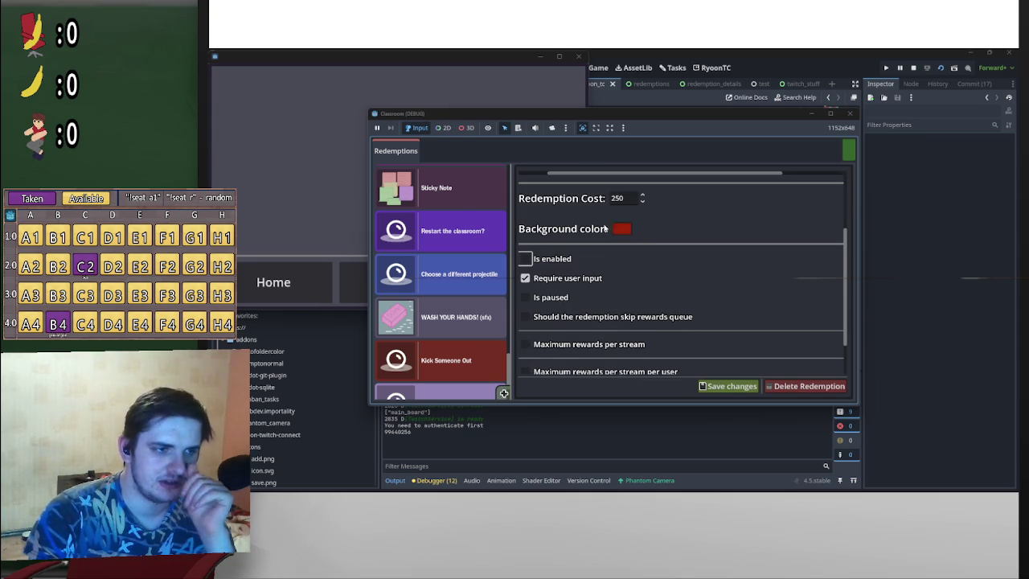
# Step: Save Kick Someone Out, check the result and body (background #9d2509), then stop
pyautogui.click(735, 387)
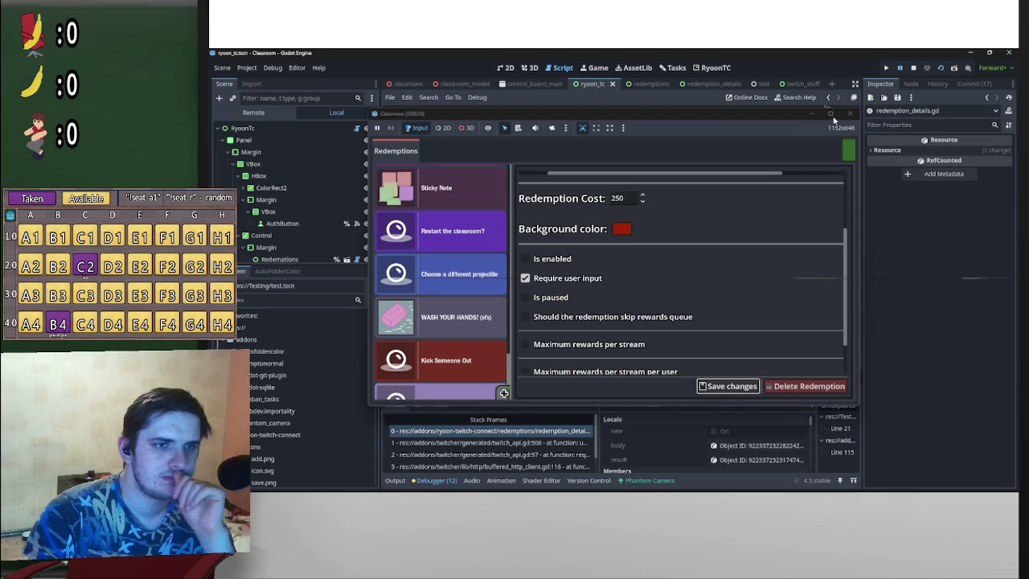
pyautogui.click(756, 460)
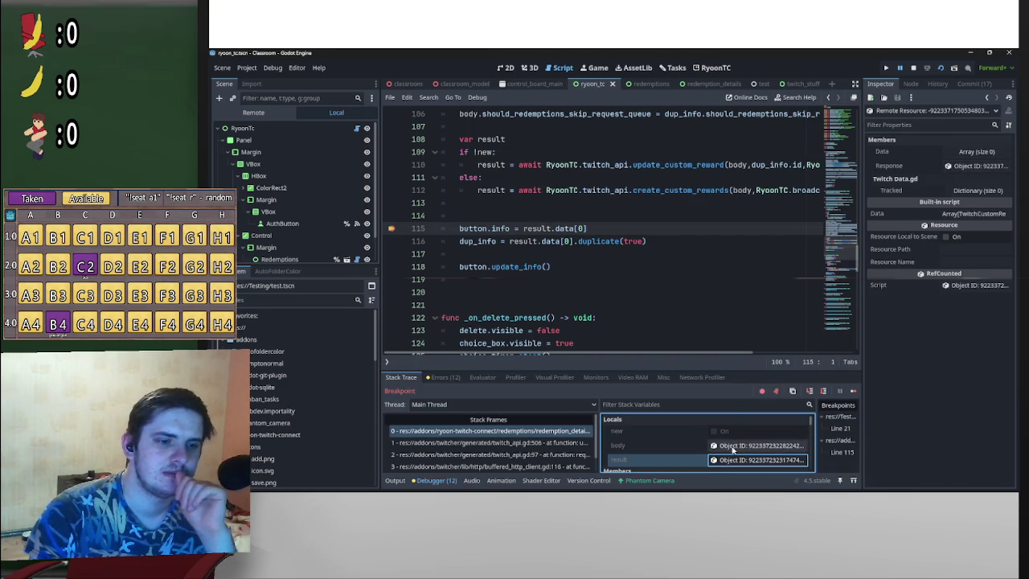
pyautogui.click(748, 445)
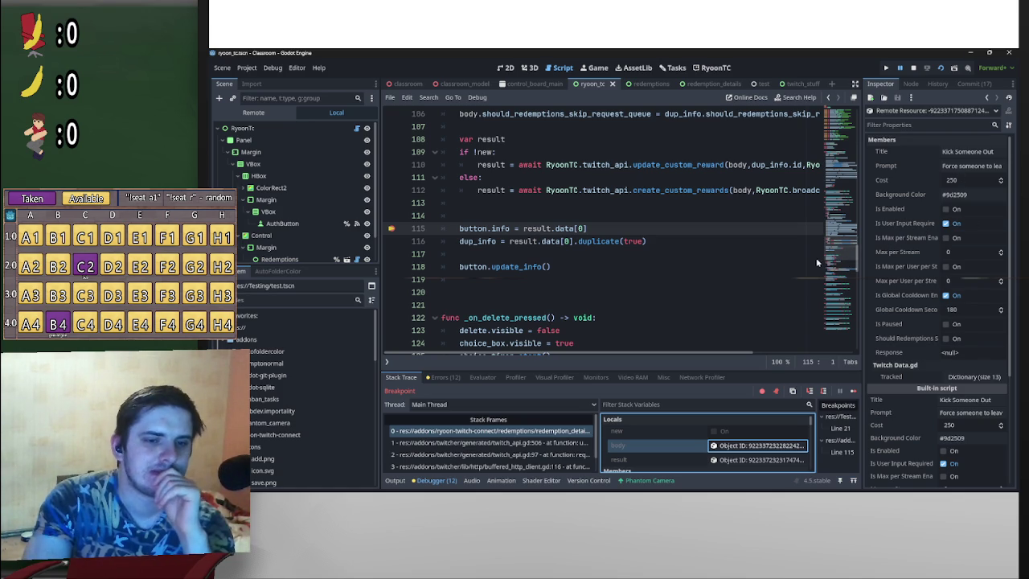
pyautogui.click(914, 69)
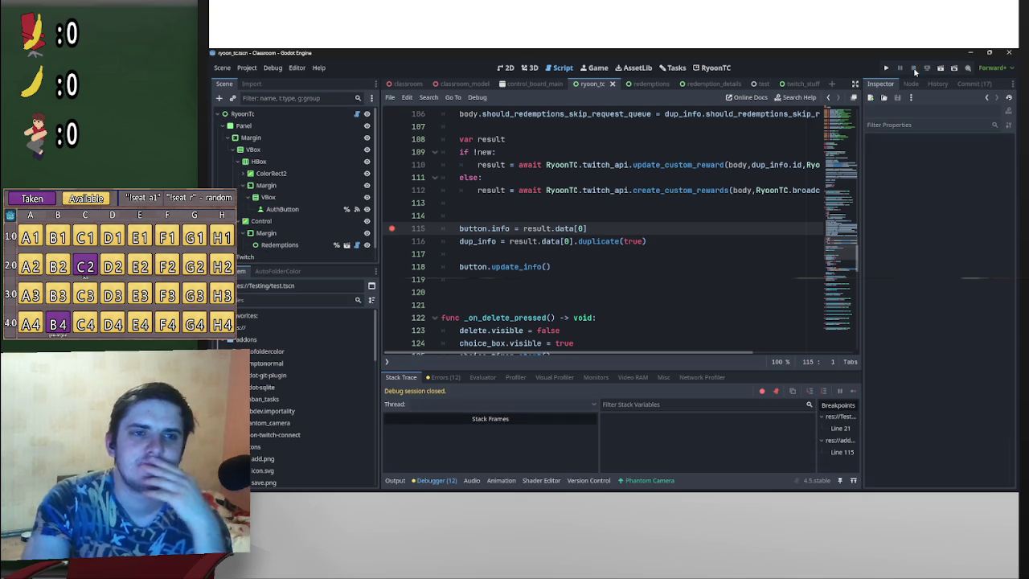
# Step: Run the project again and scroll to the new redemption form in the game
pyautogui.click(941, 69)
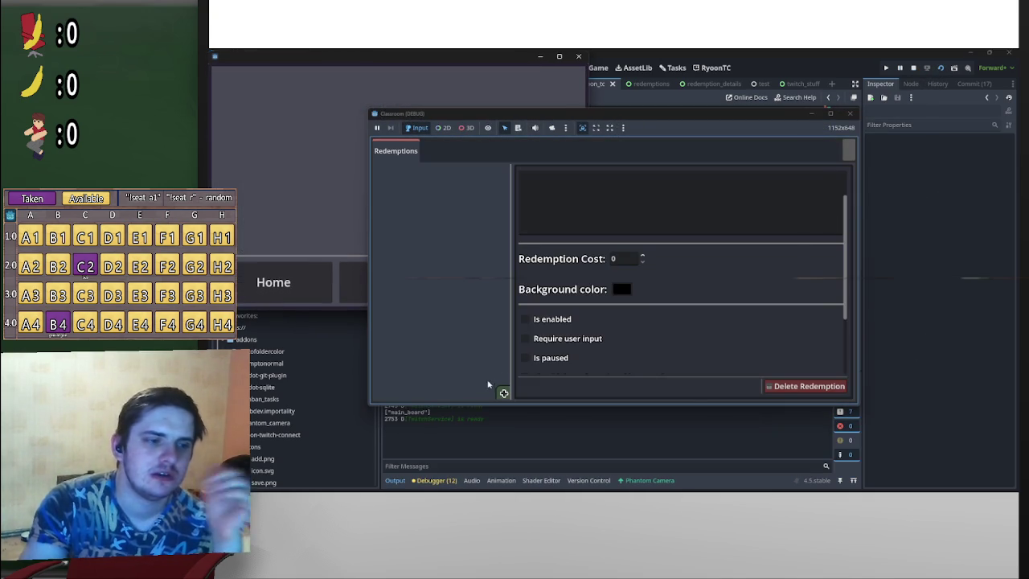
pyautogui.click(850, 150)
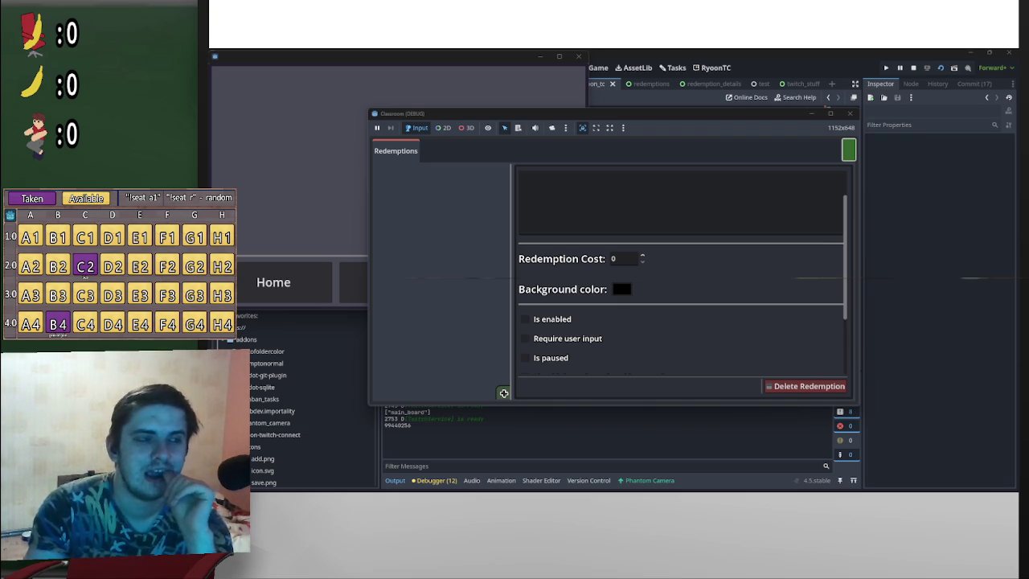
pyautogui.scroll(-4, 463, 340)
pyautogui.scroll(-1, 507, 317)
pyautogui.scroll(-5, 507, 317)
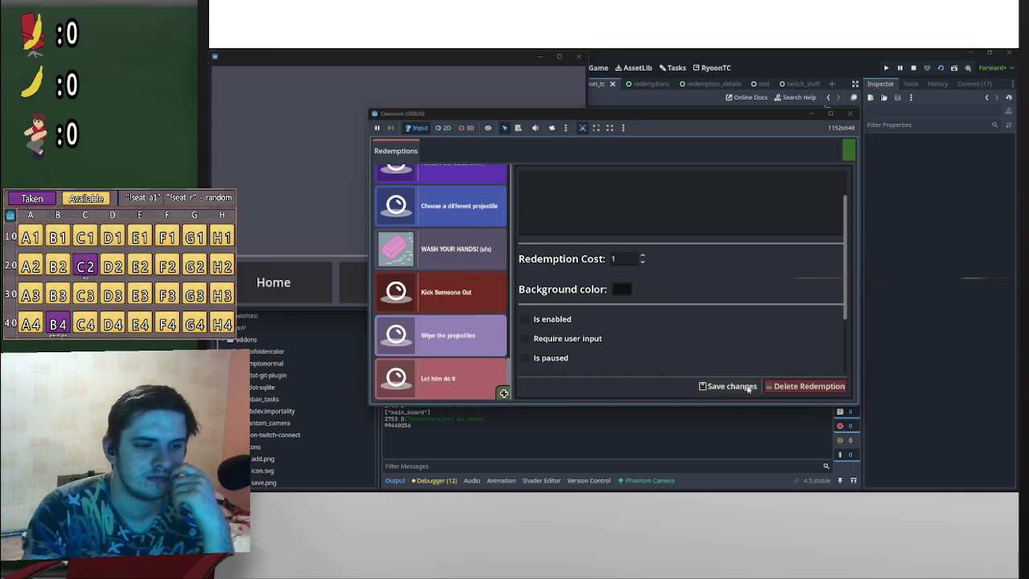
pyautogui.scroll(2, 731, 345)
# Step: Title the new redemption asdf33 and save it
pyautogui.click(672, 180)
pyautogui.write('asdf33')
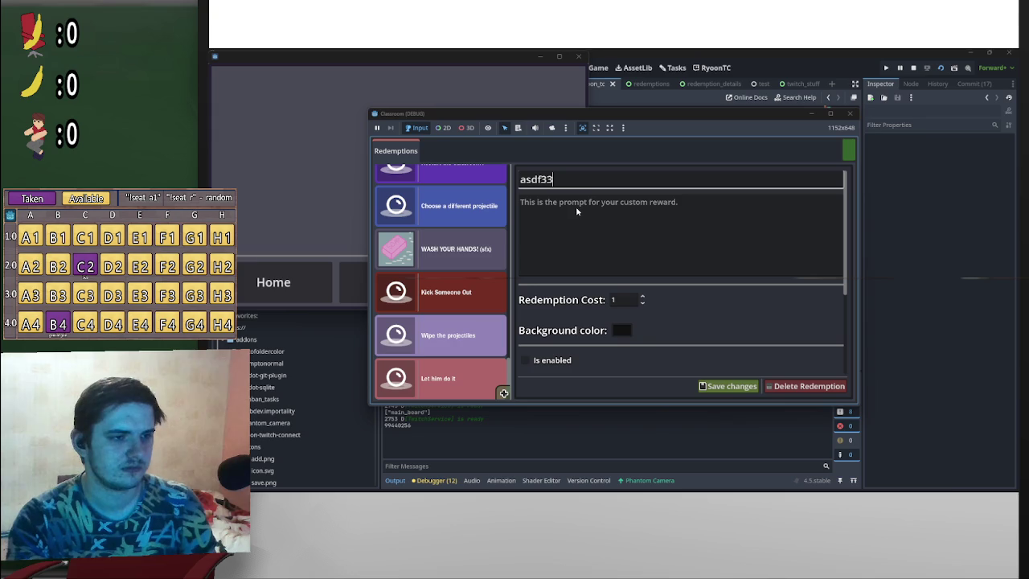
pyautogui.scroll(-2, 605, 366)
pyautogui.scroll(-2, 605, 365)
pyautogui.click(730, 387)
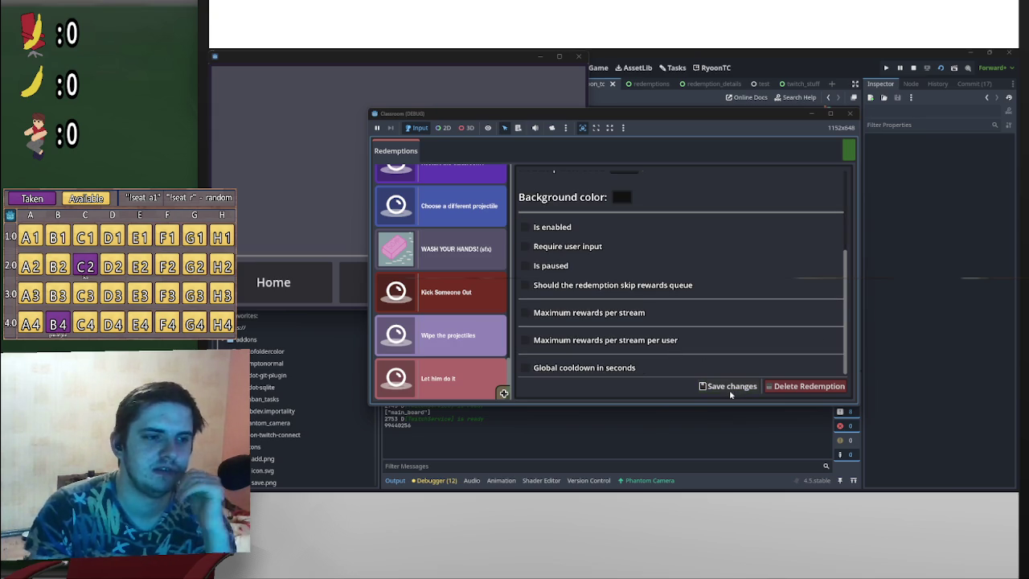
# Step: Submit the asdf33 redemption, inspect the create result and resume the game
pyautogui.click(728, 389)
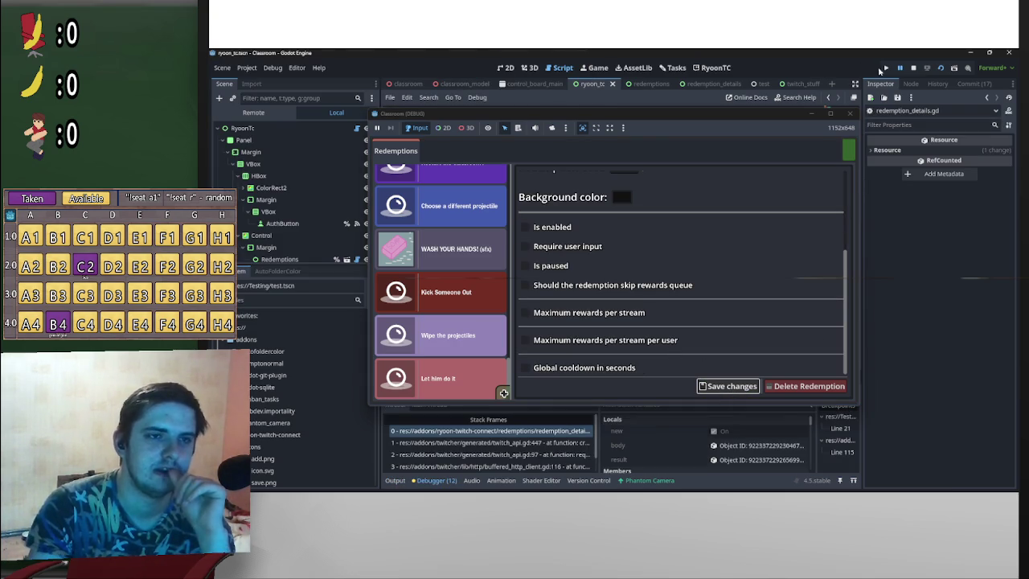
pyautogui.click(772, 461)
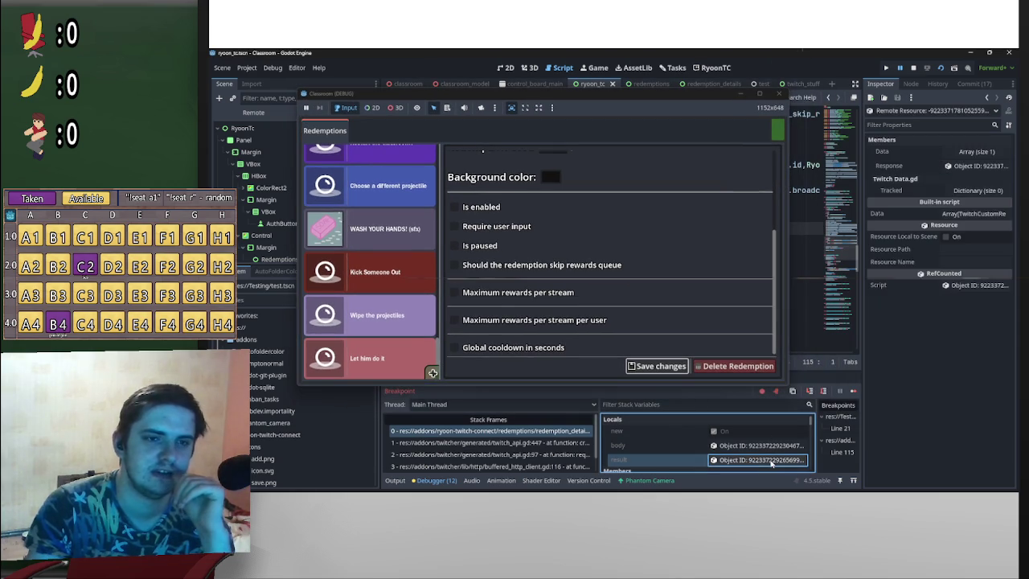
pyautogui.click(900, 70)
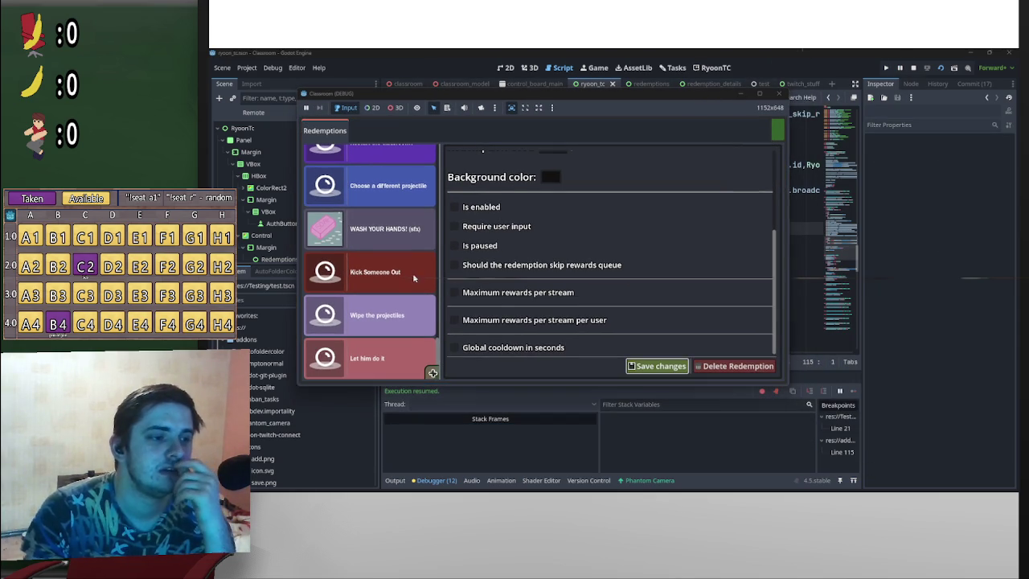
pyautogui.scroll(-2, 374, 357)
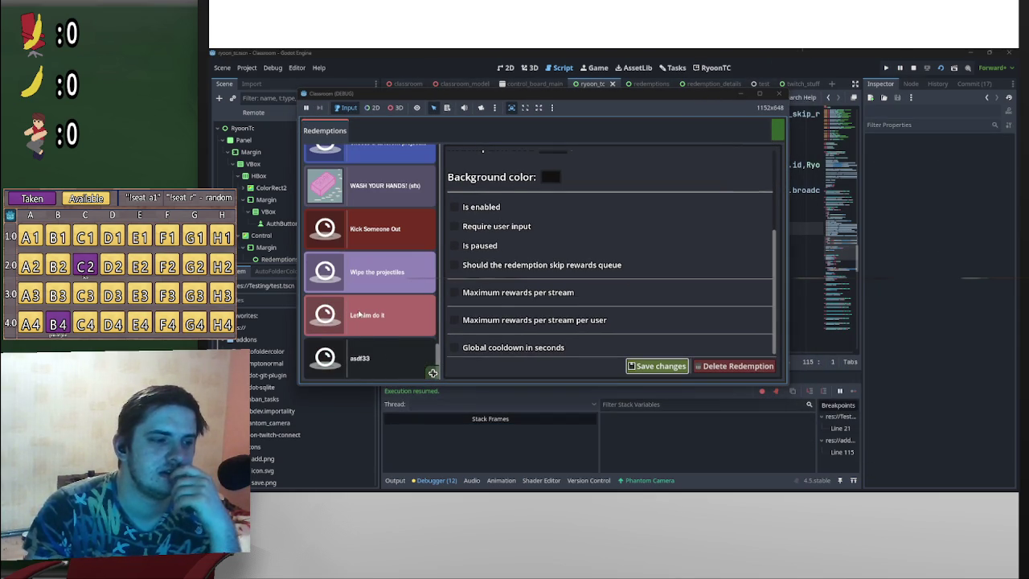
pyautogui.scroll(3, 566, 311)
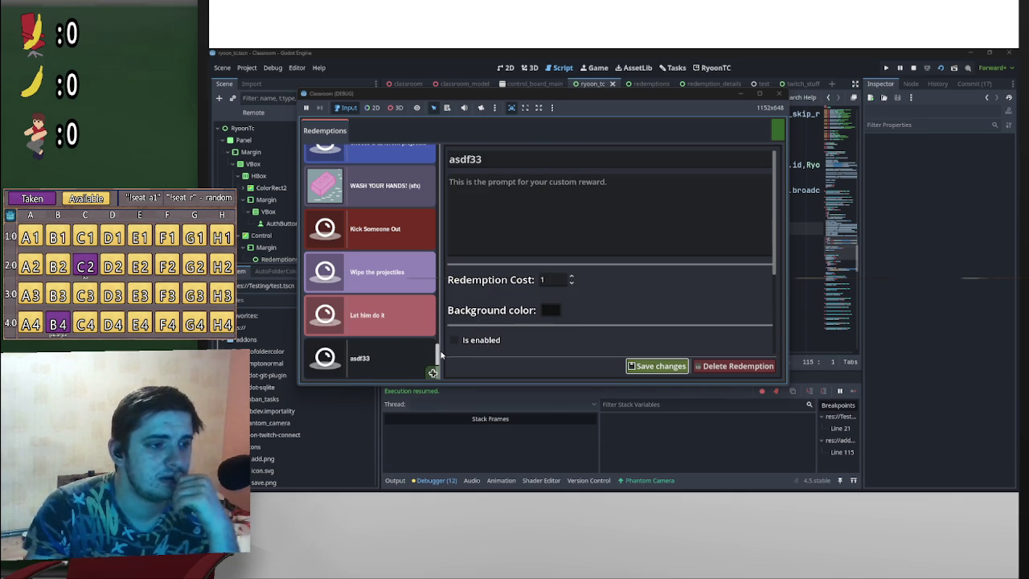
pyautogui.scroll(3, 378, 265)
pyautogui.scroll(-2, 378, 258)
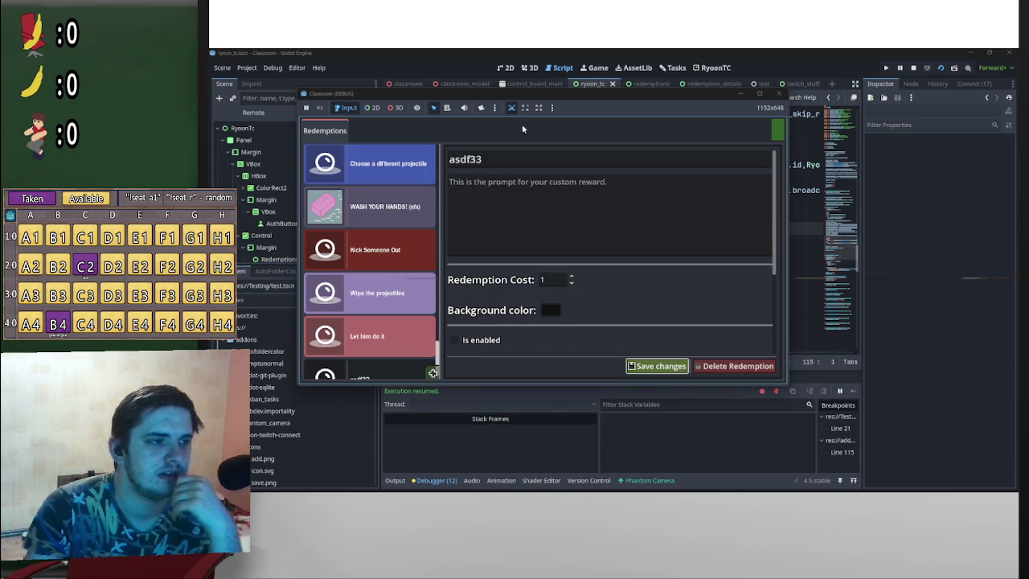
# Step: Rename the reward to asdf77, save it and inspect the update result at the breakpoint
pyautogui.moveTo(615, 95); pyautogui.dragTo(704, 114)
pyautogui.scroll(-1, 498, 377)
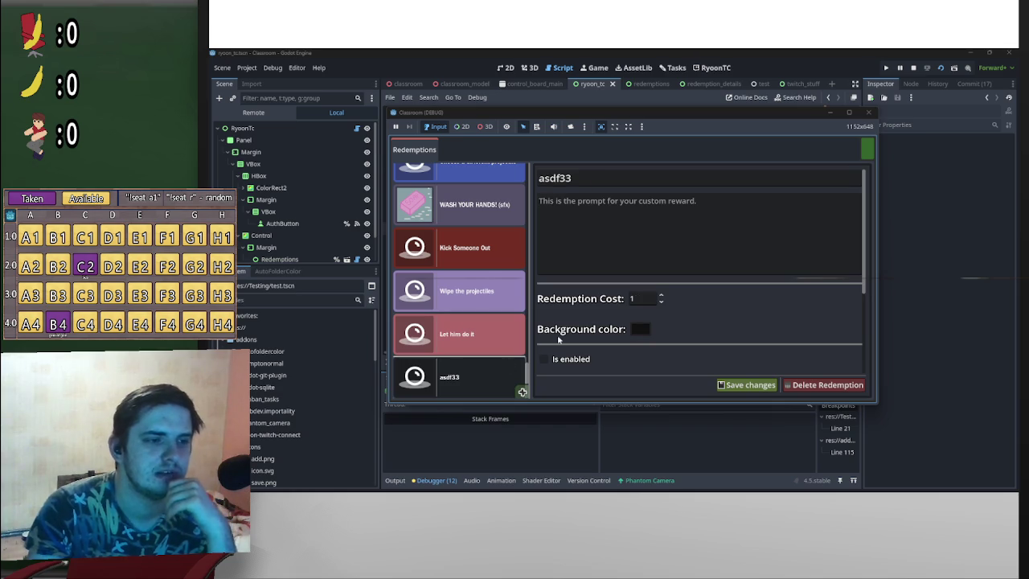
pyautogui.scroll(-3, 740, 262)
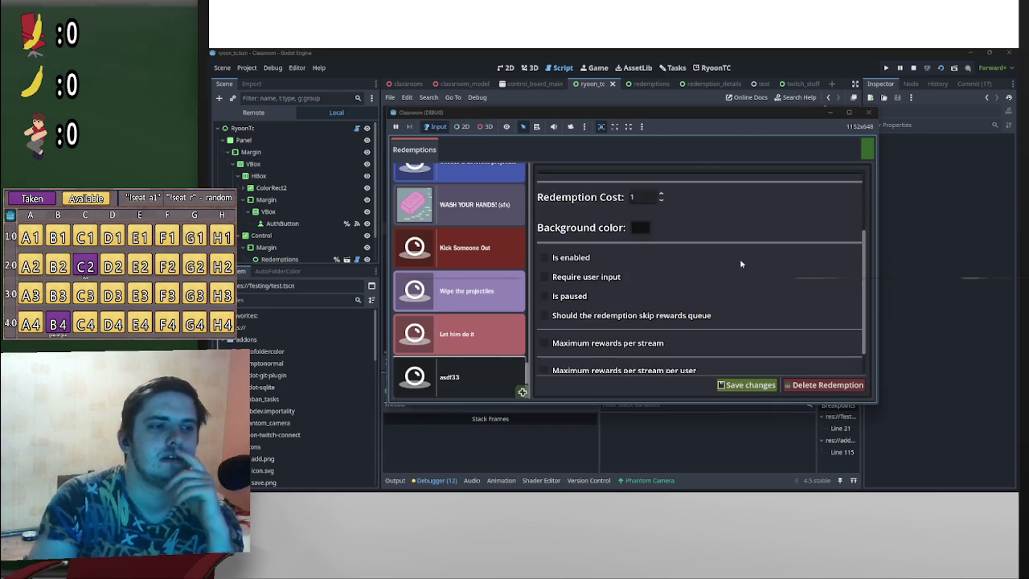
pyautogui.scroll(3, 740, 265)
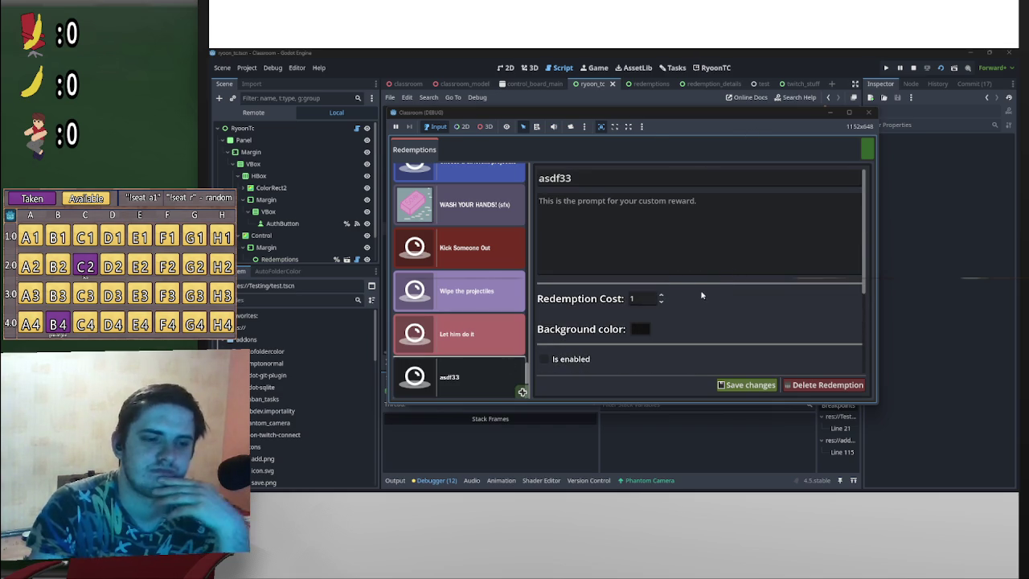
pyautogui.click(581, 183)
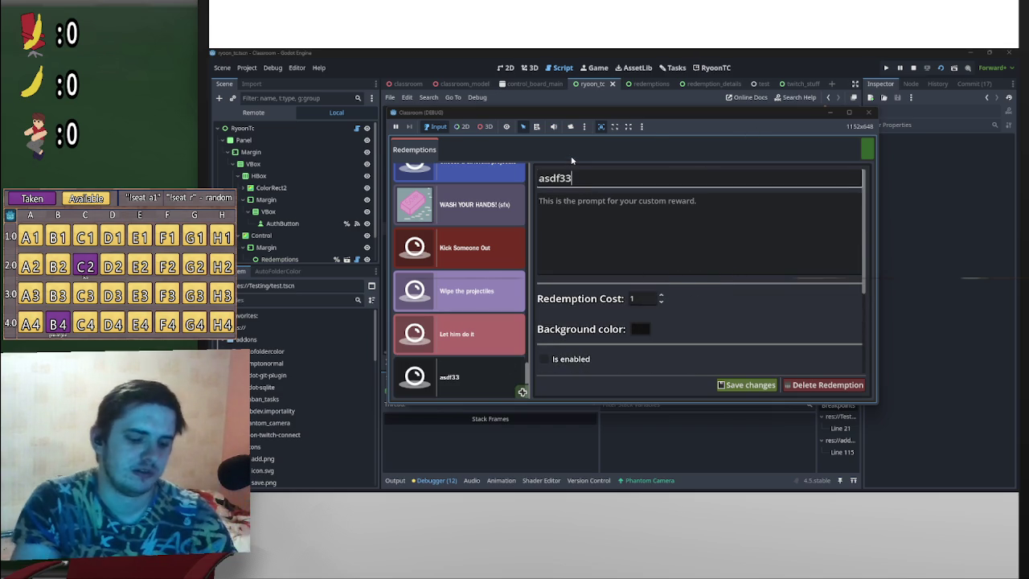
pyautogui.press('BackSpace')
pyautogui.press('BackSpace')
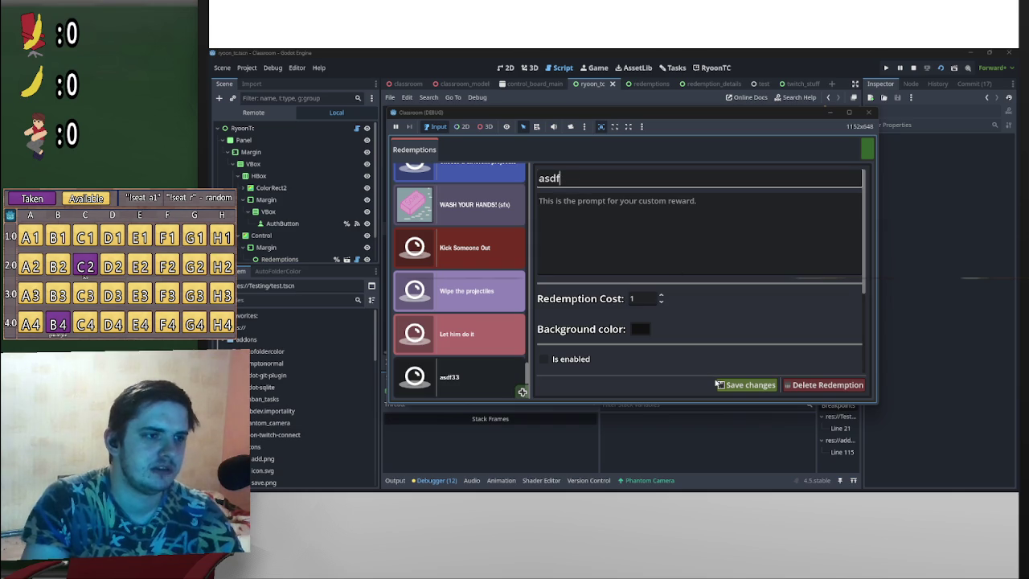
pyautogui.write('77')
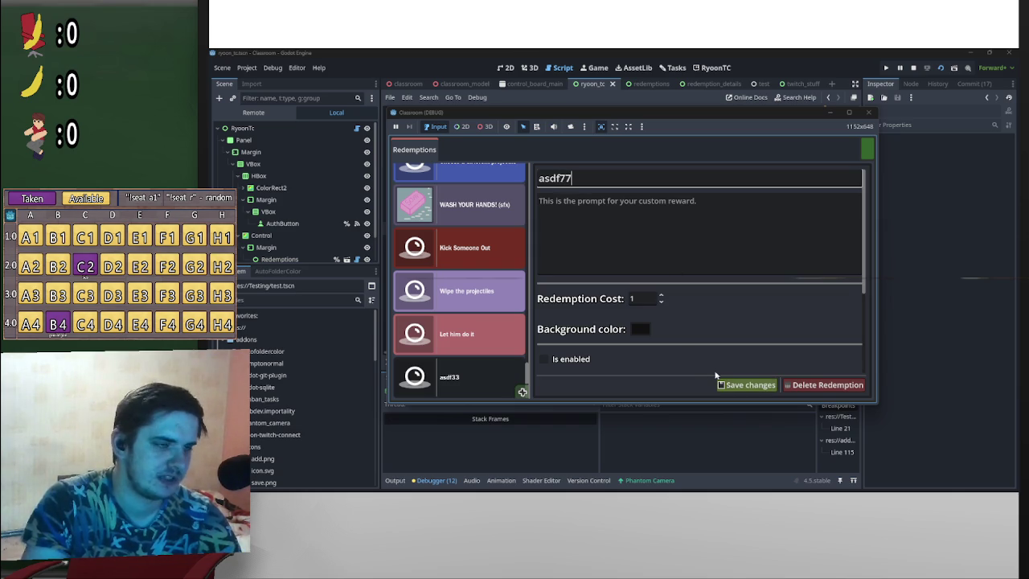
pyautogui.click(744, 386)
pyautogui.click(744, 386)
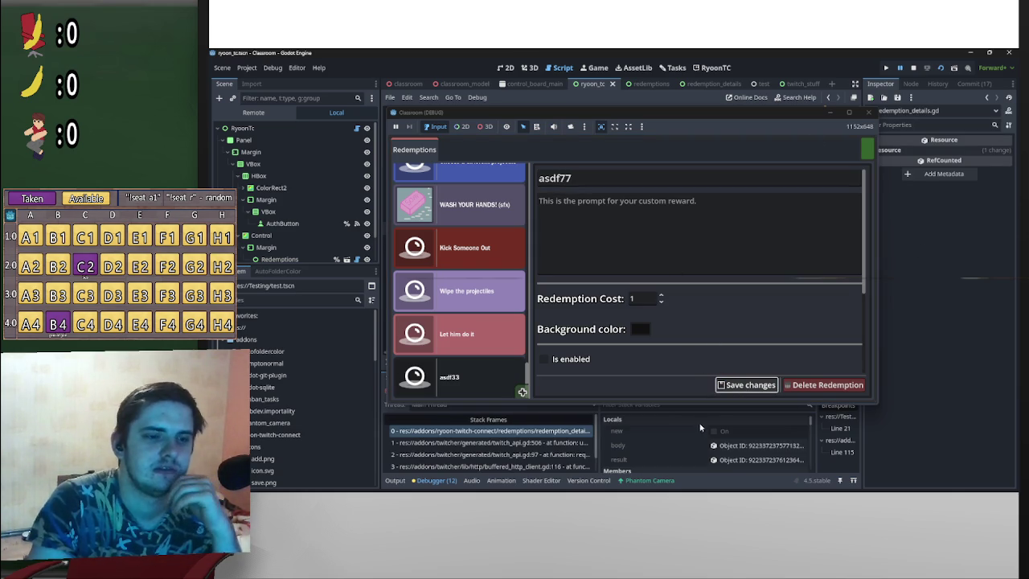
pyautogui.click(740, 460)
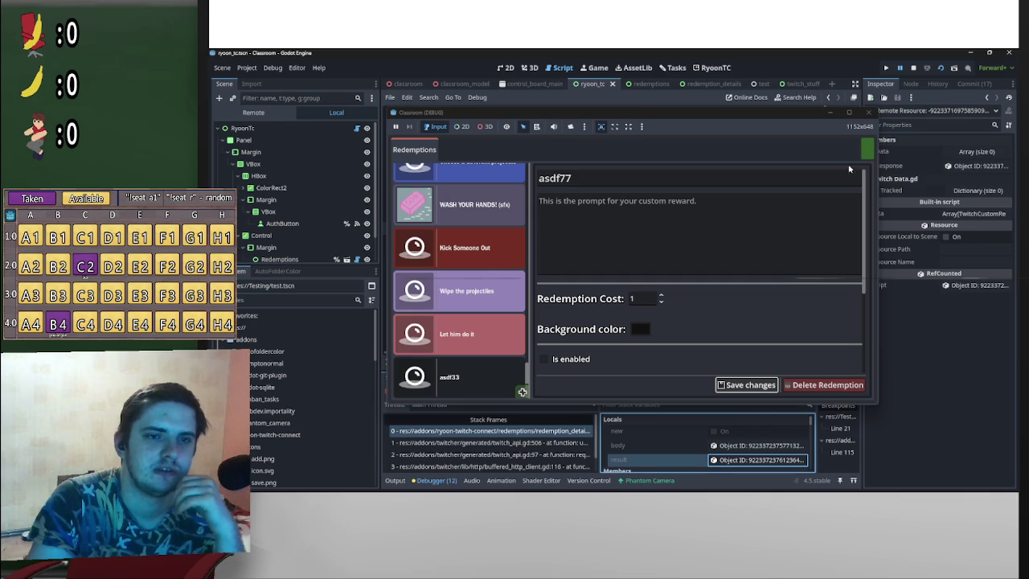
pyautogui.moveTo(805, 114); pyautogui.dragTo(745, 114)
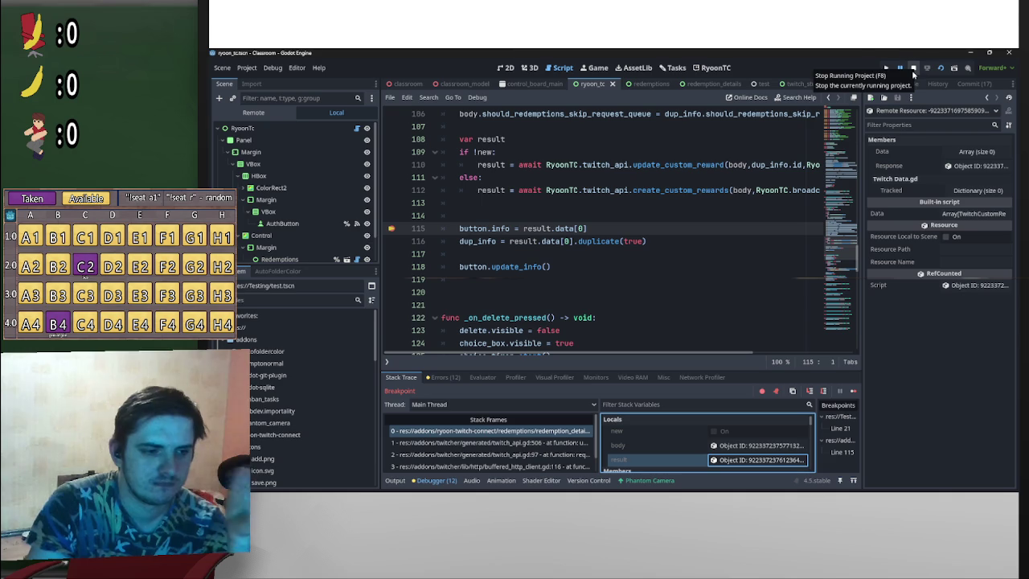
# Step: Inspect the request body sent for the asdf77 update
pyautogui.click(774, 449)
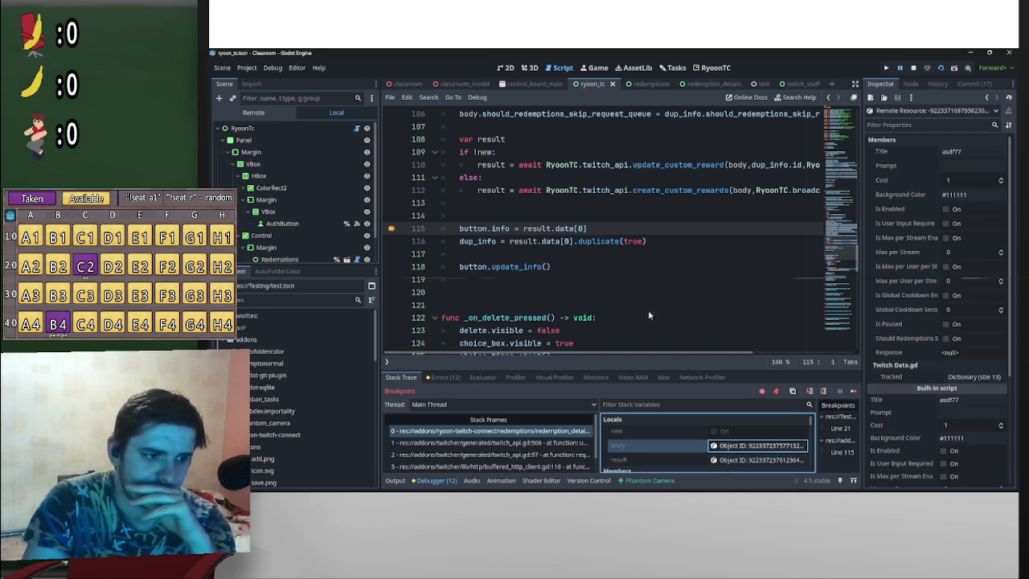
pyautogui.scroll(-1, 635, 331)
pyautogui.scroll(-5, 656, 433)
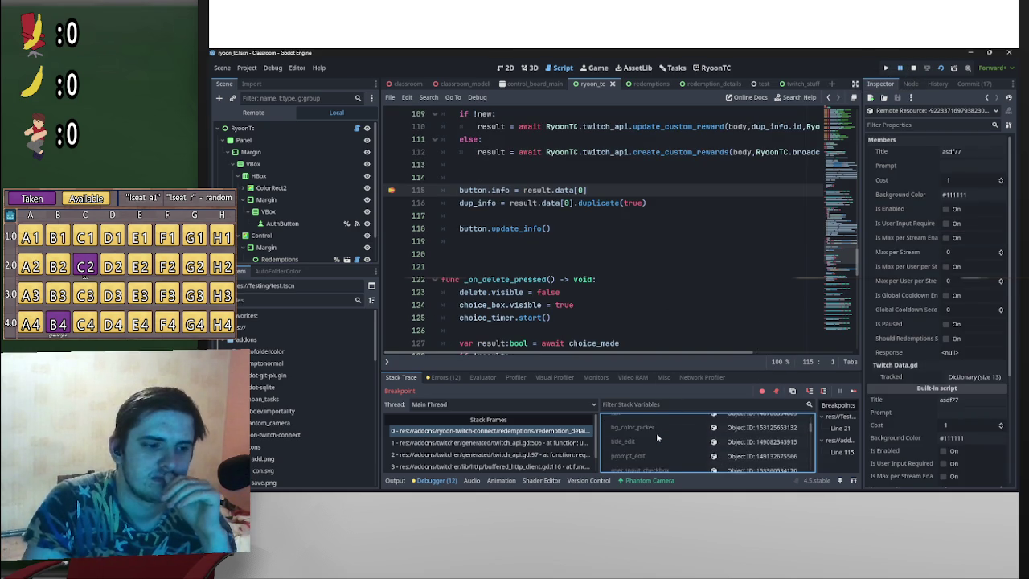
pyautogui.scroll(-8, 656, 438)
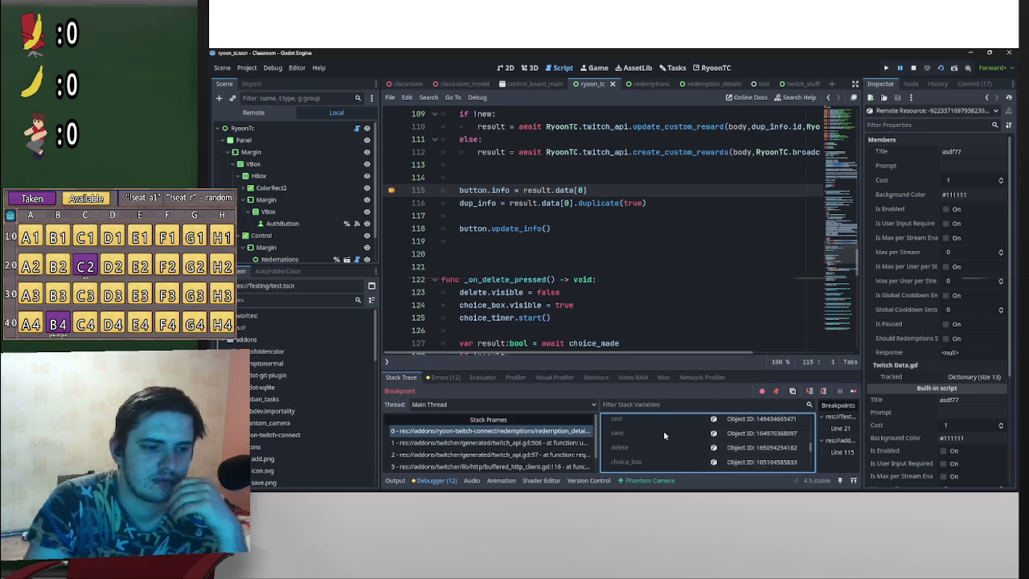
pyautogui.scroll(-3, 663, 431)
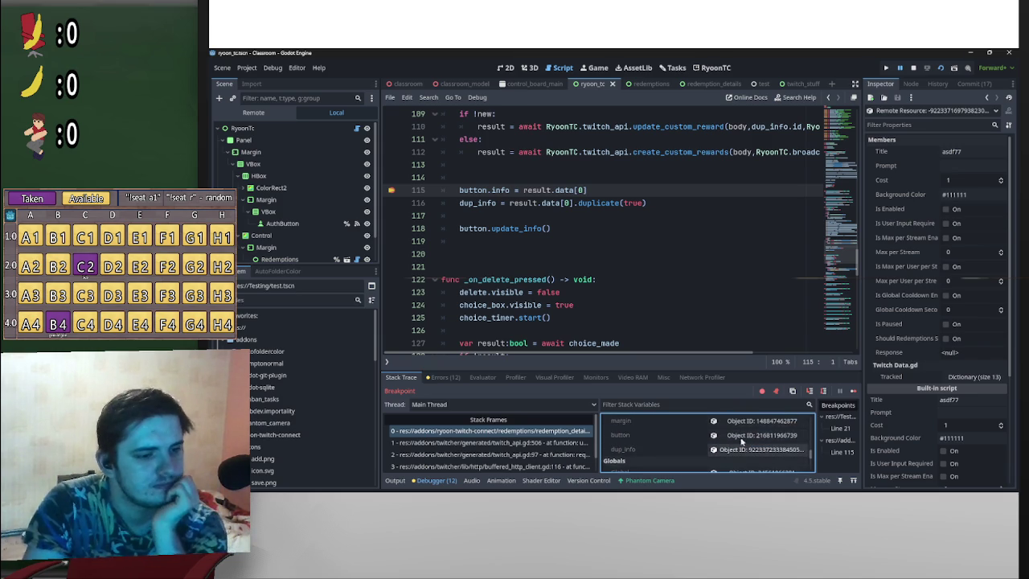
# Step: Check the paused button's reward data ID in the Inspector, then stop debugging
pyautogui.click(764, 432)
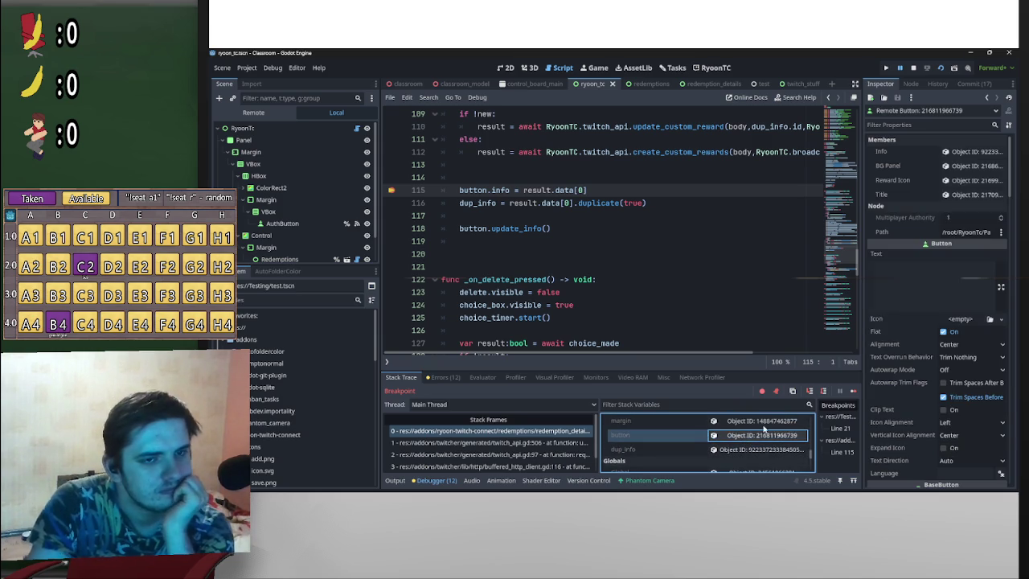
pyautogui.click(973, 194)
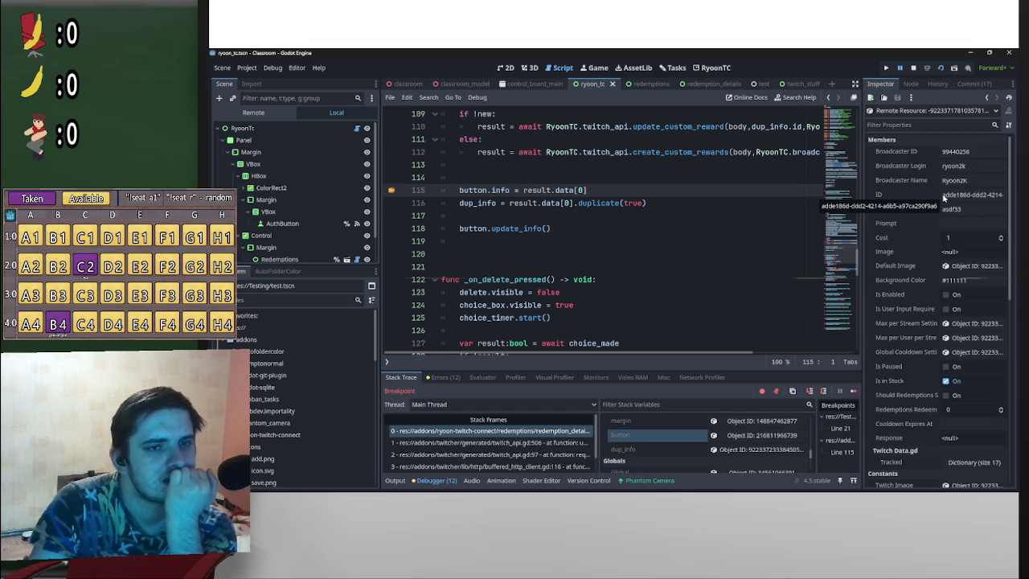
pyautogui.click(969, 195)
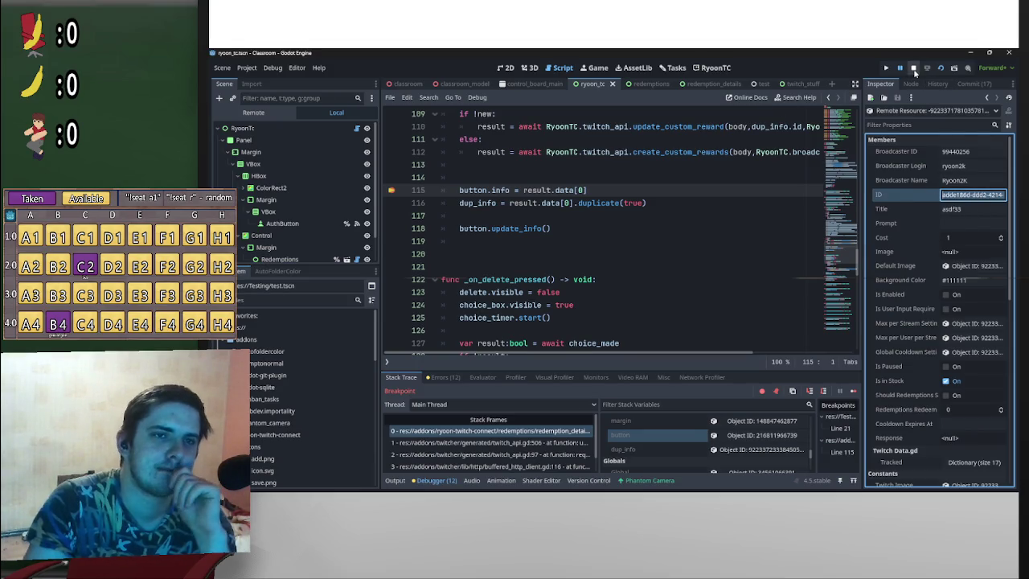
pyautogui.click(913, 67)
pyautogui.click(760, 84)
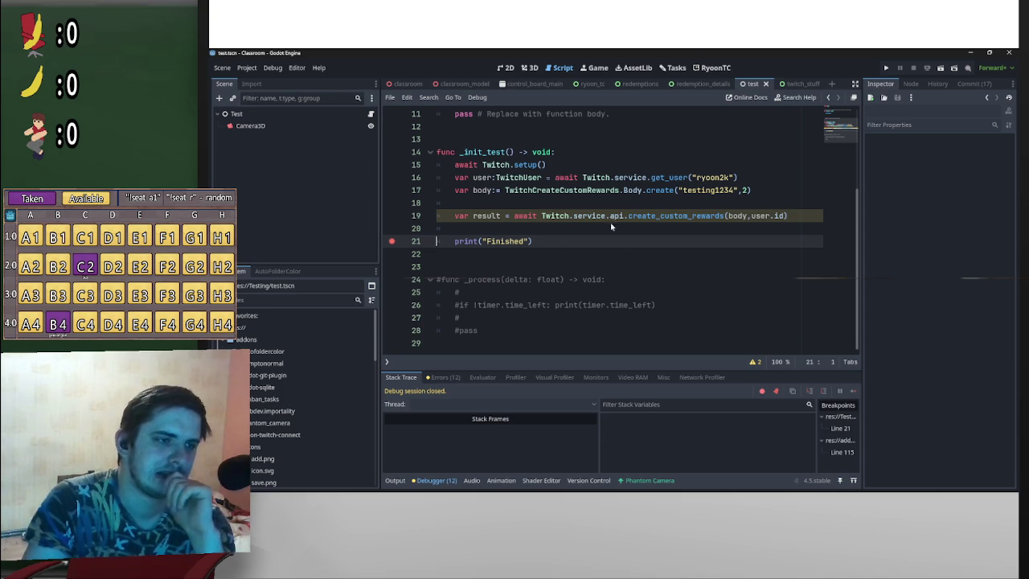
# Step: Replace create_custom_rewards(body,user.id) on line 19 with an update_custom_reward() call
pyautogui.moveTo(784, 216); pyautogui.dragTo(628, 219)
pyautogui.write('ypda')
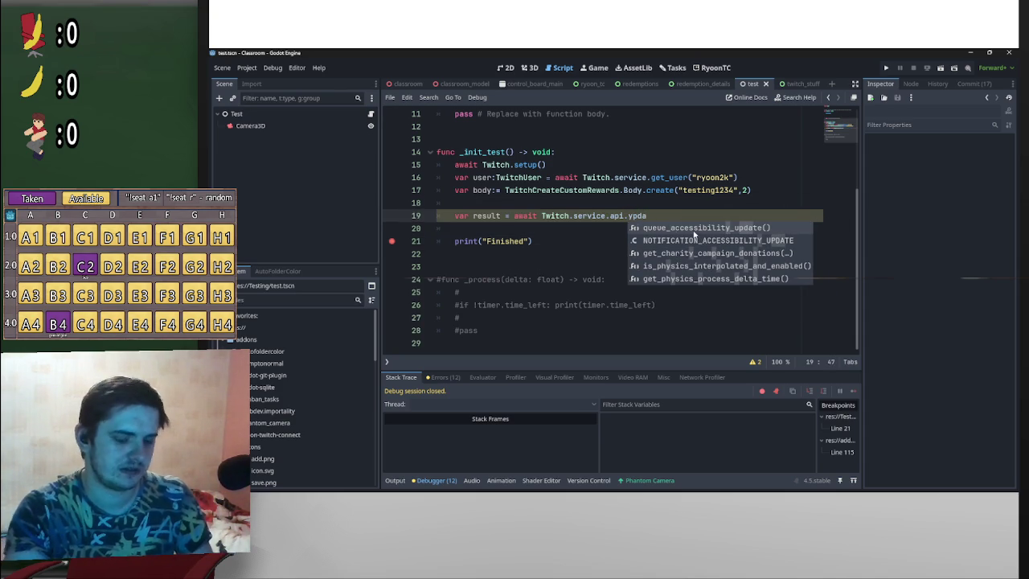
pyautogui.press('BackSpace')
pyautogui.press('BackSpace')
pyautogui.press('BackSpace')
pyautogui.press('BackSpace')
pyautogui.write('u')
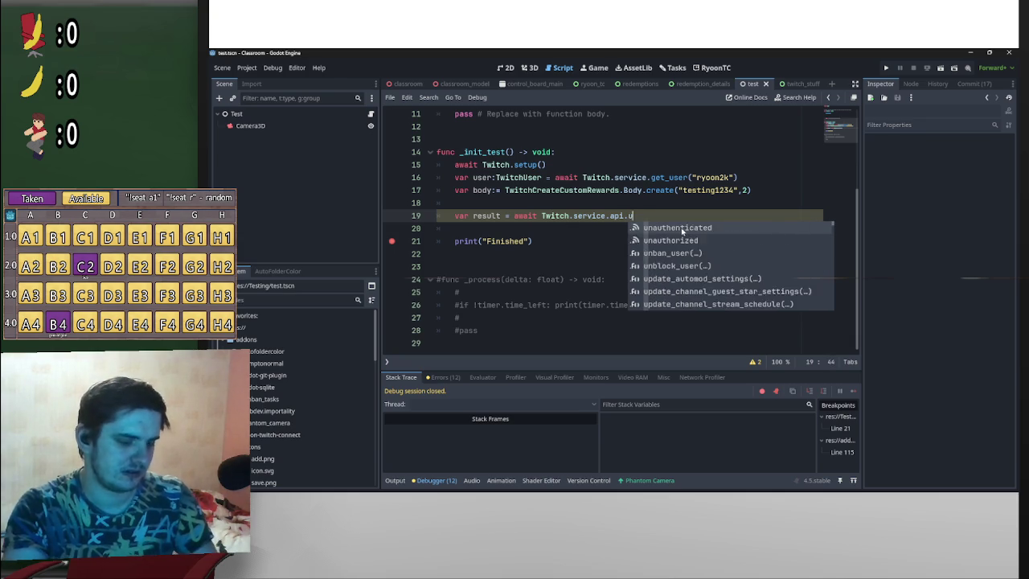
pyautogui.write('pdate')
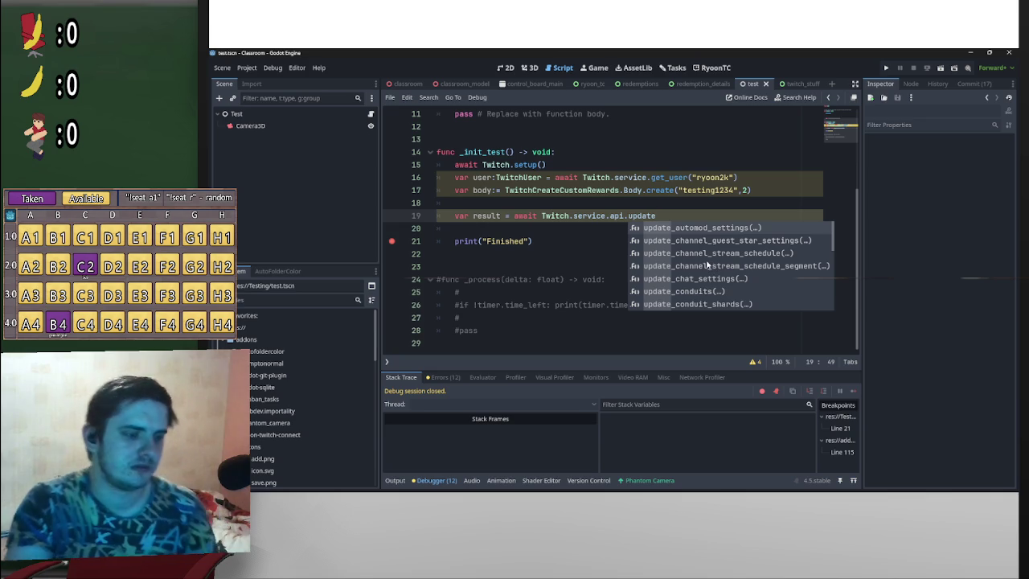
pyautogui.write('_c')
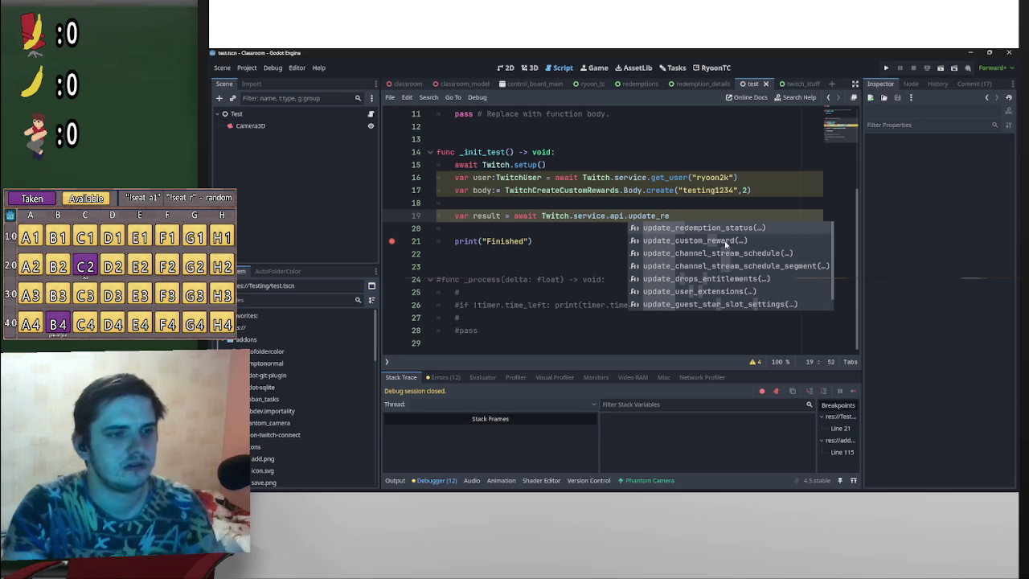
pyautogui.click(726, 241)
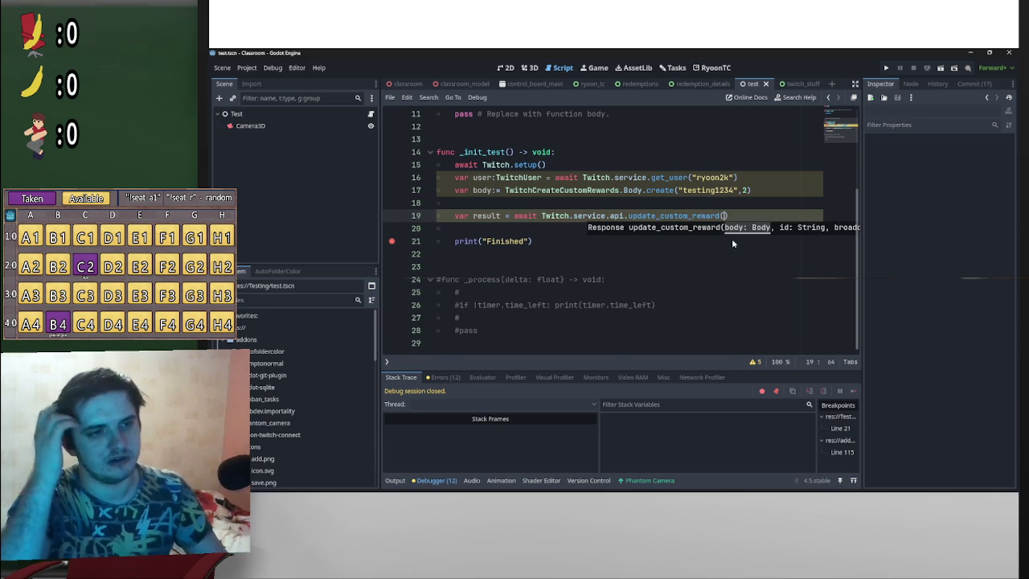
pyautogui.click(623, 194)
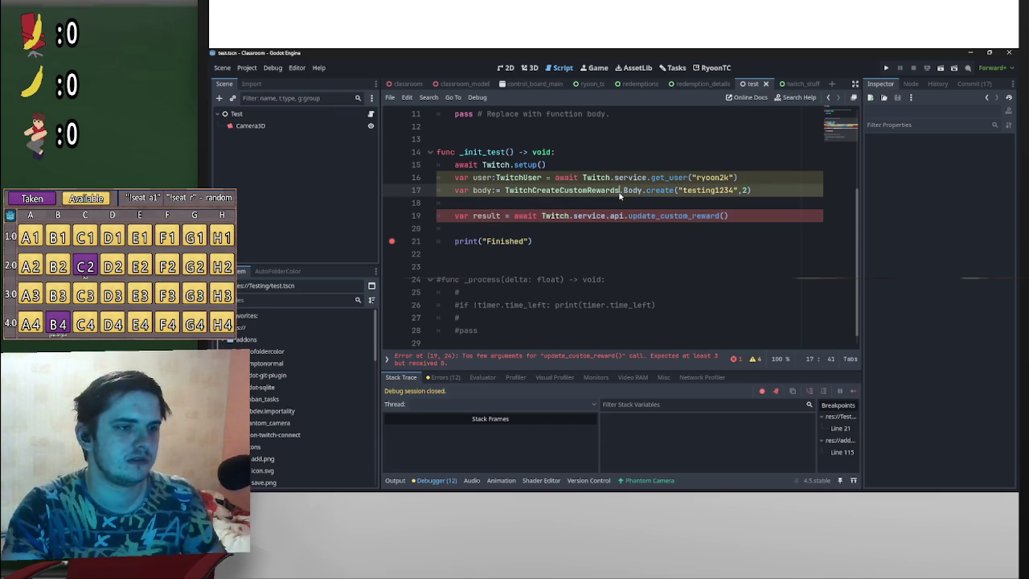
# Step: Change line 17 to use TwitchUpdateCustomReward, dropping the old create() arguments
pyautogui.moveTo(523, 196); pyautogui.dragTo(506, 194)
pyautogui.write('Twitch')
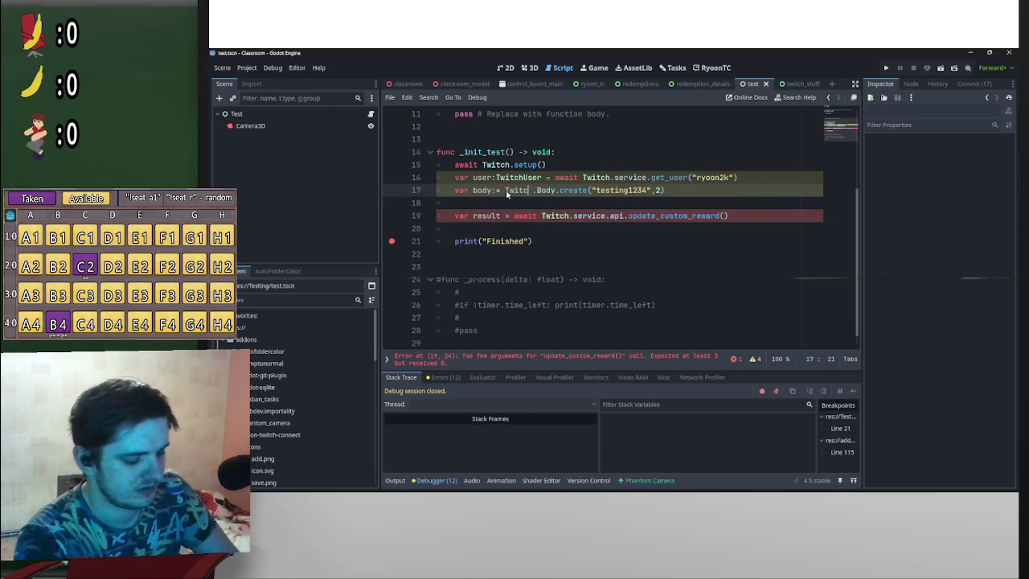
pyautogui.write('Up')
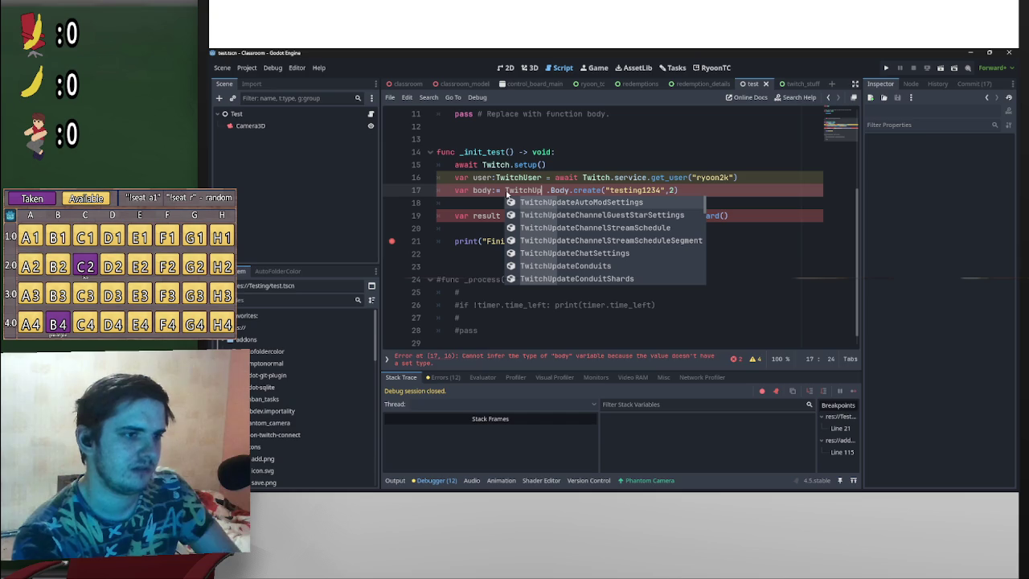
pyautogui.write('da')
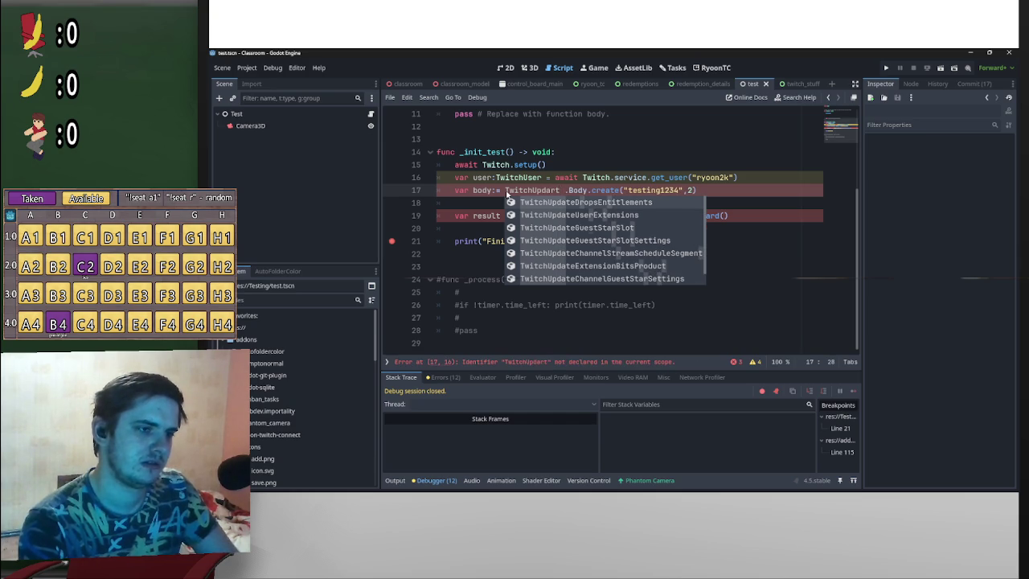
pyautogui.write('te')
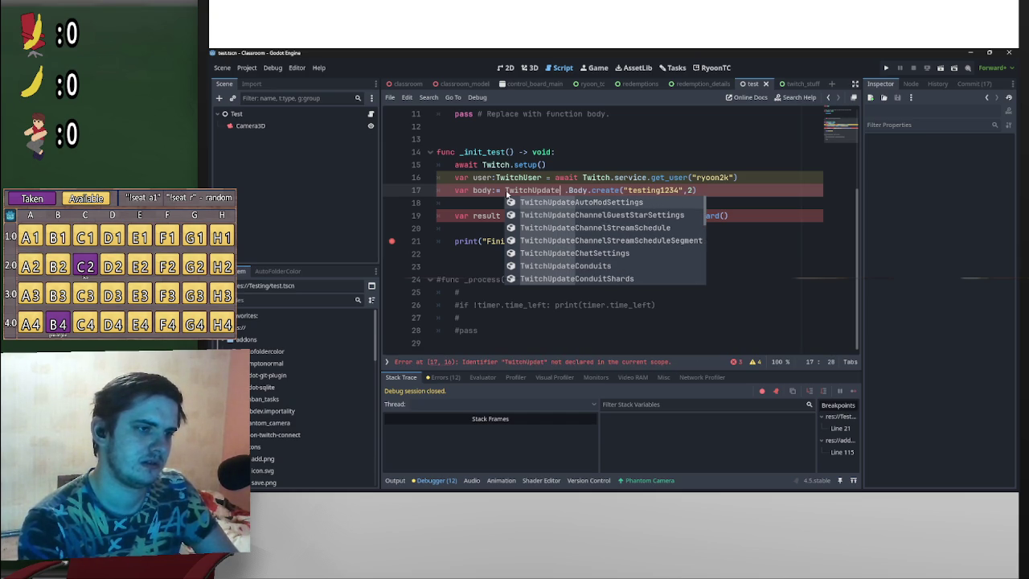
pyautogui.write('Re')
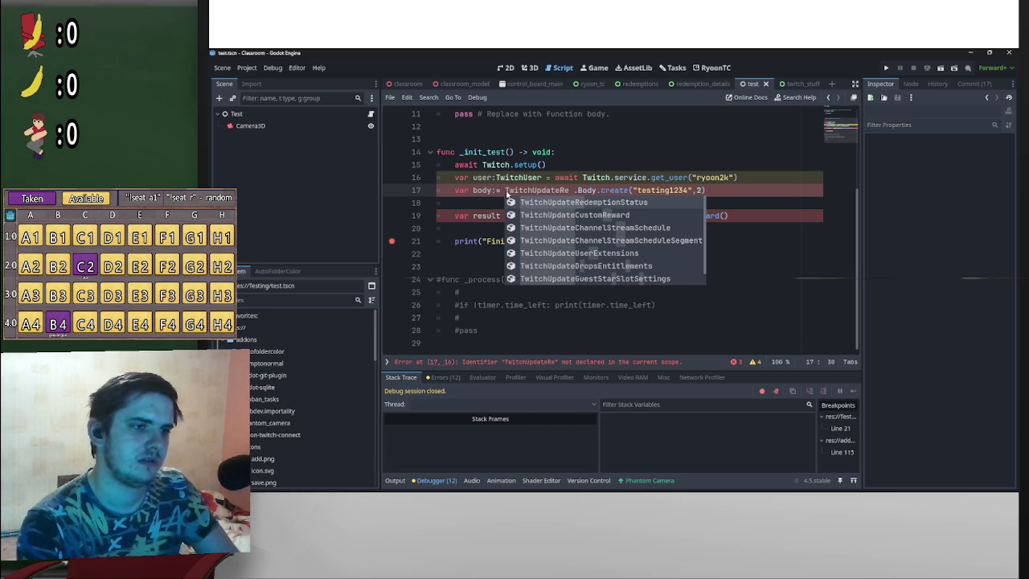
pyautogui.press('Down')
pyautogui.press('Return')
pyautogui.press('BackSpace')
pyautogui.moveTo(783, 193); pyautogui.dragTo(669, 191)
pyautogui.press('BackSpace')
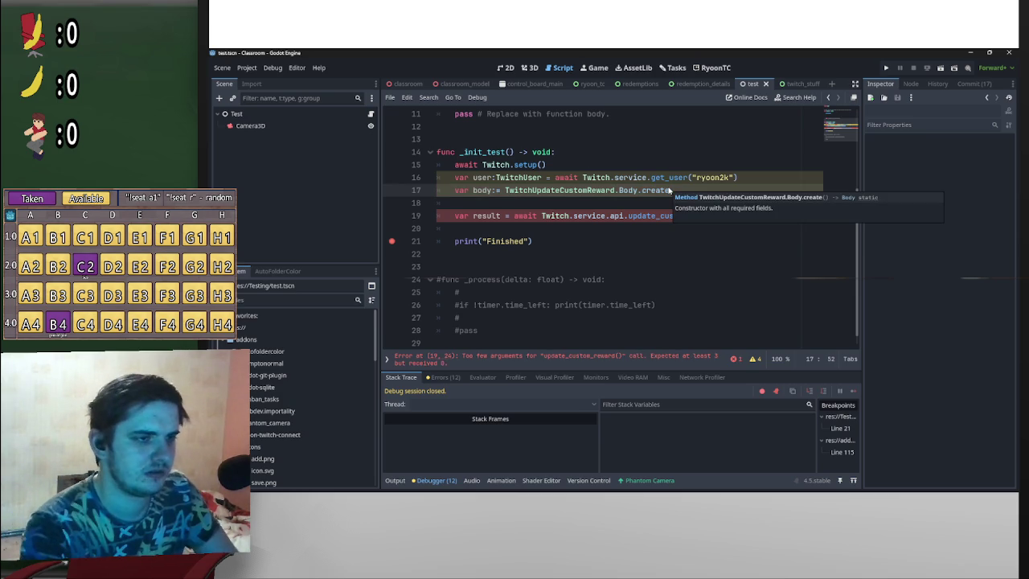
pyautogui.write('(')
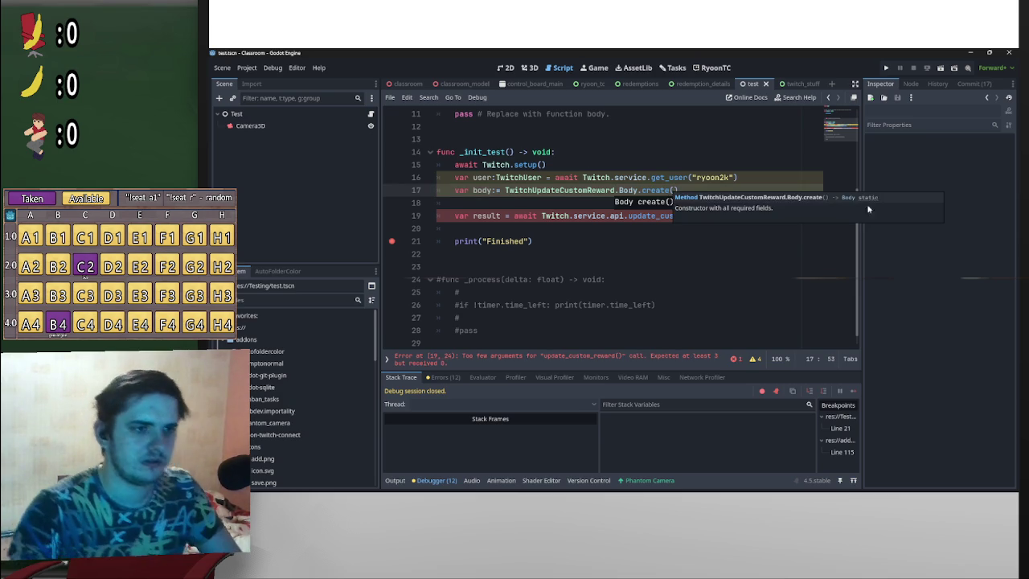
# Step: Add a body.cost = 5 line before the result line
pyautogui.press('Down')
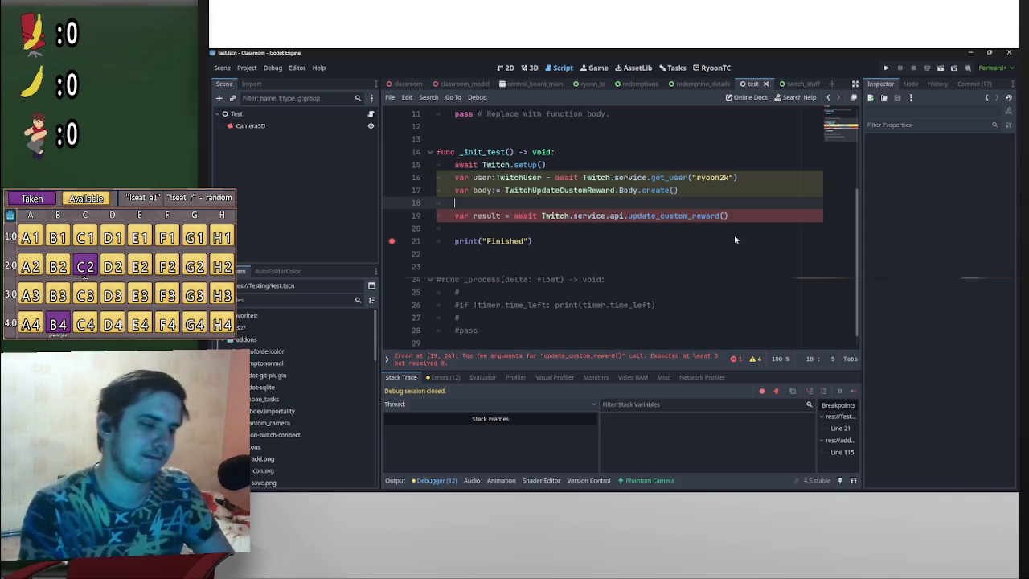
pyautogui.press('Return')
pyautogui.press('Up')
pyautogui.press('Return')
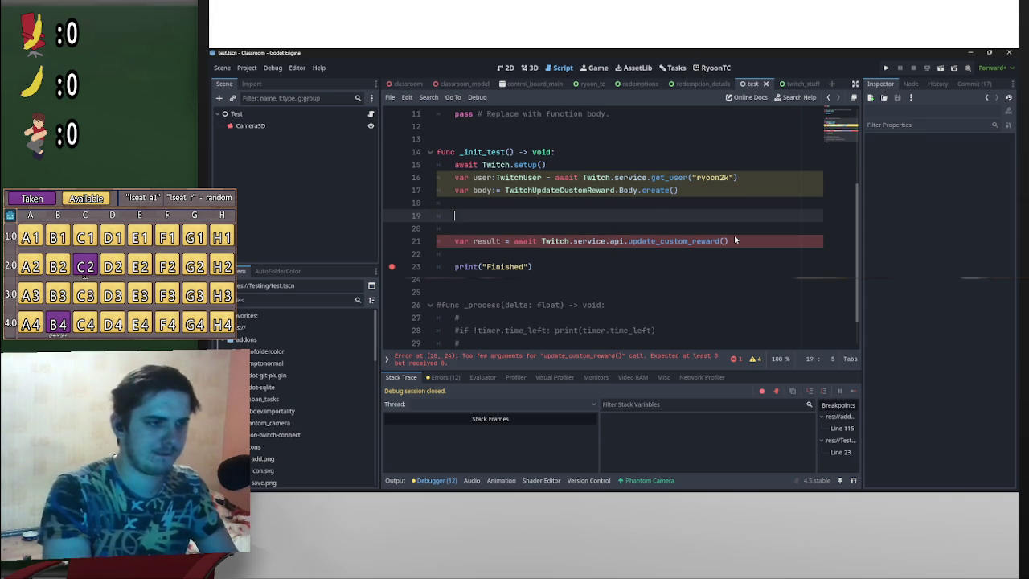
pyautogui.write('body,')
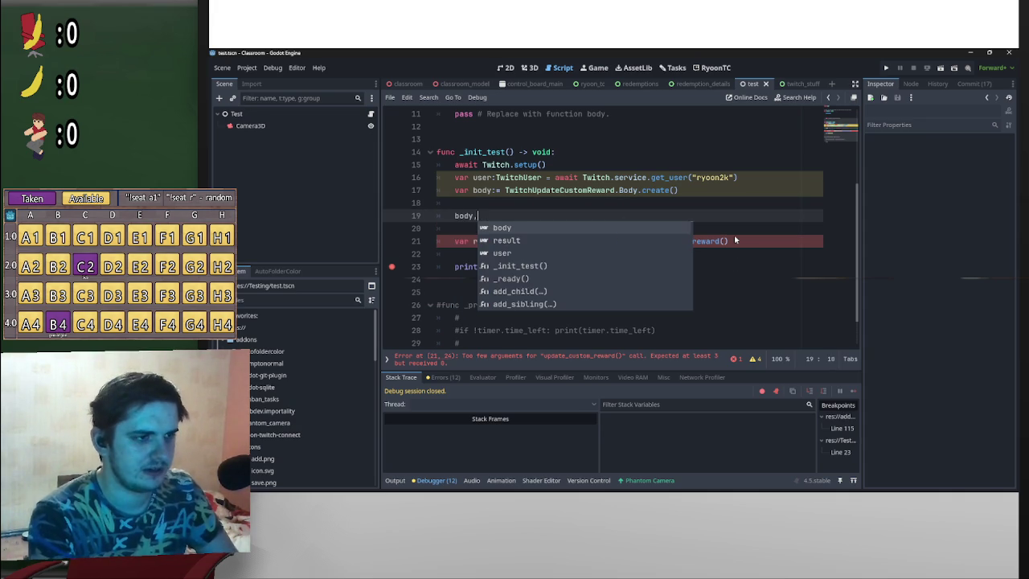
pyautogui.press('BackSpace')
pyautogui.write('.')
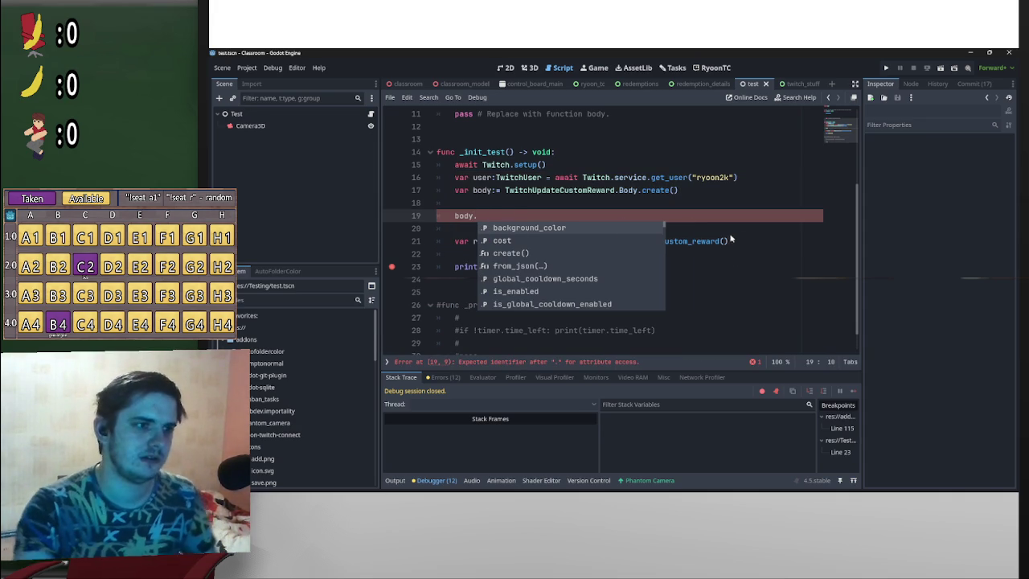
pyautogui.click(525, 241)
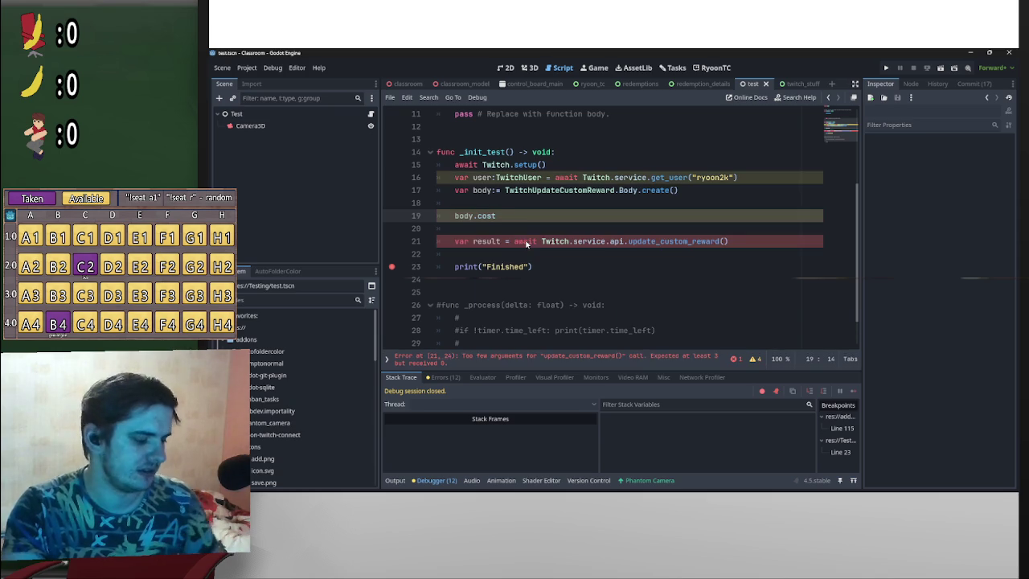
pyautogui.write(' = 5')
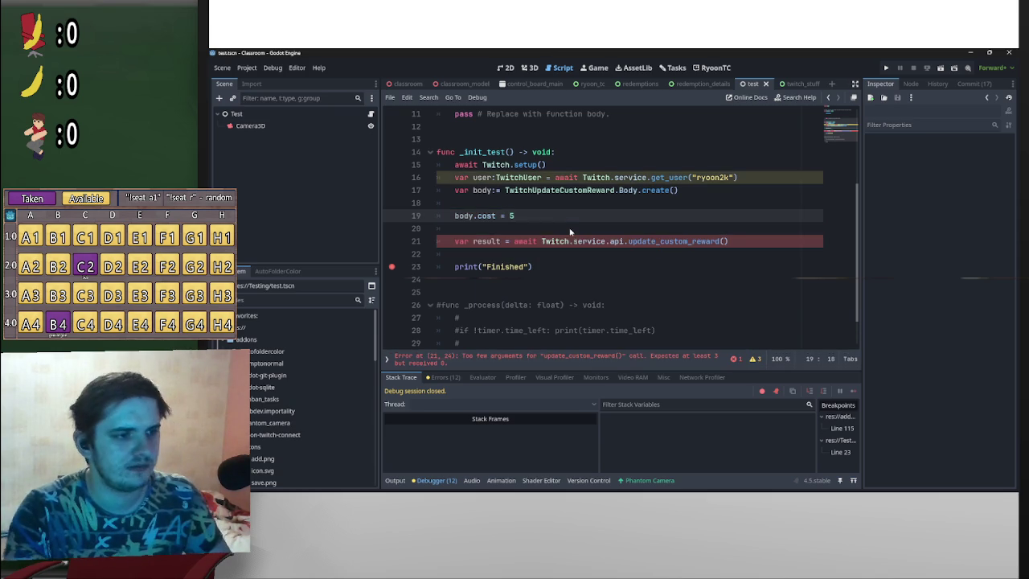
pyautogui.press('Return')
# Step: Set body.title = "asdf99", discarding a temporary is_enabled = false line
pyautogui.write('b')
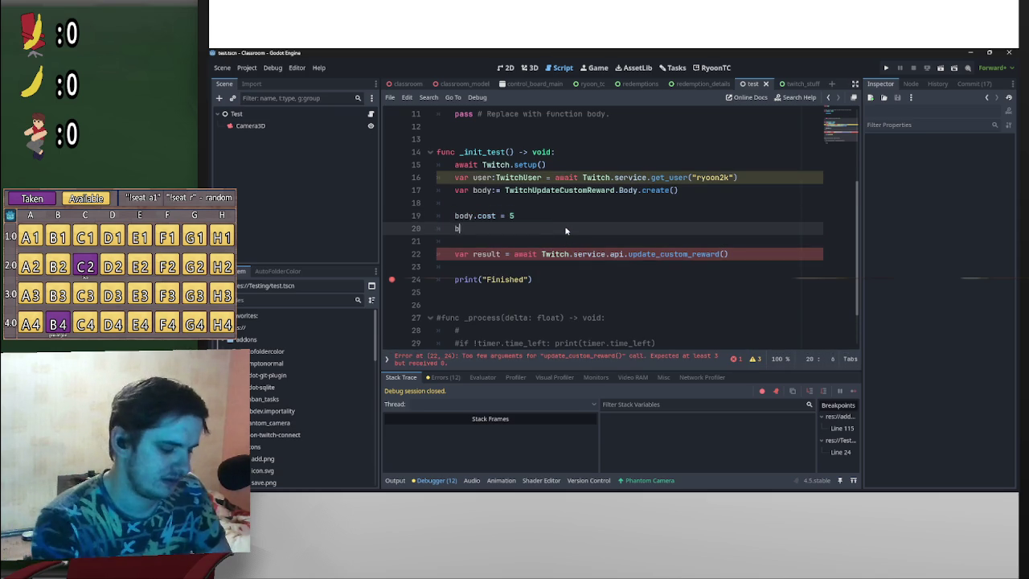
pyautogui.write('ody.is')
pyautogui.press('Return')
pyautogui.write('false')
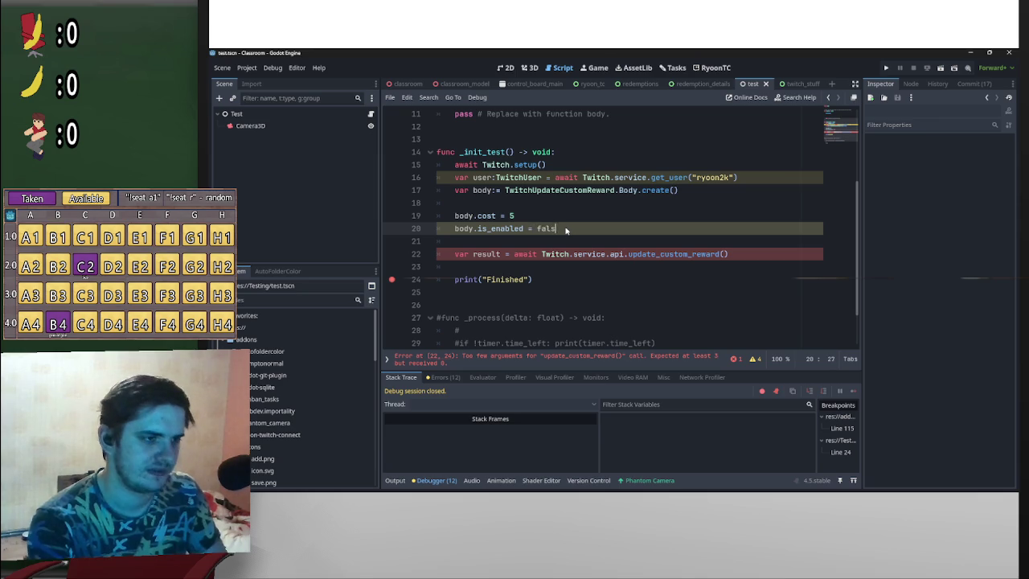
pyautogui.press('Return')
pyautogui.write('ody.title \\=\\')
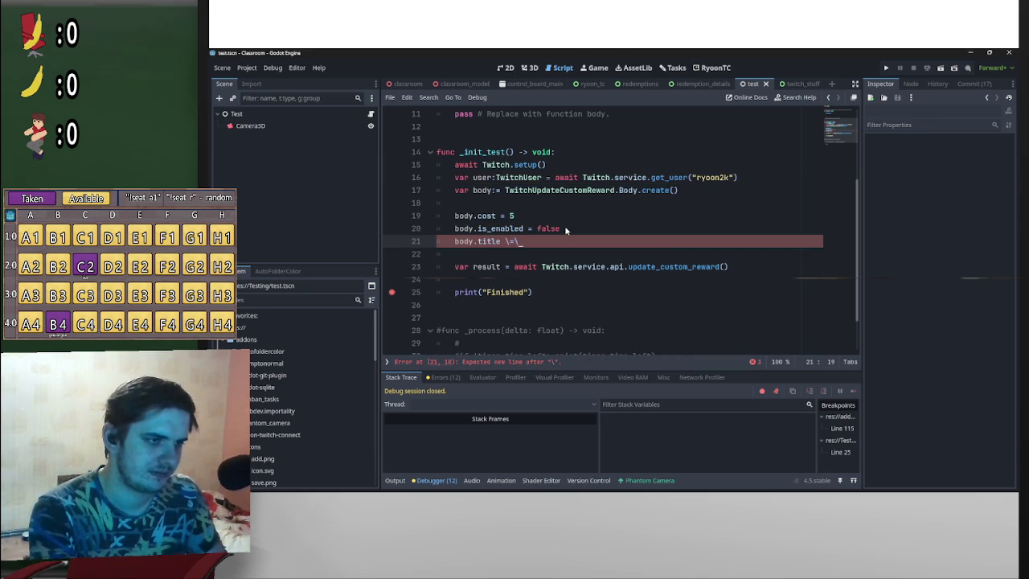
pyautogui.press('BackSpace')
pyautogui.press('BackSpace')
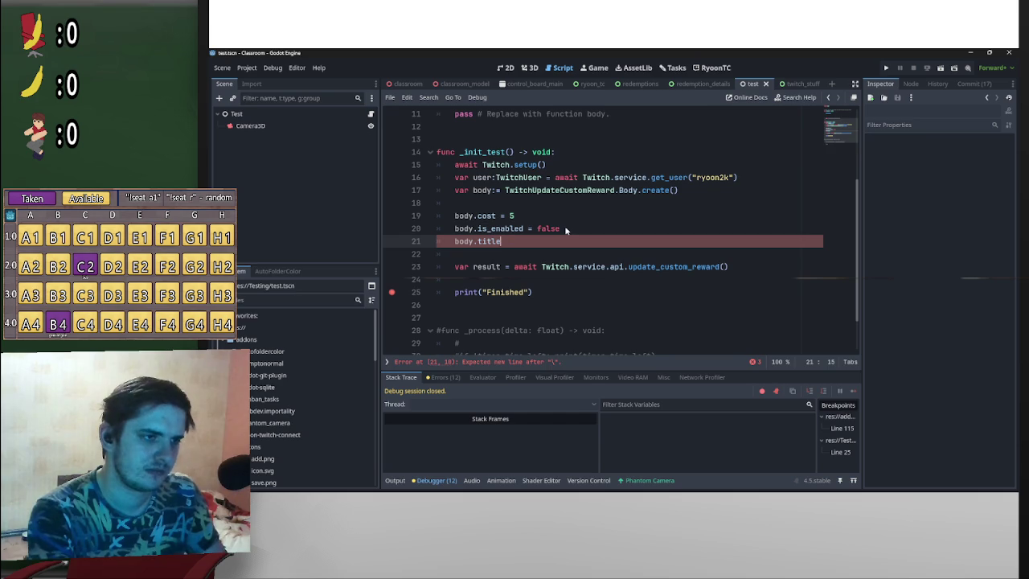
pyautogui.moveTo(566, 230); pyautogui.dragTo(408, 230)
pyautogui.press('BackSpace')
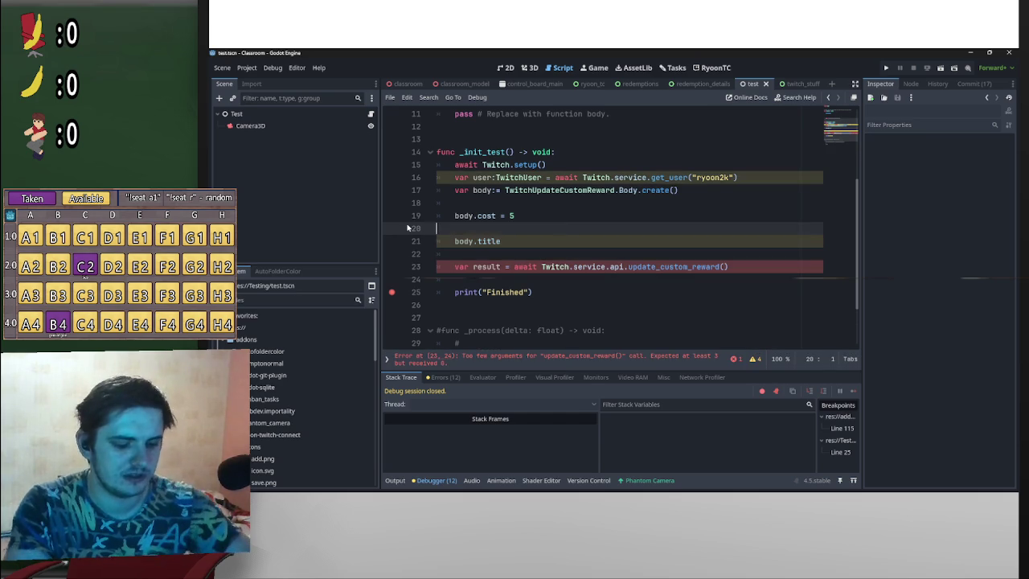
pyautogui.press('Delete')
pyautogui.click(532, 231)
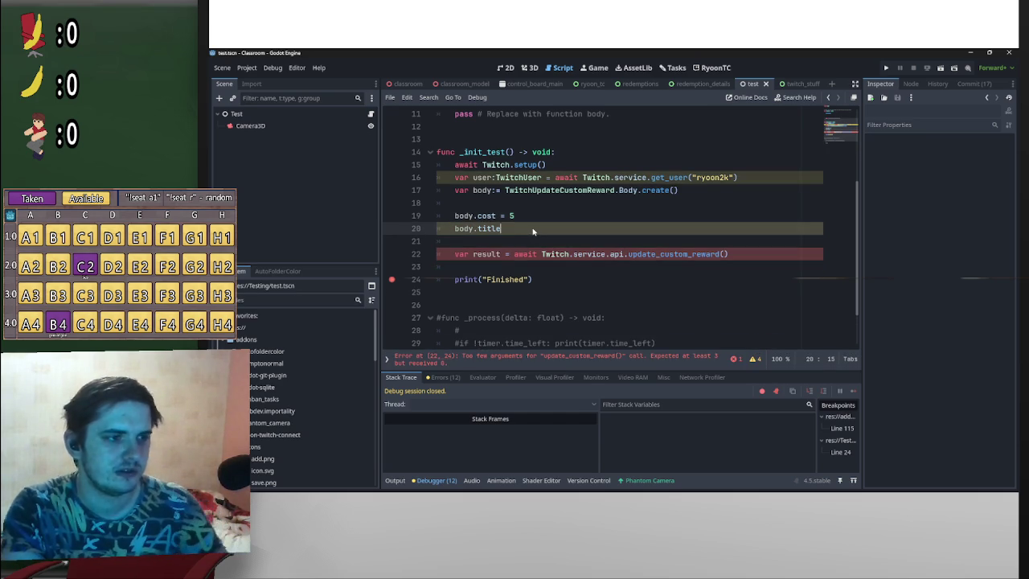
pyautogui.write(' = ')
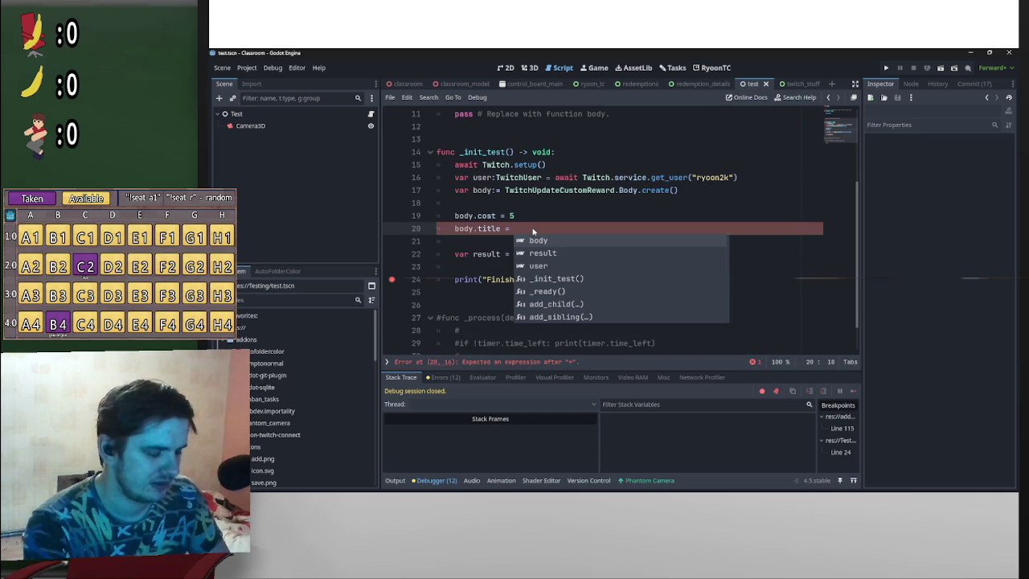
pyautogui.write('"asdf')
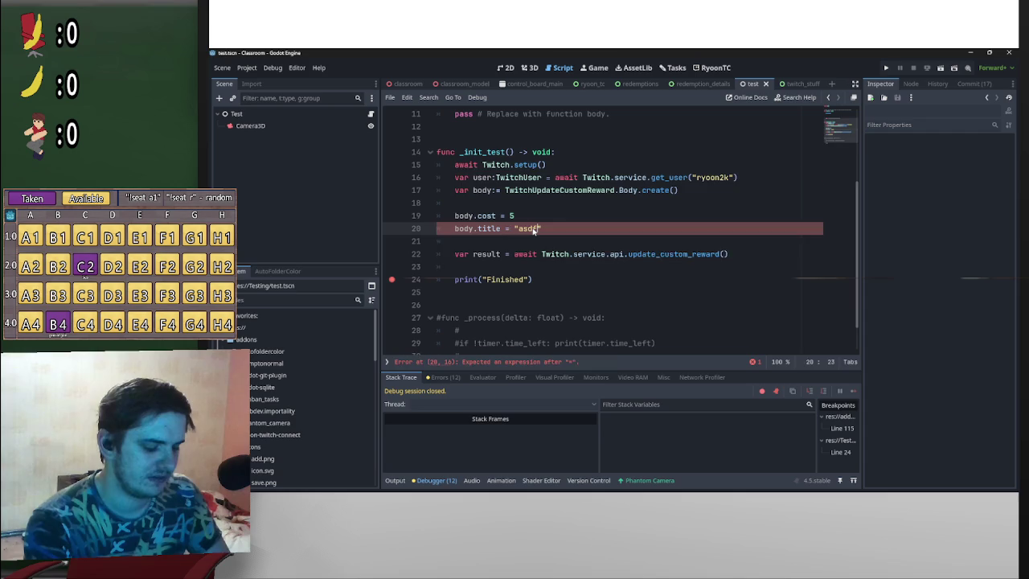
pyautogui.write('99')
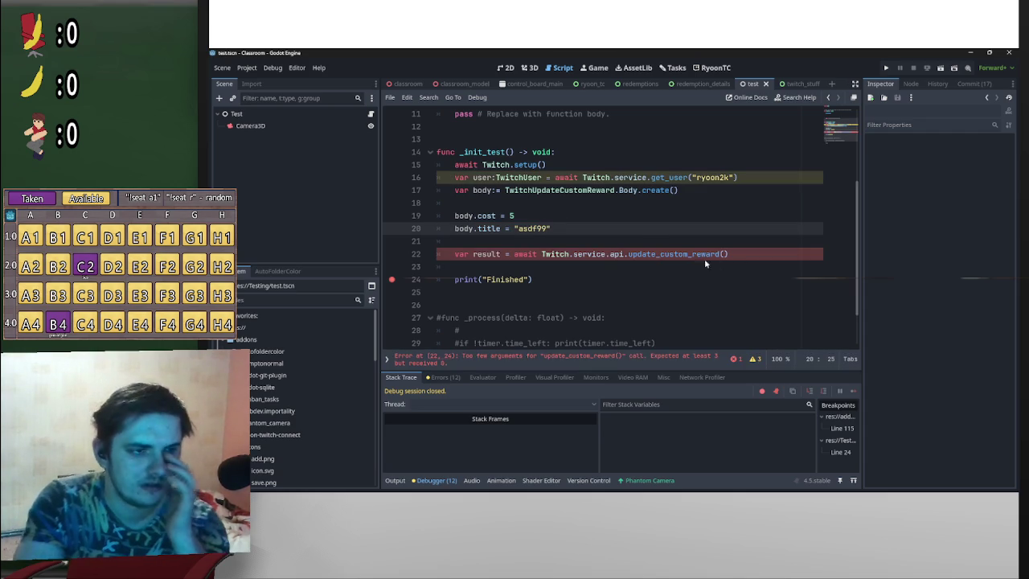
# Step: Pass body, the pasted reward ID string, and user.id to update_custom_reward
pyautogui.click(724, 254)
pyautogui.write('ody,')
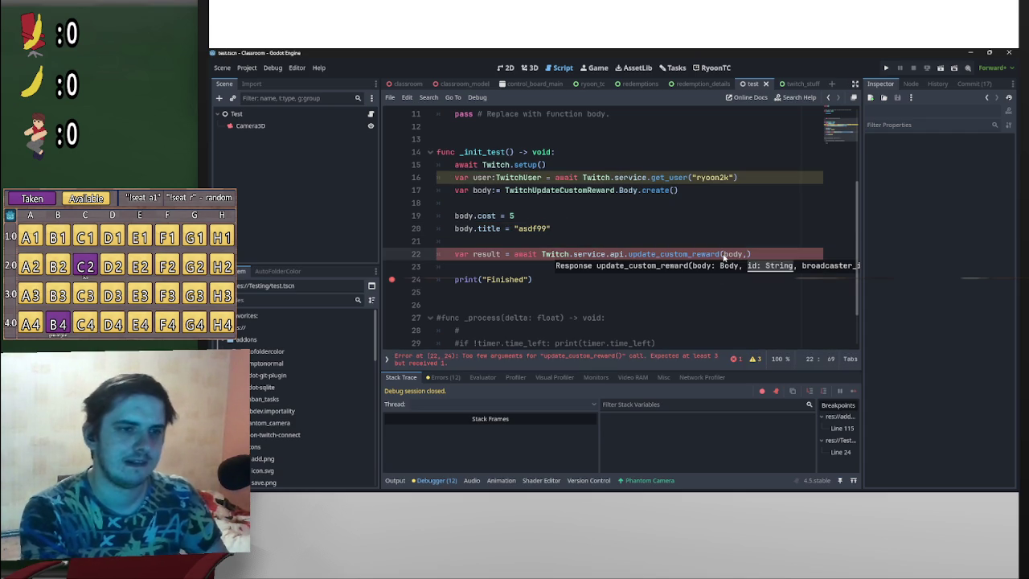
pyautogui.write('"')
pyautogui.write('adde186d-ddd2-4214-a6b5-a97ca290f9a6')
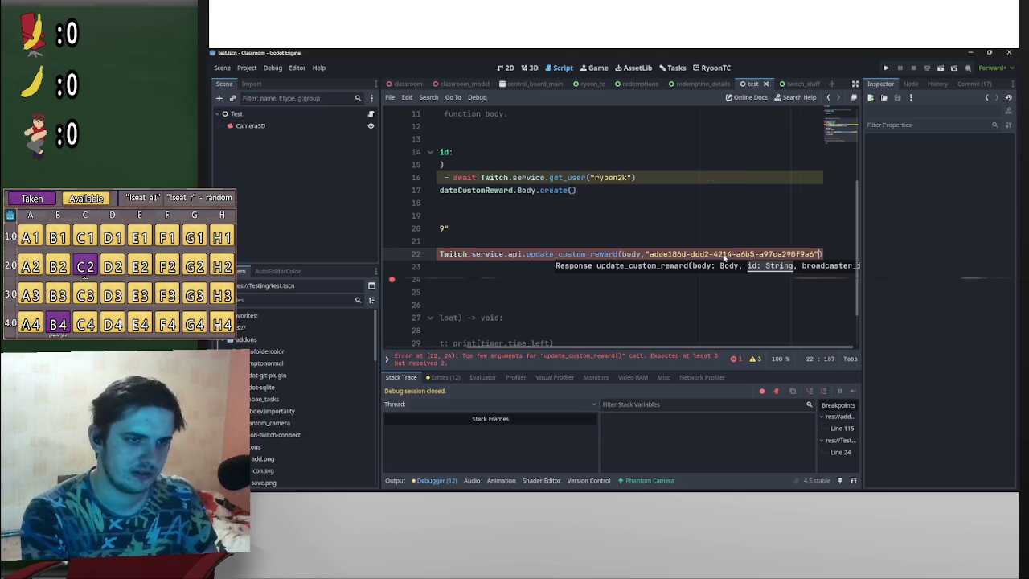
pyautogui.write(',user.id')
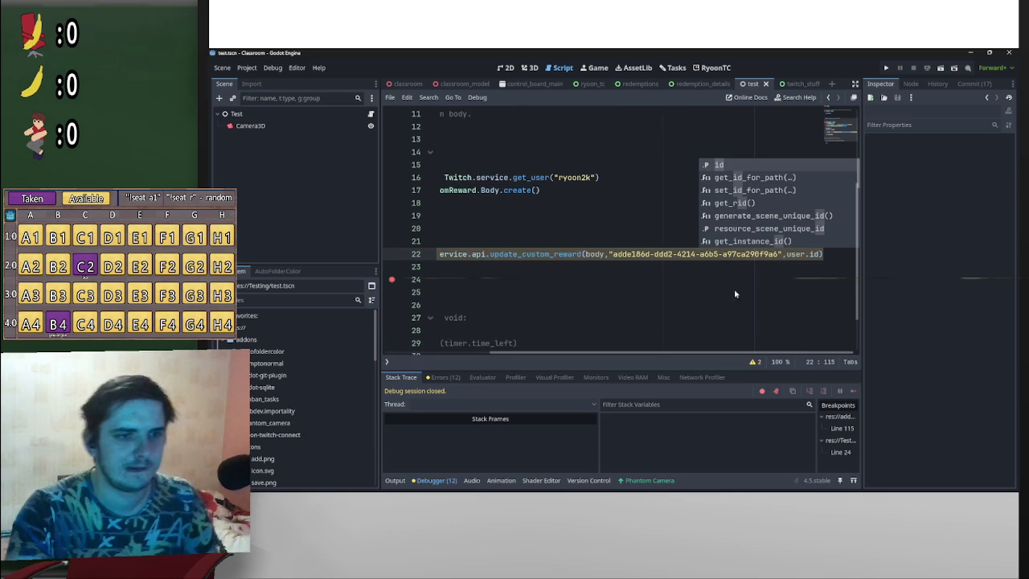
pyautogui.press('Escape')
pyautogui.click(692, 230)
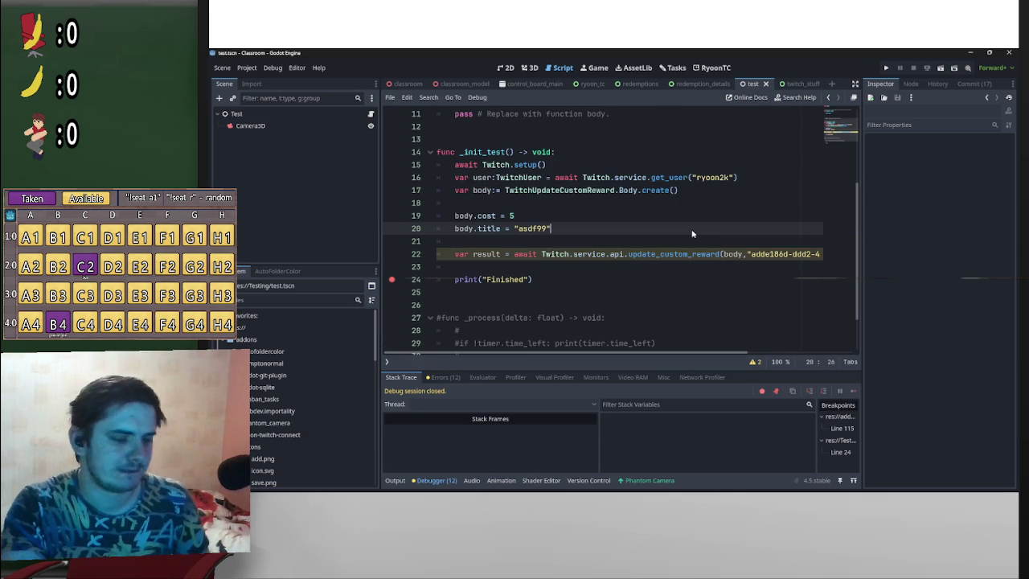
# Step: Run the test scene and open result's Response in the Inspector, showing response code 200
pyautogui.click(942, 69)
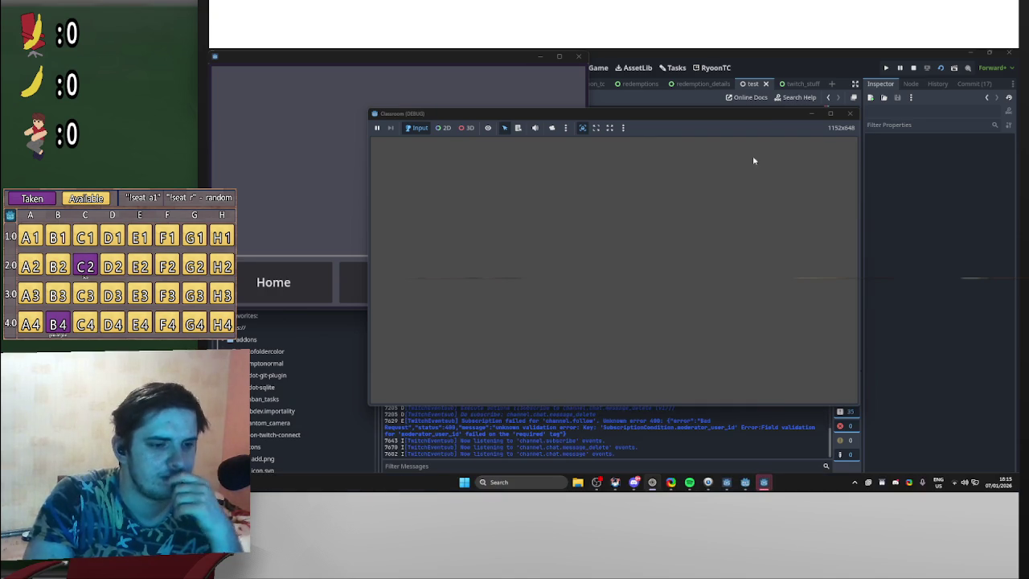
pyautogui.click(956, 343)
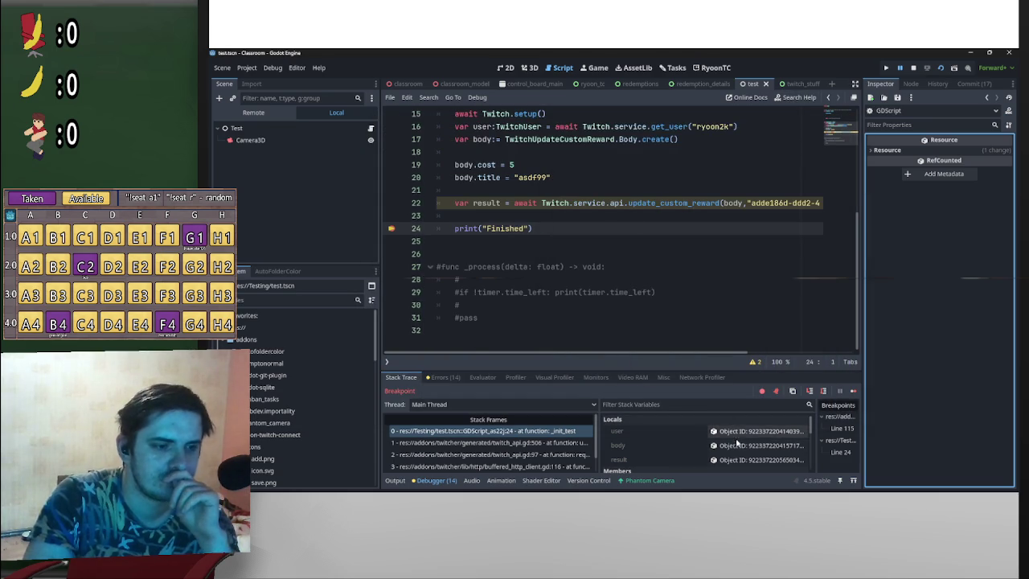
pyautogui.click(755, 460)
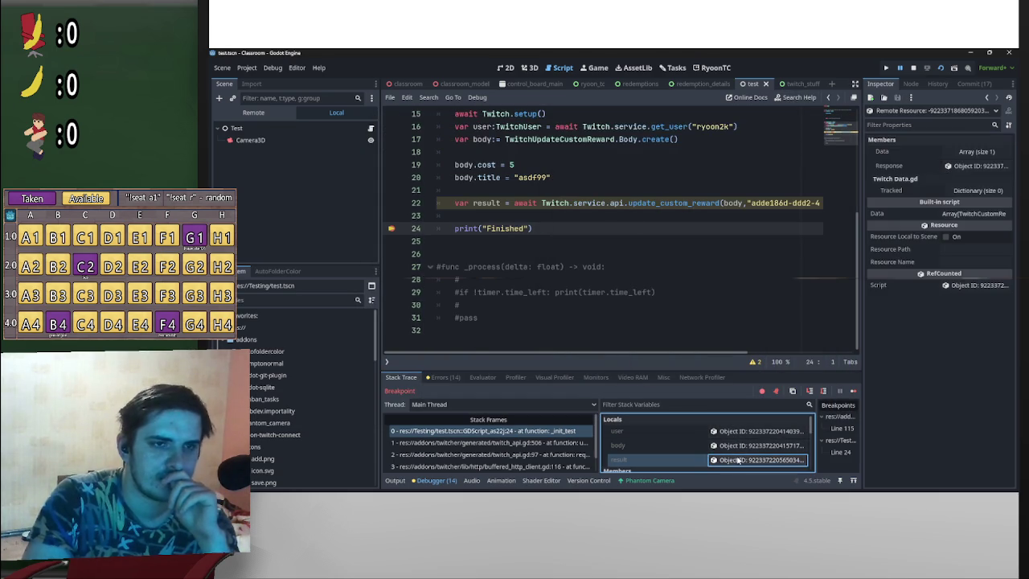
pyautogui.click(964, 167)
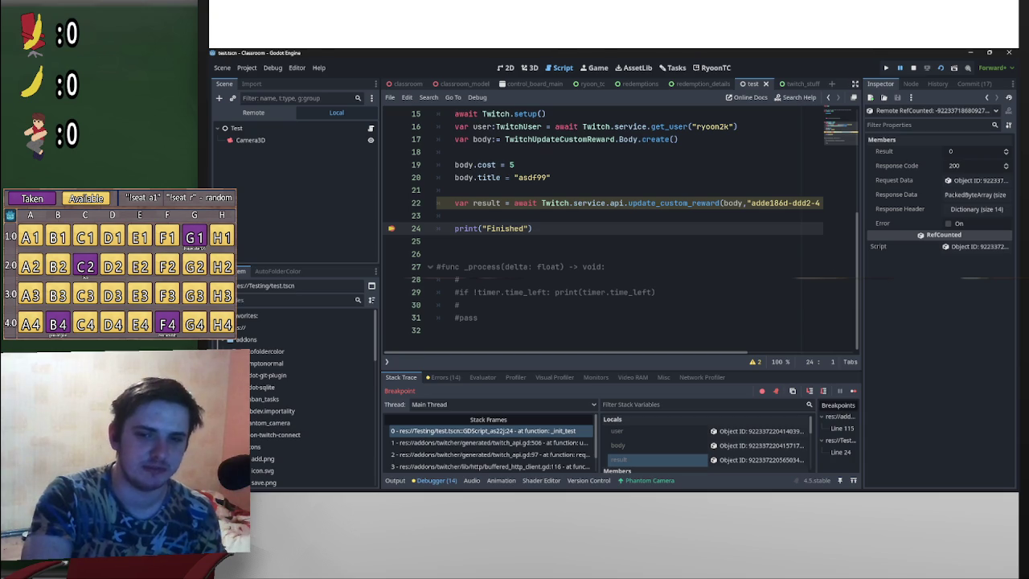
pyautogui.scroll(1, 795, 240)
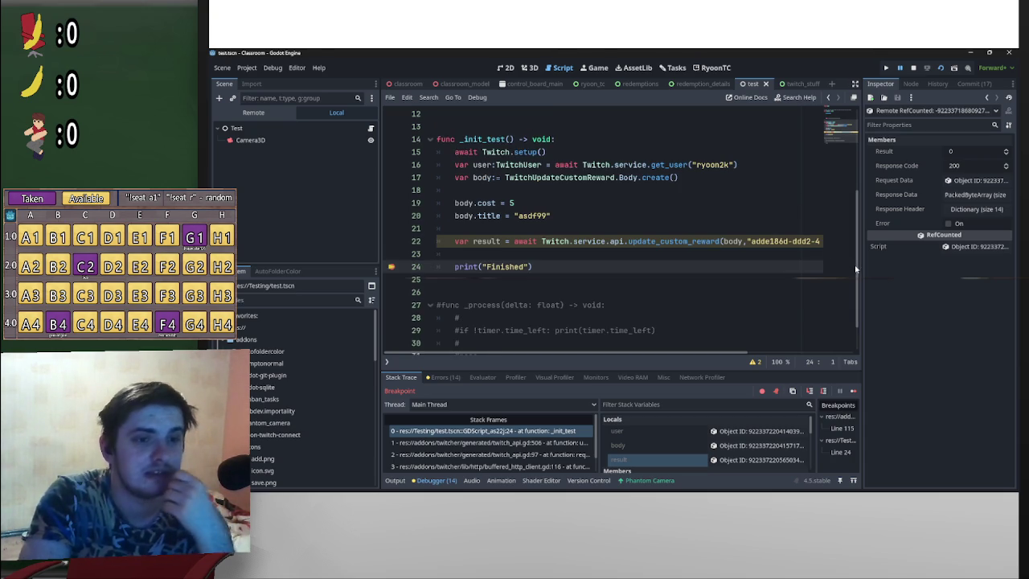
pyautogui.scroll(-1, 859, 286)
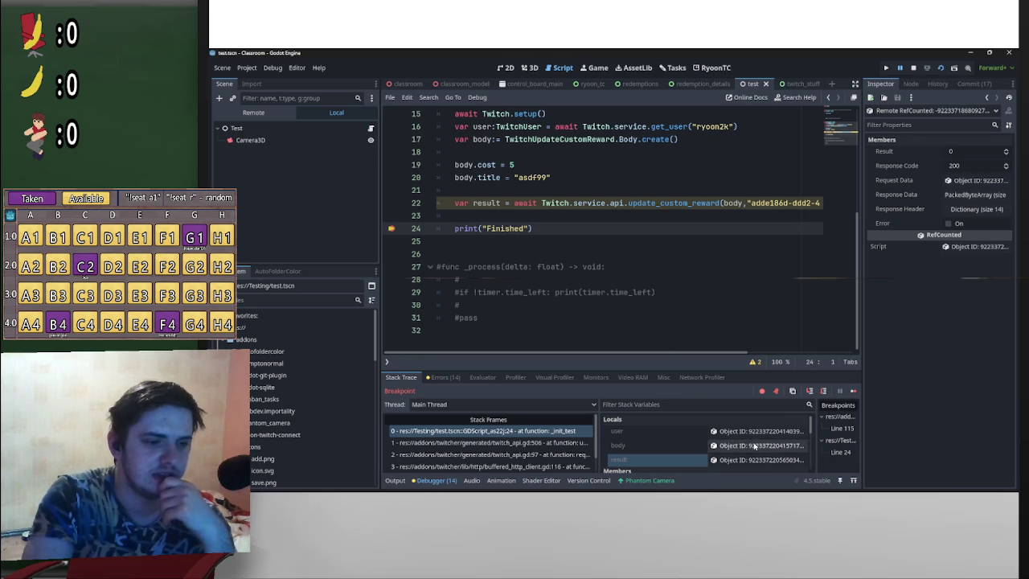
pyautogui.click(637, 85)
pyautogui.click(715, 68)
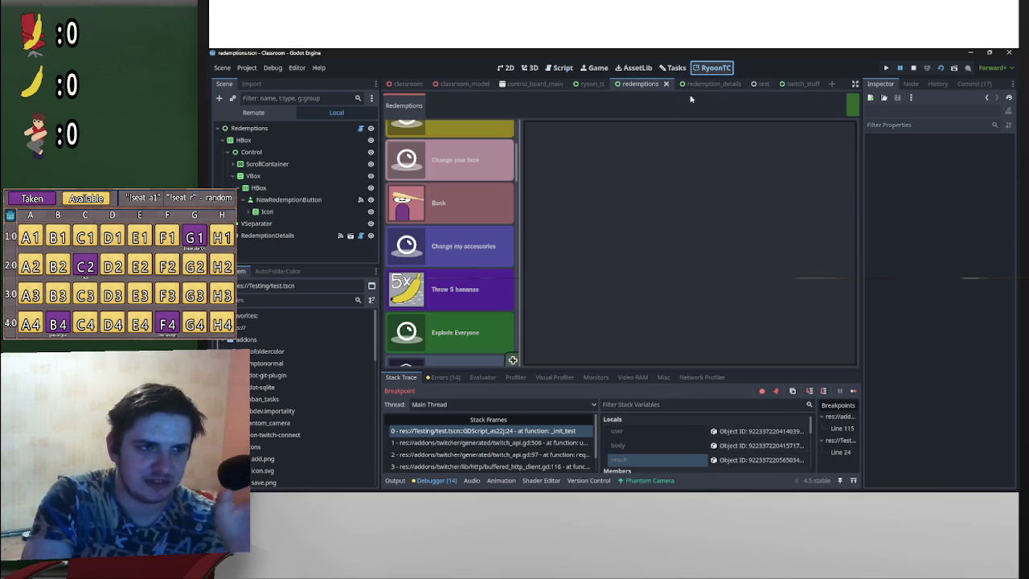
pyautogui.scroll(-5, 440, 287)
pyautogui.scroll(2, 446, 278)
pyautogui.scroll(-3, 466, 277)
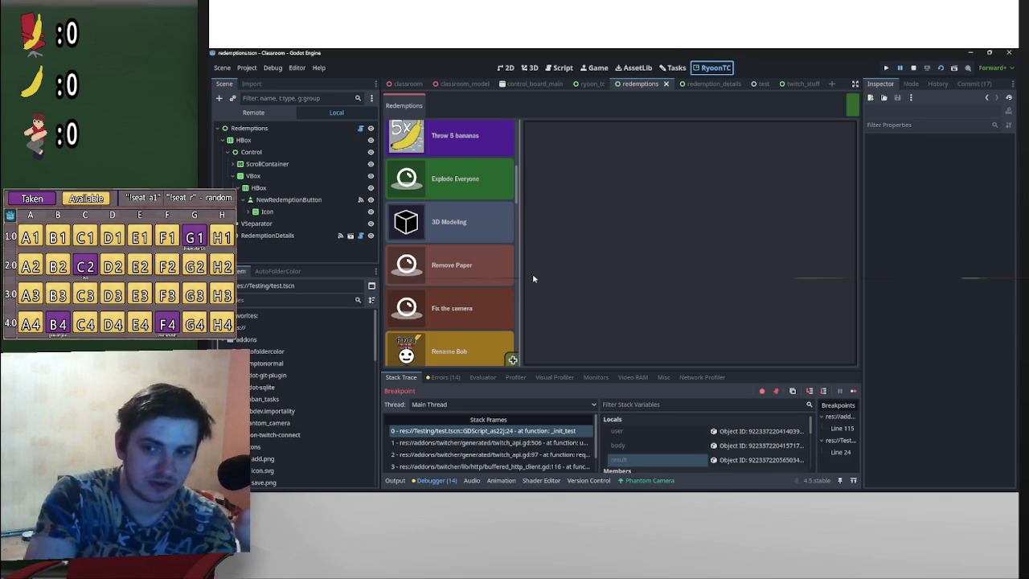
pyautogui.click(760, 86)
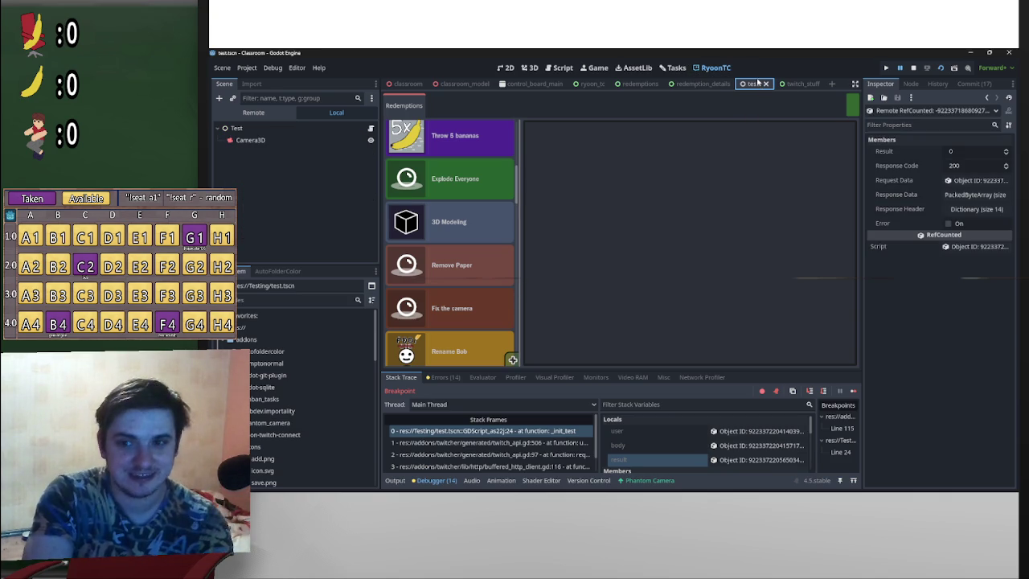
pyautogui.click(534, 68)
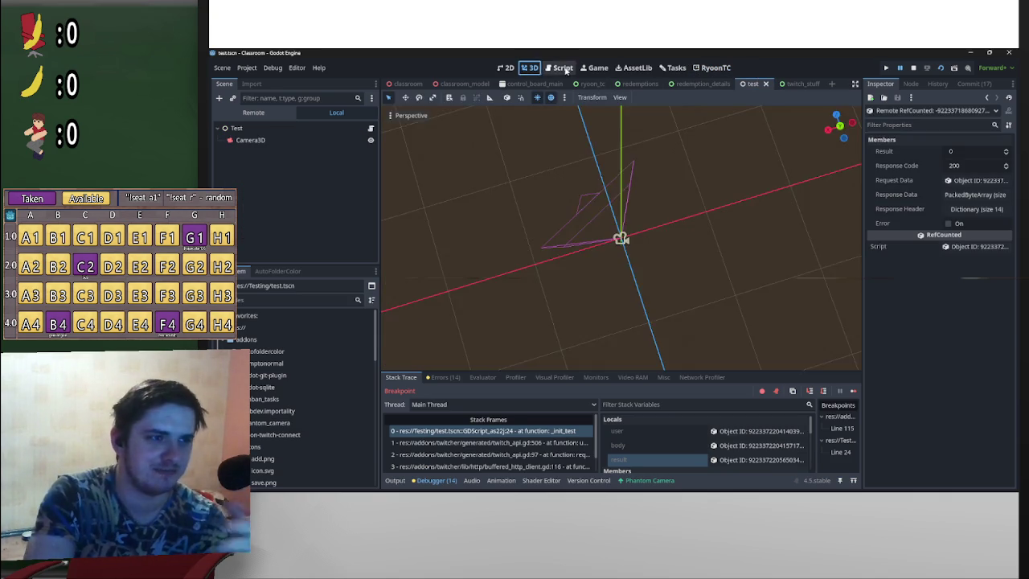
pyautogui.click(562, 67)
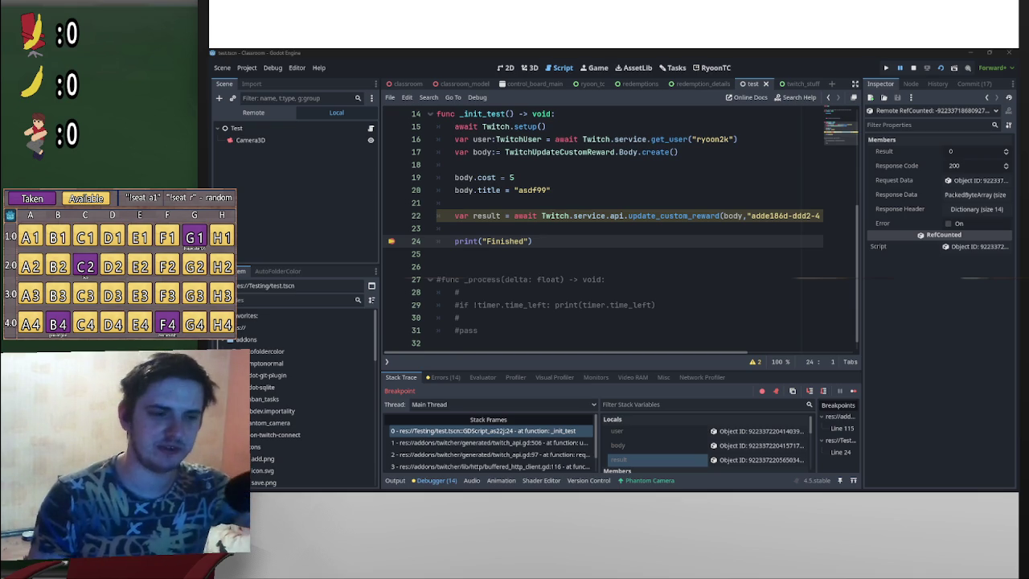
# Step: Inspect 'body' in Debugger Locals showing title asdf99 and cost 5, then stop the scene
pyautogui.moveTo(855, 311)
pyautogui.mouseDown()
pyautogui.moveTo(855, 284)
pyautogui.moveTo(855, 323)
pyautogui.moveTo(849, 308)
pyautogui.mouseUp()
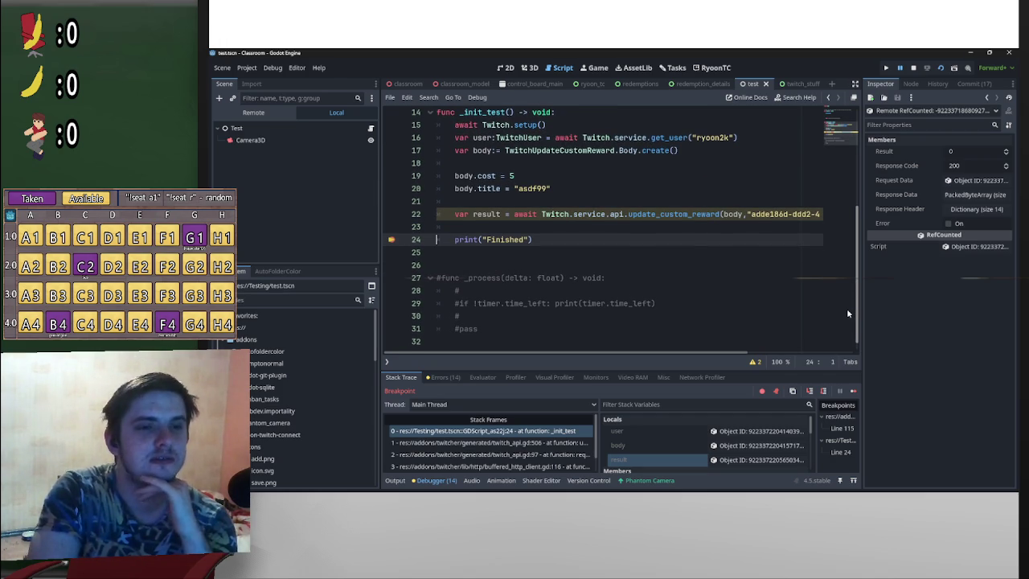
pyautogui.scroll(2, 847, 308)
pyautogui.moveTo(719, 352)
pyautogui.mouseDown()
pyautogui.moveTo(824, 357)
pyautogui.moveTo(636, 353)
pyautogui.mouseUp()
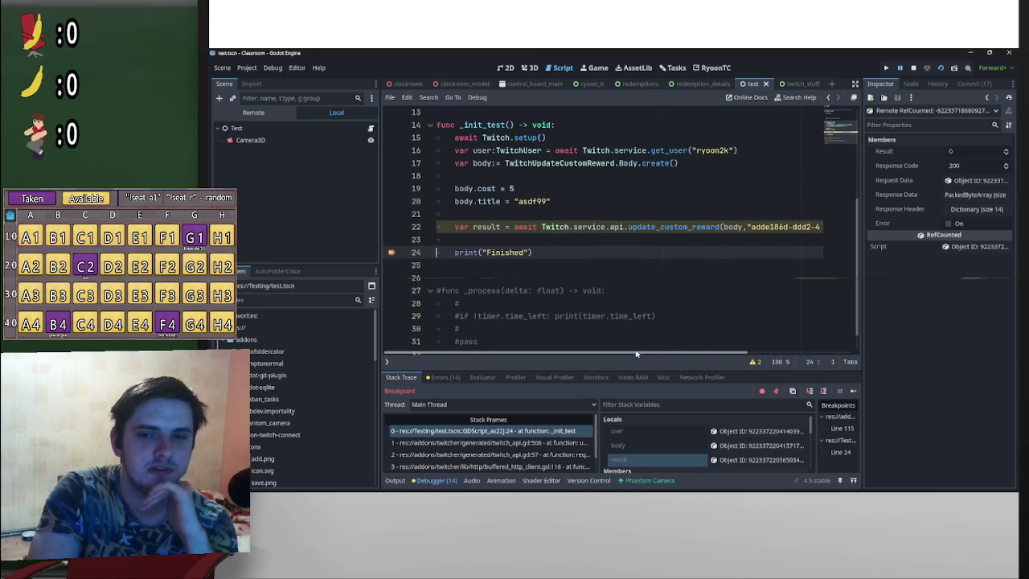
pyautogui.moveTo(857, 249); pyautogui.dragTo(851, 280)
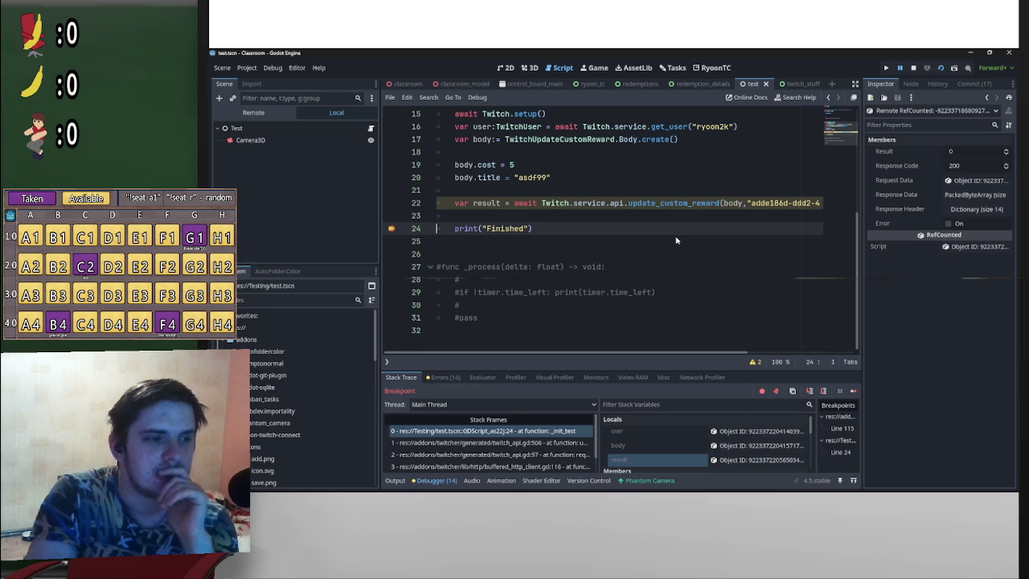
pyautogui.scroll(2, 721, 255)
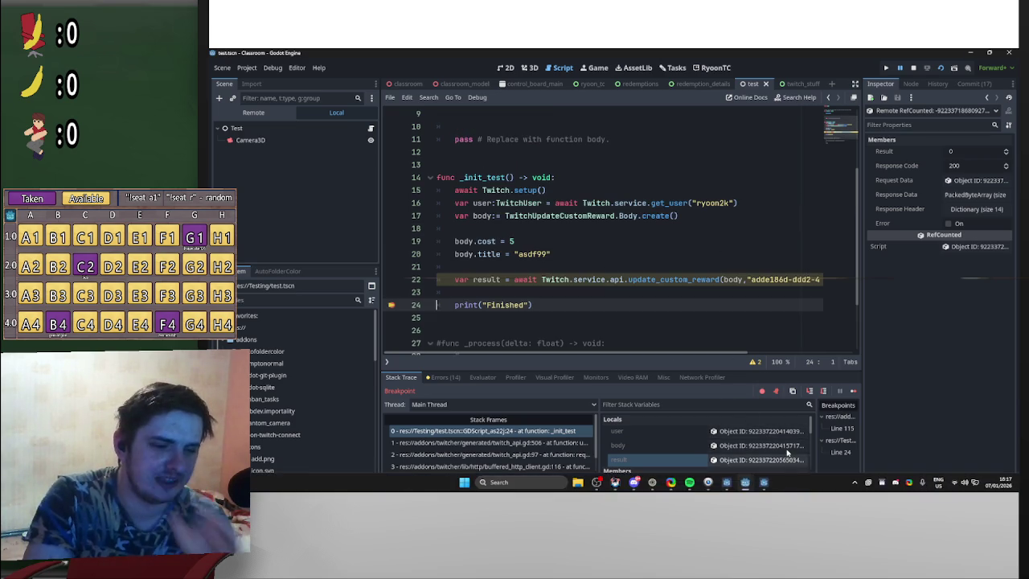
pyautogui.click(756, 446)
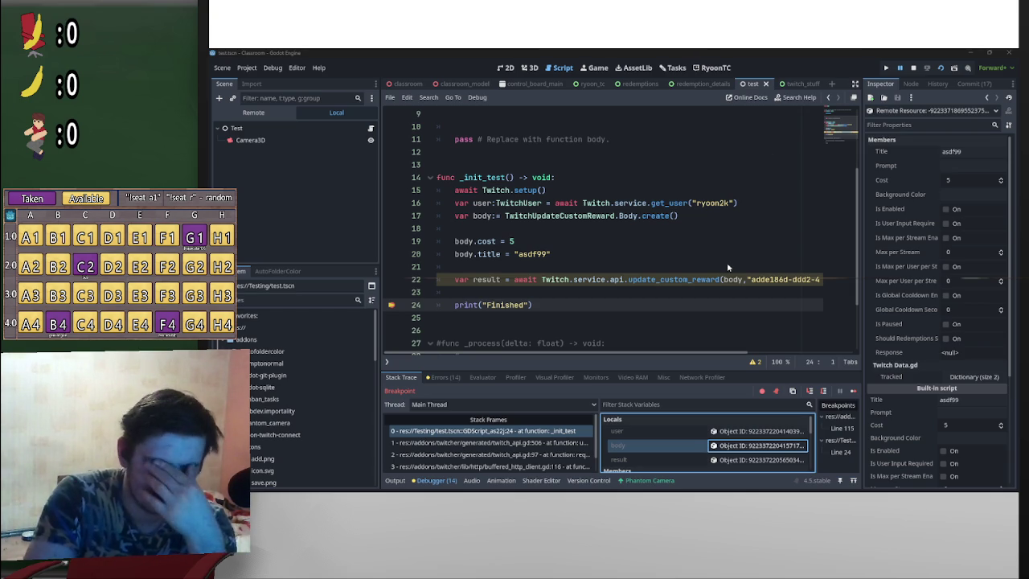
pyautogui.click(915, 69)
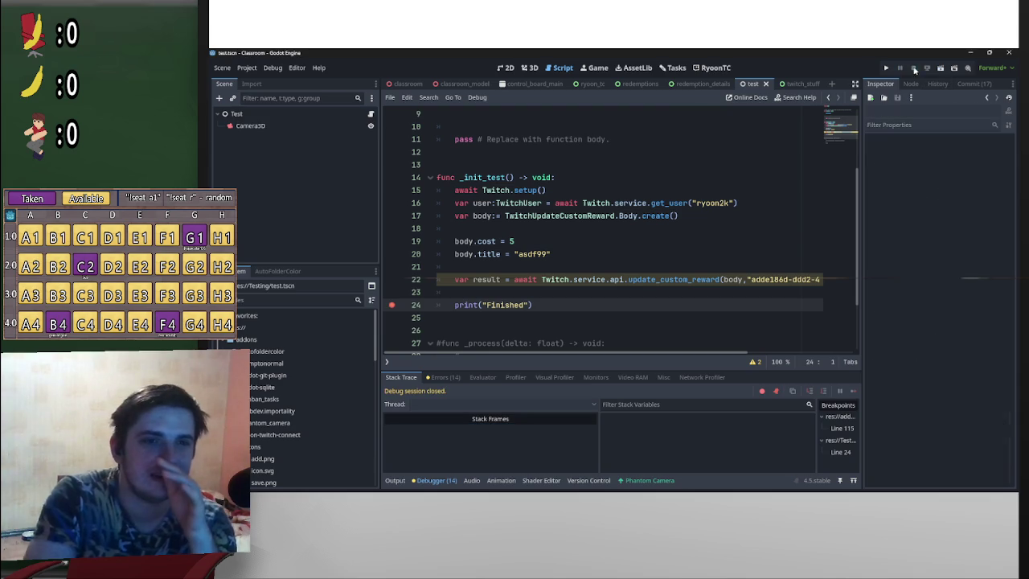
# Step: Delete the body.cost = 5 line and change the body title to asdf66
pyautogui.moveTo(515, 241); pyautogui.dragTo(423, 237)
pyautogui.press('BackSpace')
pyautogui.press('BackSpace')
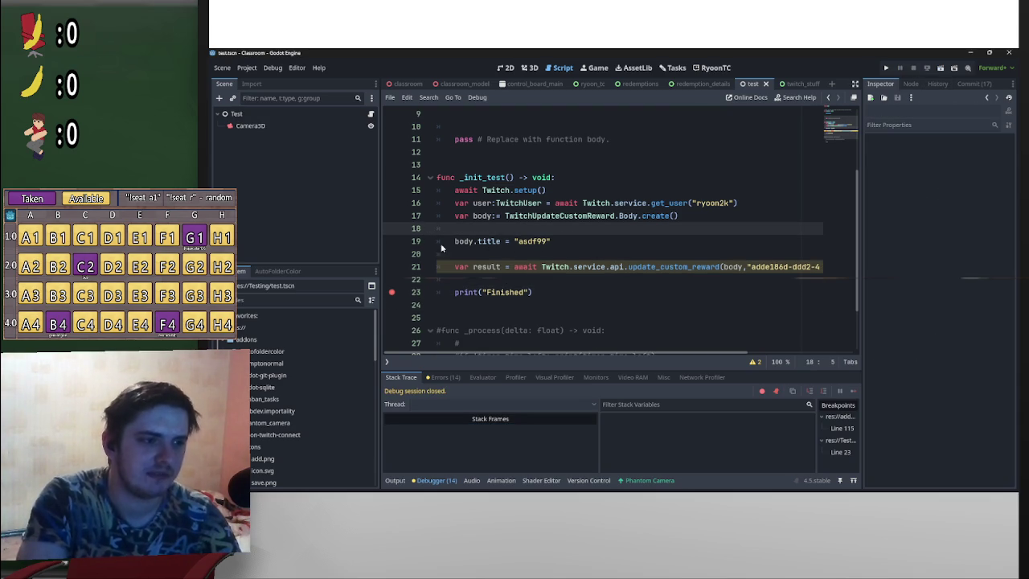
pyautogui.moveTo(547, 243); pyautogui.dragTo(538, 243)
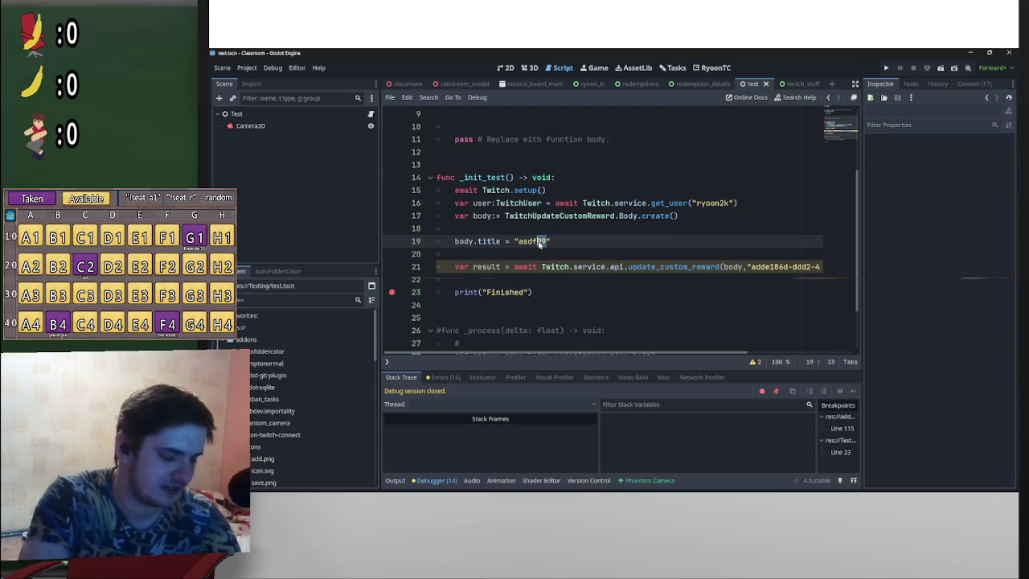
pyautogui.write('66')
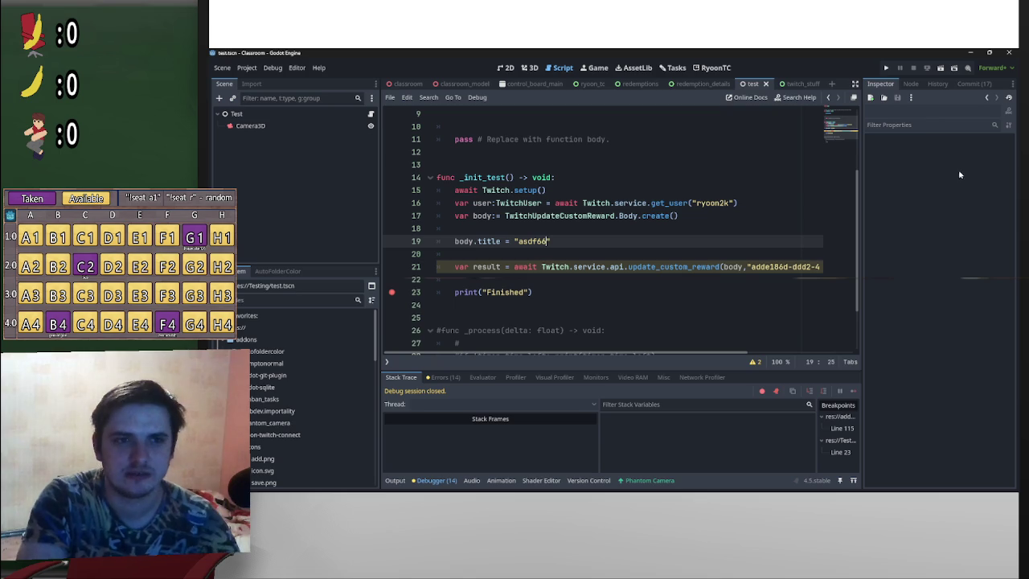
# Step: Rerun the test scene, inspect the new update result, then stop the scene
pyautogui.click(942, 68)
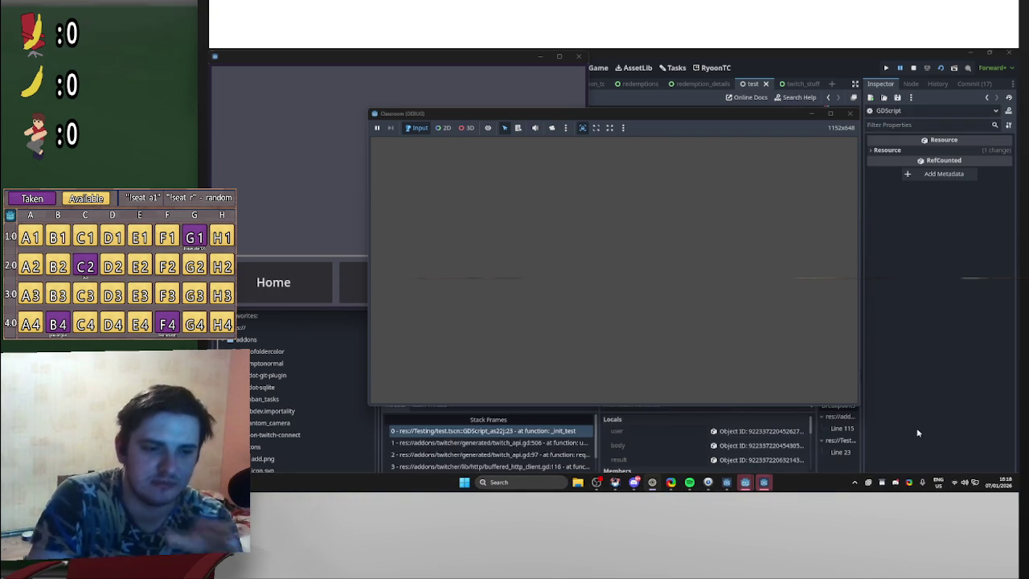
pyautogui.click(743, 459)
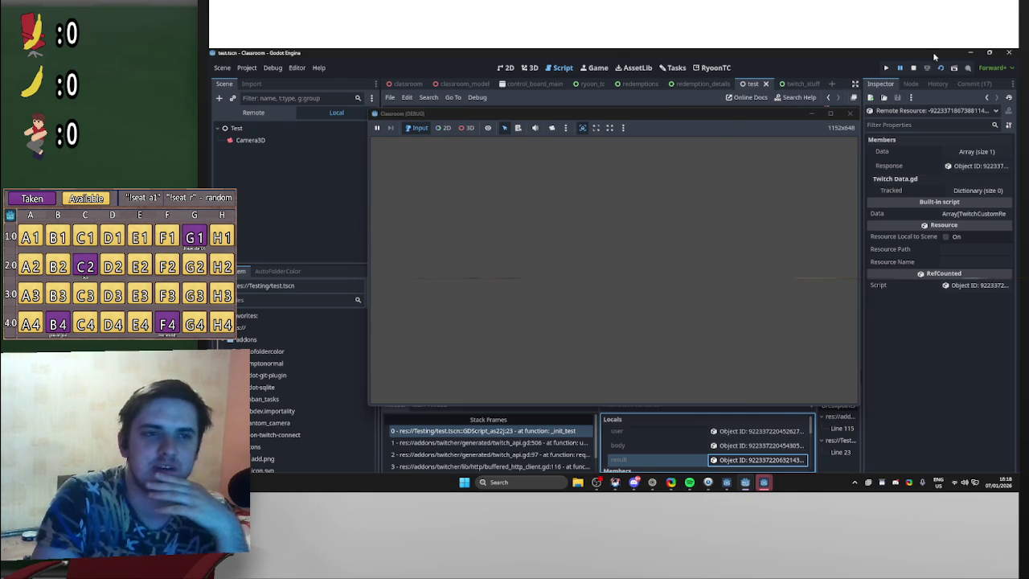
pyautogui.click(913, 68)
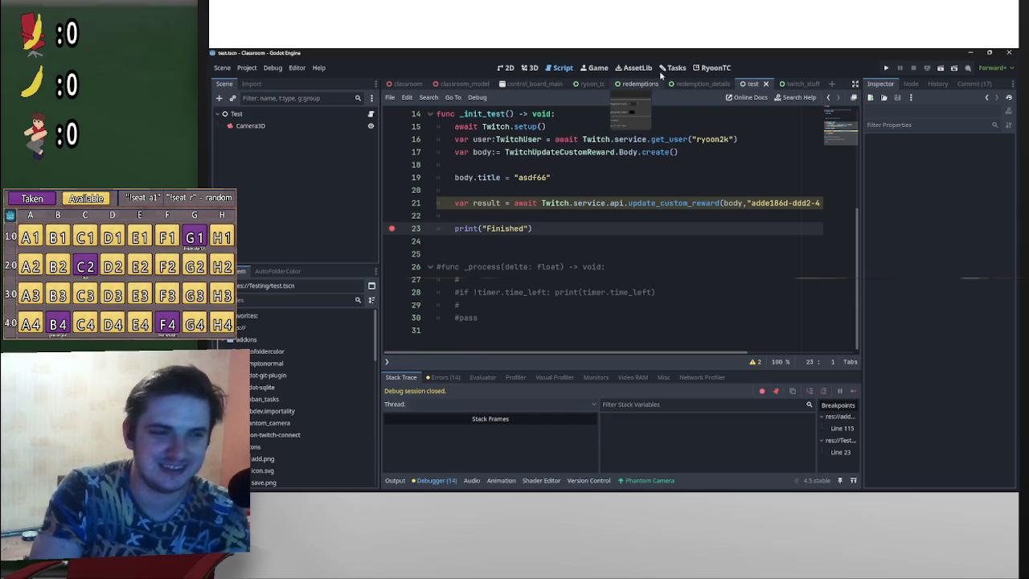
# Step: Show the redemptions script's _load_details function, then bring OBS Studio to the front
pyautogui.click(640, 84)
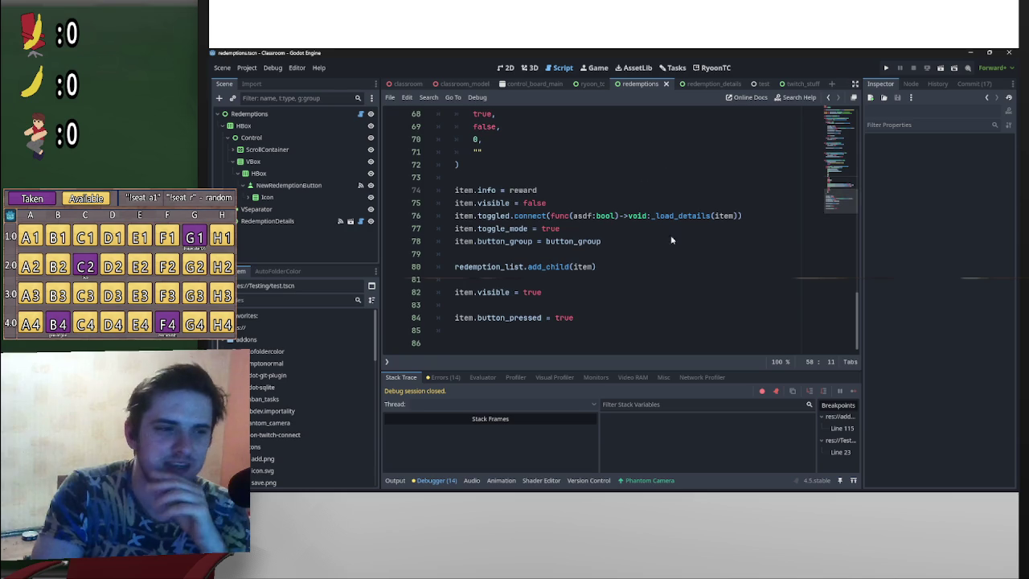
pyautogui.scroll(5, 683, 249)
pyautogui.scroll(10, 682, 249)
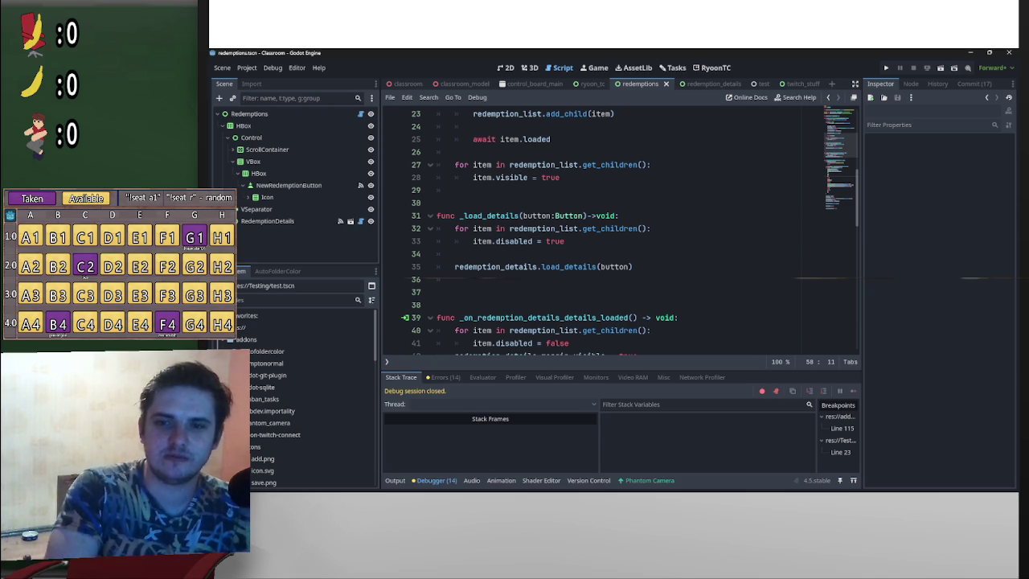
pyautogui.hotkey('alt', 'Tab')
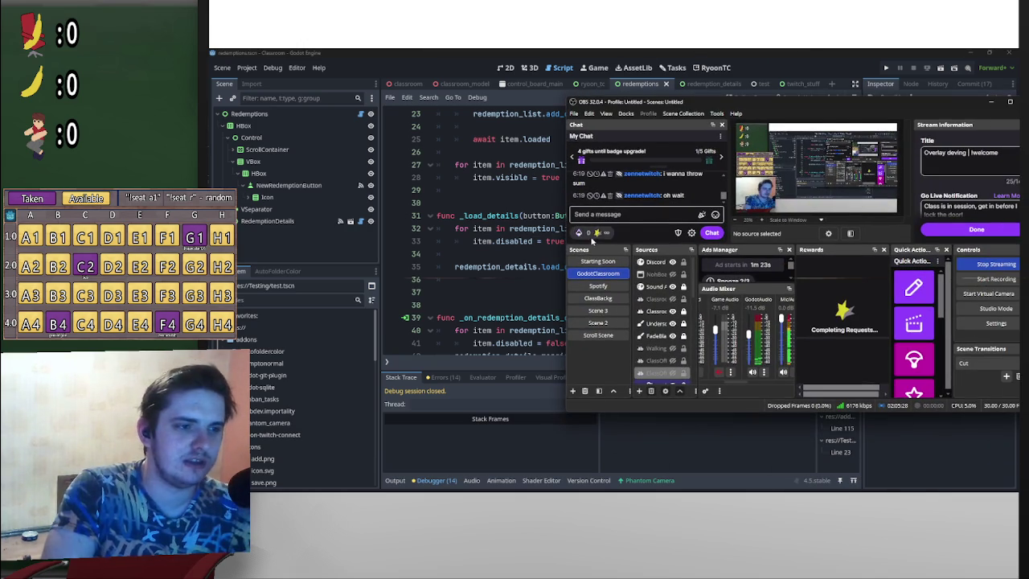
# Step: Switch from OBS Studio back to the Godot redemptions script
pyautogui.hotkey('alt', 'Tab')
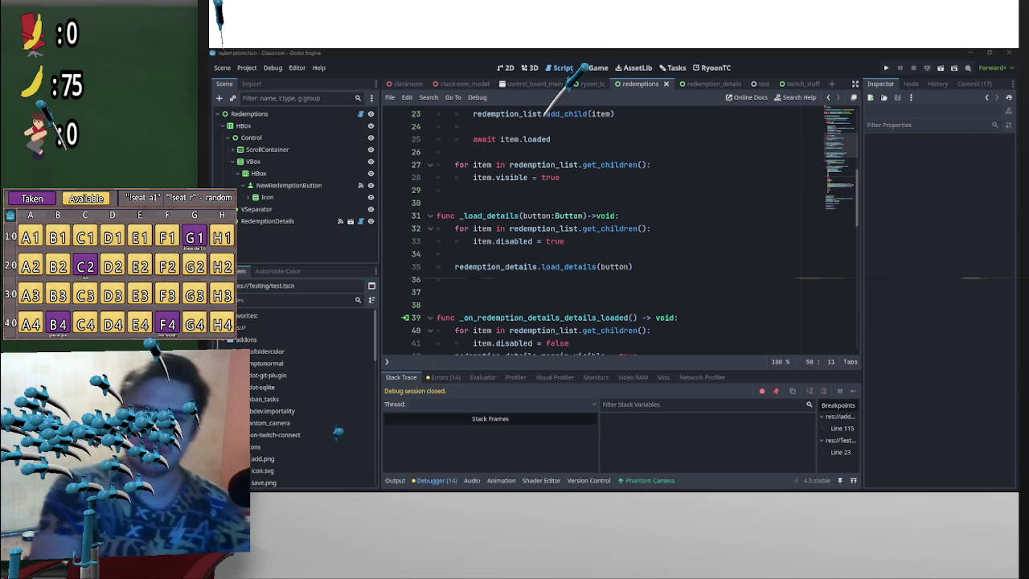
pyautogui.hotkey('alt', 'Tab')
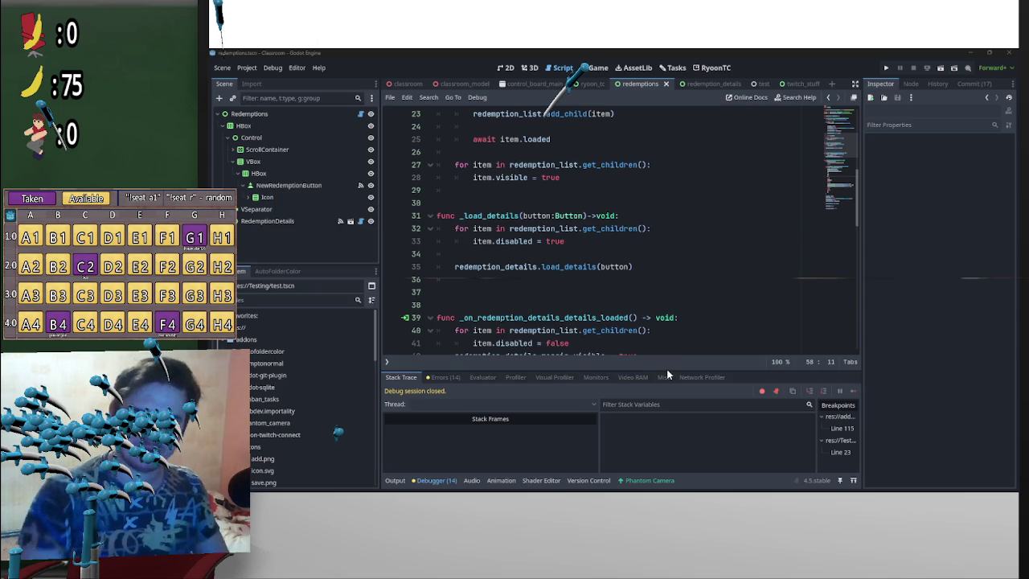
pyautogui.hotkey('alt', 'Tab')
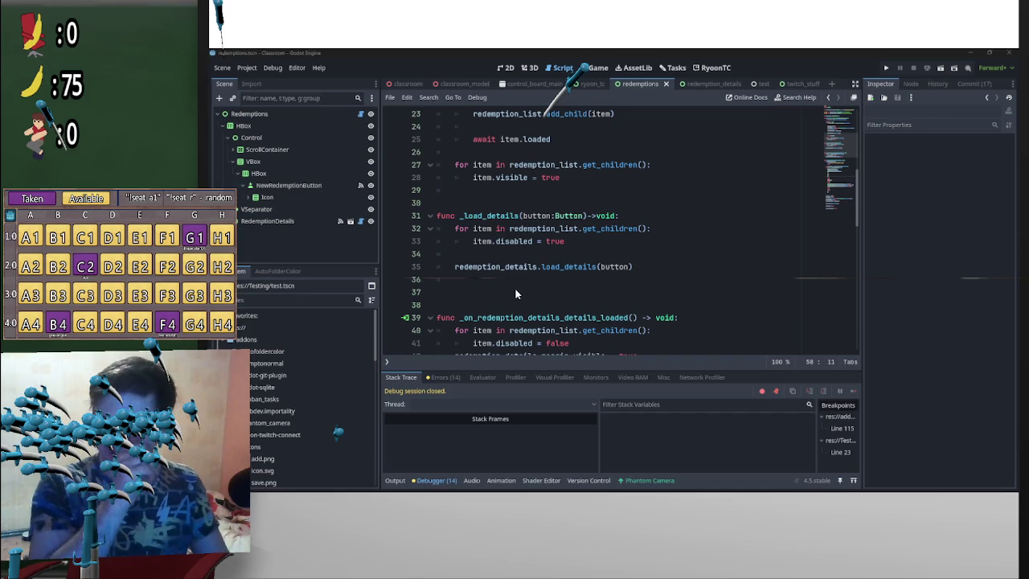
pyautogui.hotkey('alt', 'Tab')
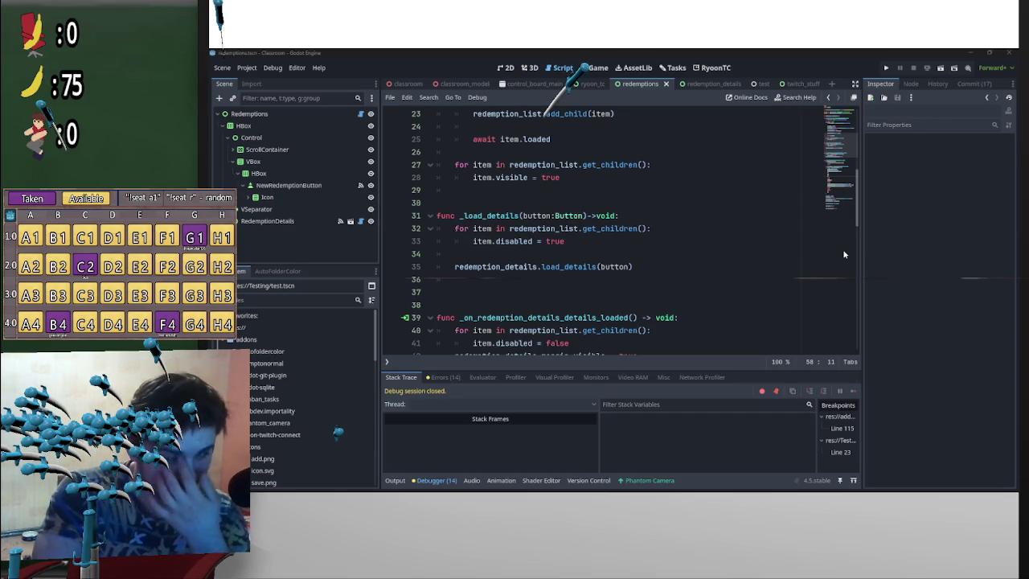
pyautogui.scroll(3, 724, 252)
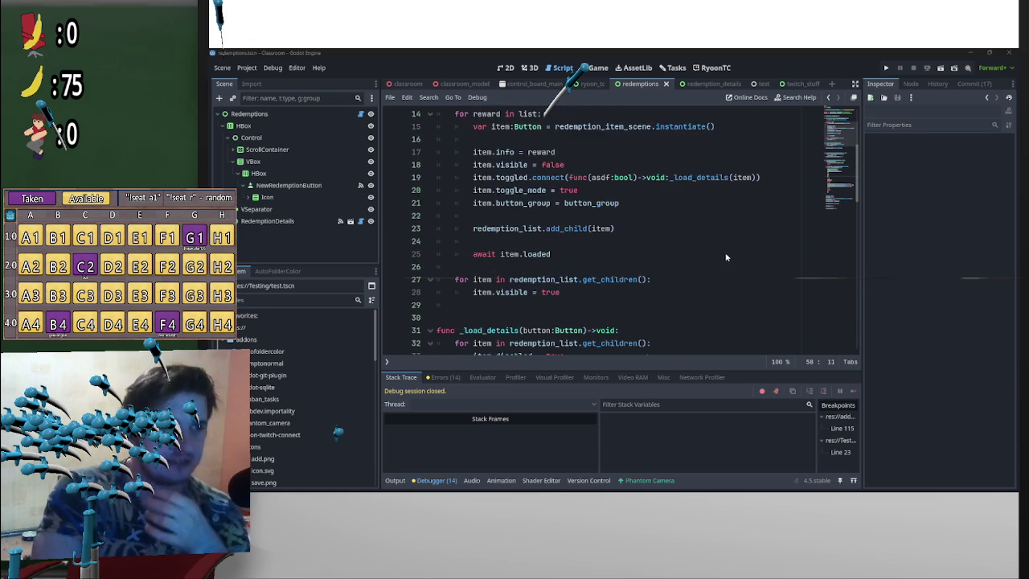
pyautogui.scroll(-2, 727, 252)
pyautogui.click(727, 254)
pyautogui.scroll(-4, 745, 274)
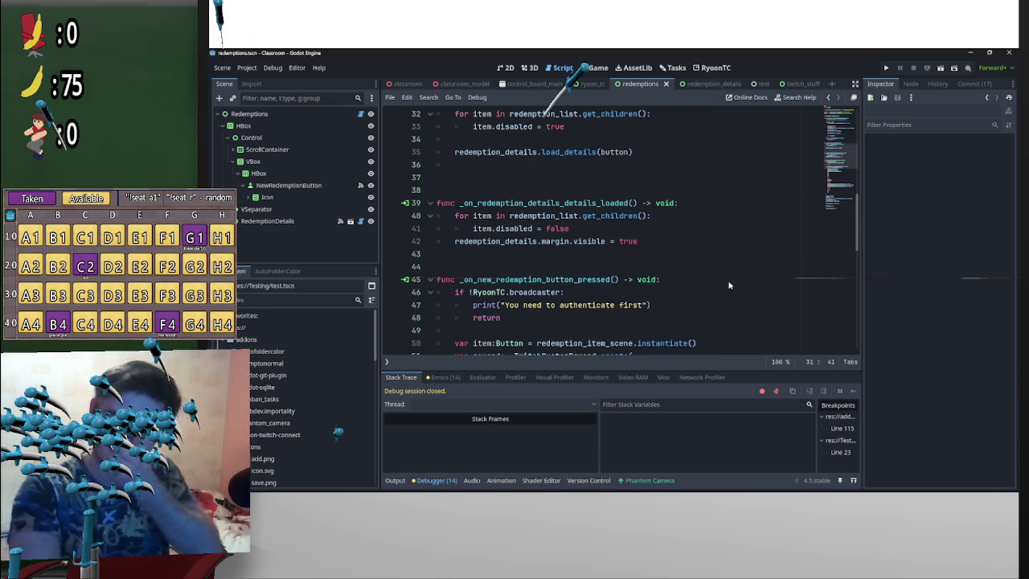
pyautogui.scroll(4, 755, 295)
pyautogui.scroll(6, 740, 213)
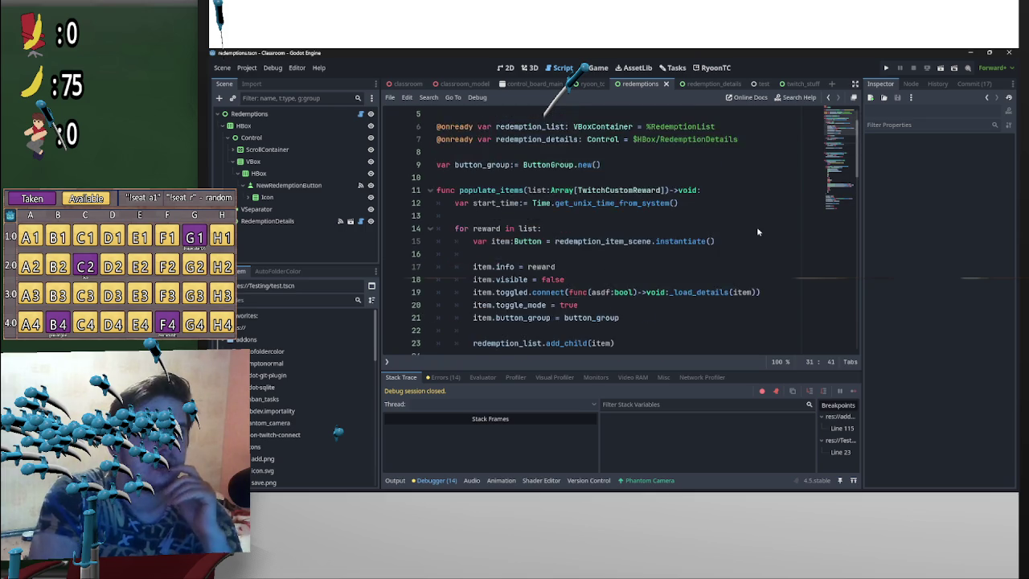
pyautogui.scroll(-12, 753, 211)
pyautogui.scroll(-6, 751, 211)
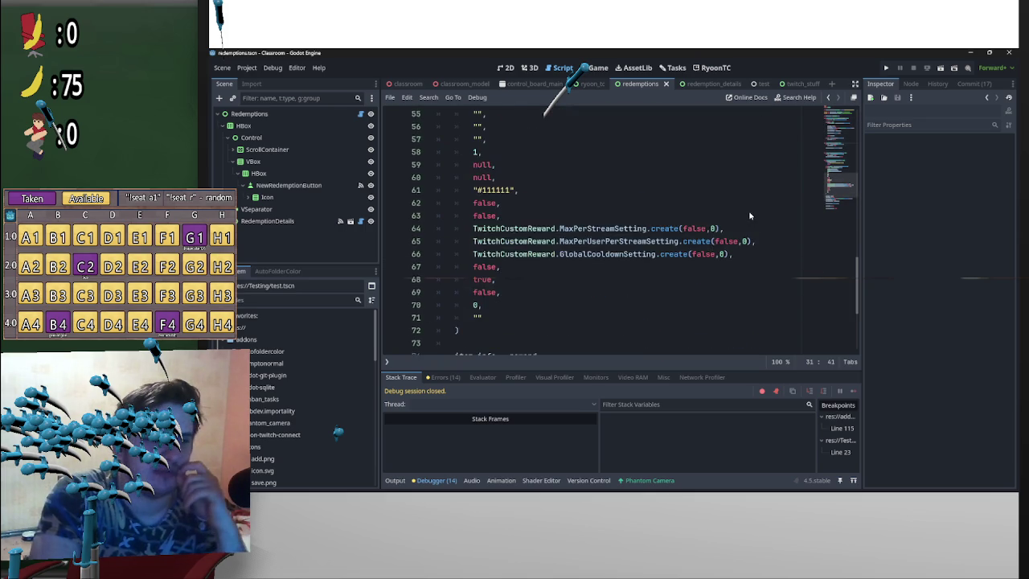
# Step: In redemption_details, fold _on_save_pressed and add func _update_reward()->void: containing pass
pyautogui.scroll(2, 749, 211)
pyautogui.click(720, 84)
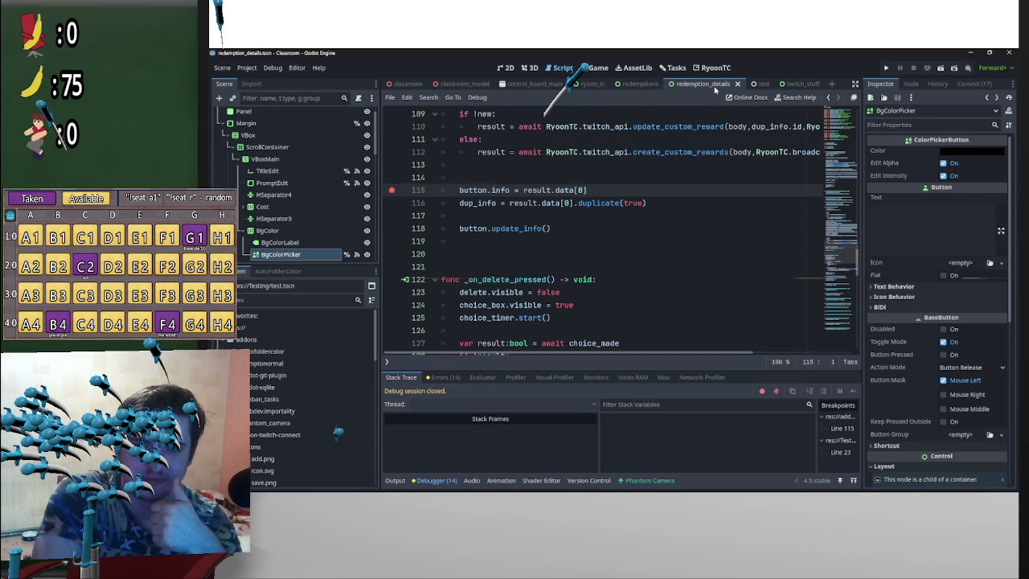
pyautogui.scroll(-1, 756, 235)
pyautogui.scroll(11, 756, 237)
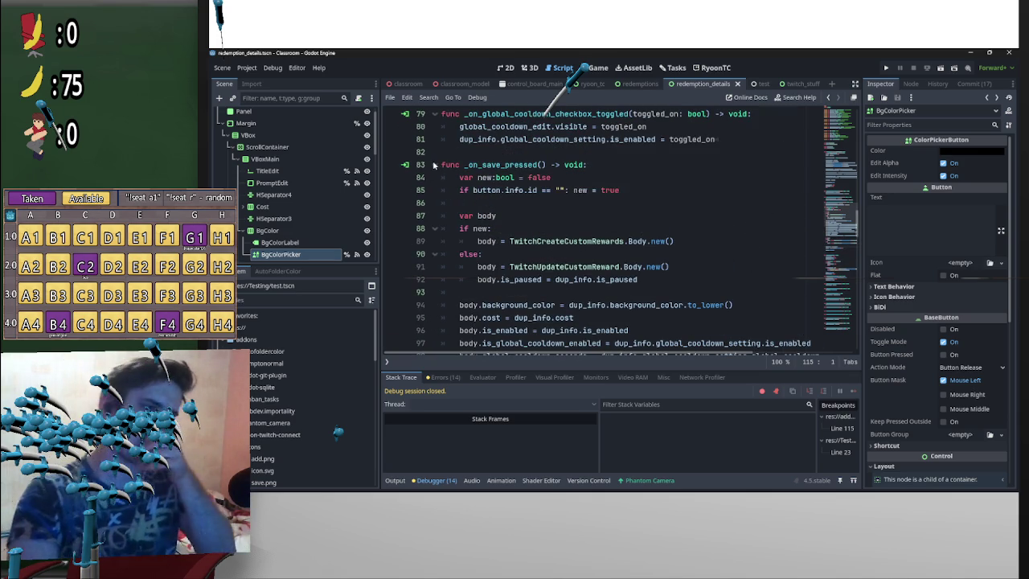
pyautogui.click(434, 165)
pyautogui.click(472, 193)
pyautogui.press('Return')
pyautogui.press('Return')
pyautogui.press('Up')
pyautogui.write('func _')
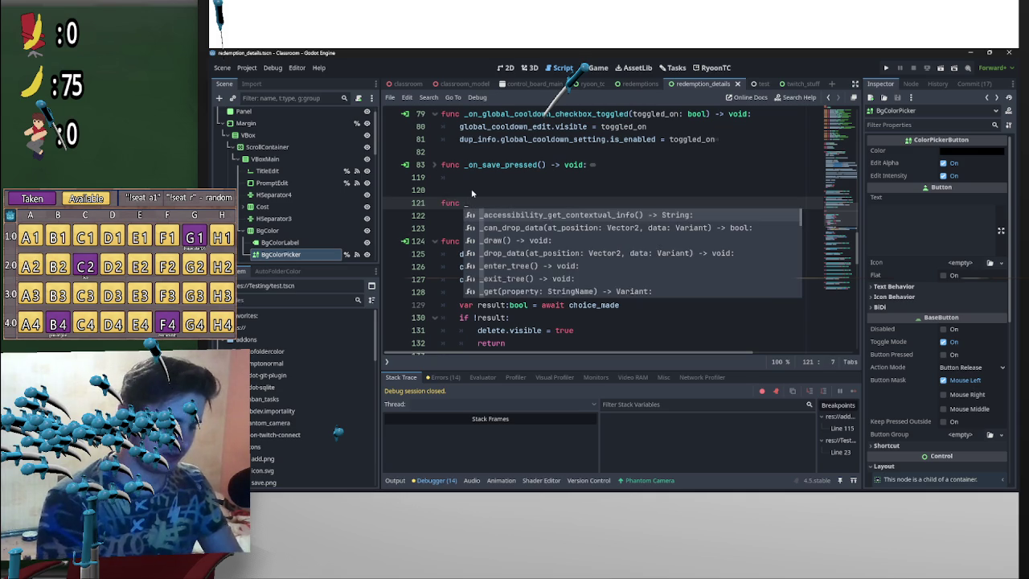
pyautogui.write('update_reward(')
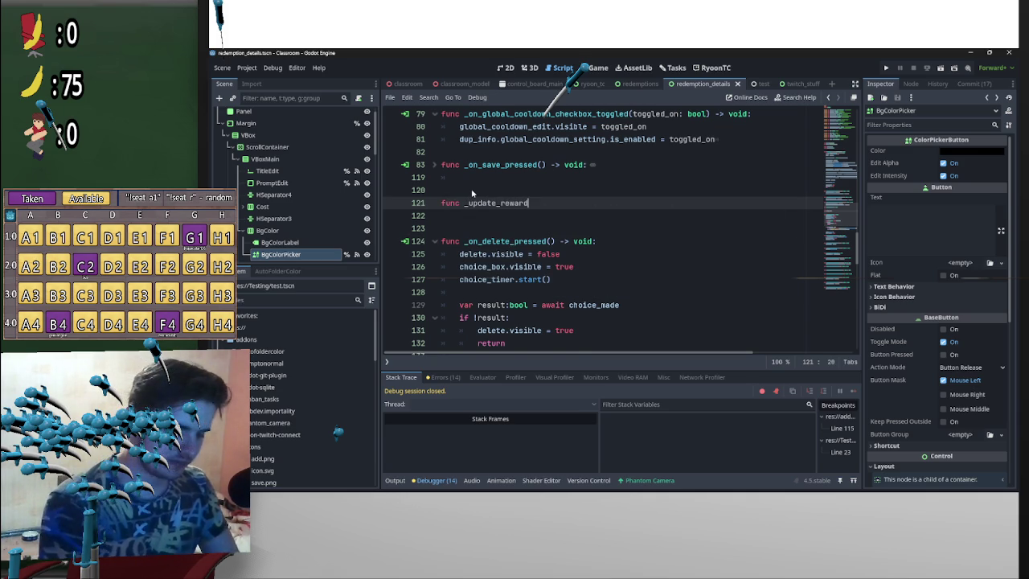
pyautogui.write(')')
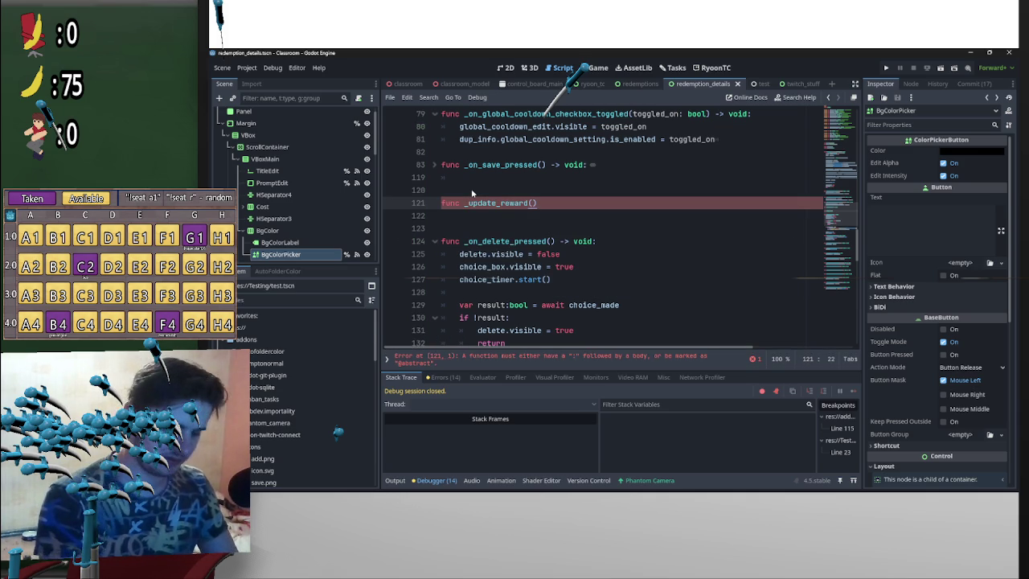
pyautogui.write('->v')
pyautogui.write('io')
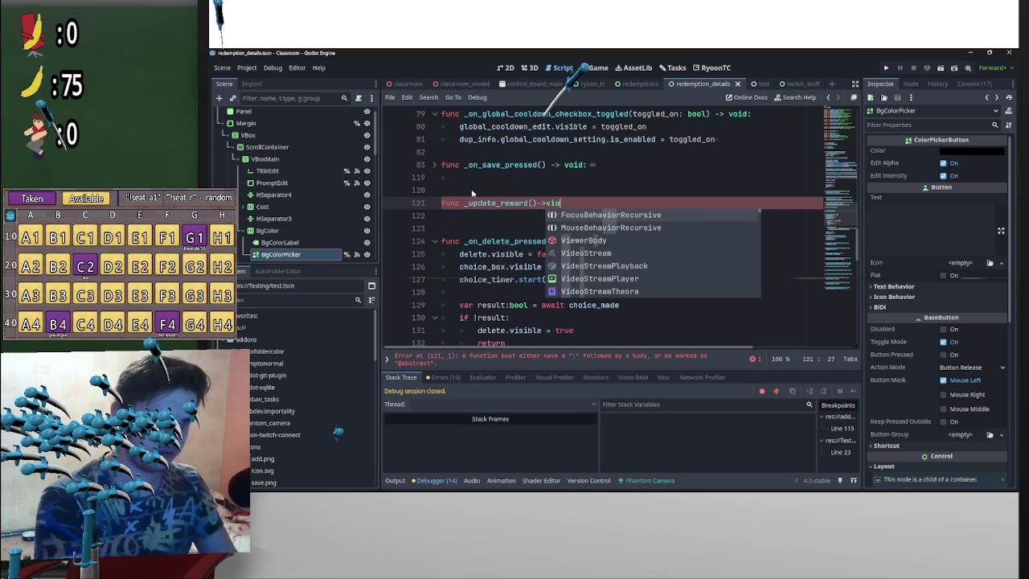
pyautogui.write('id:')
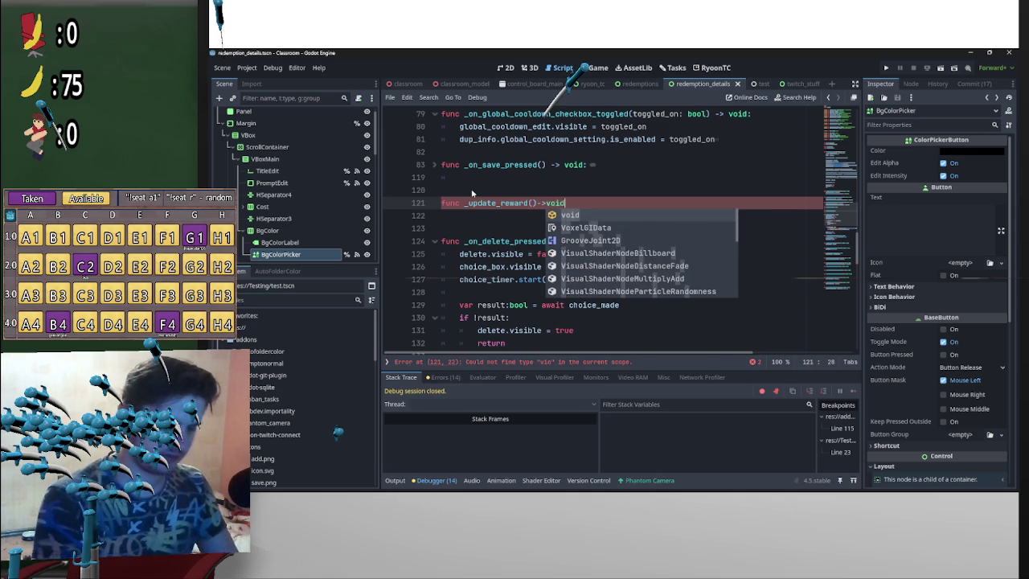
pyautogui.press('Return')
pyautogui.write('pass')
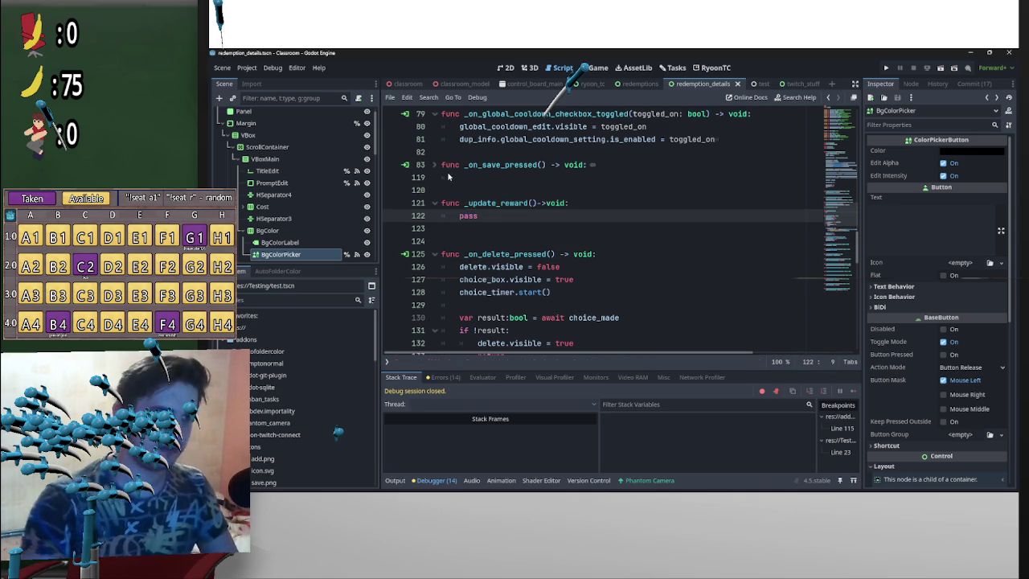
# Step: Duplicate the _update_reward stub below it and rename the copy _create_reward
pyautogui.hotkey('shift', 'Up')
pyautogui.hotkey('shift', 'Home')
pyautogui.hotkey('ctrl', 'c')
pyautogui.press('BackSpace')
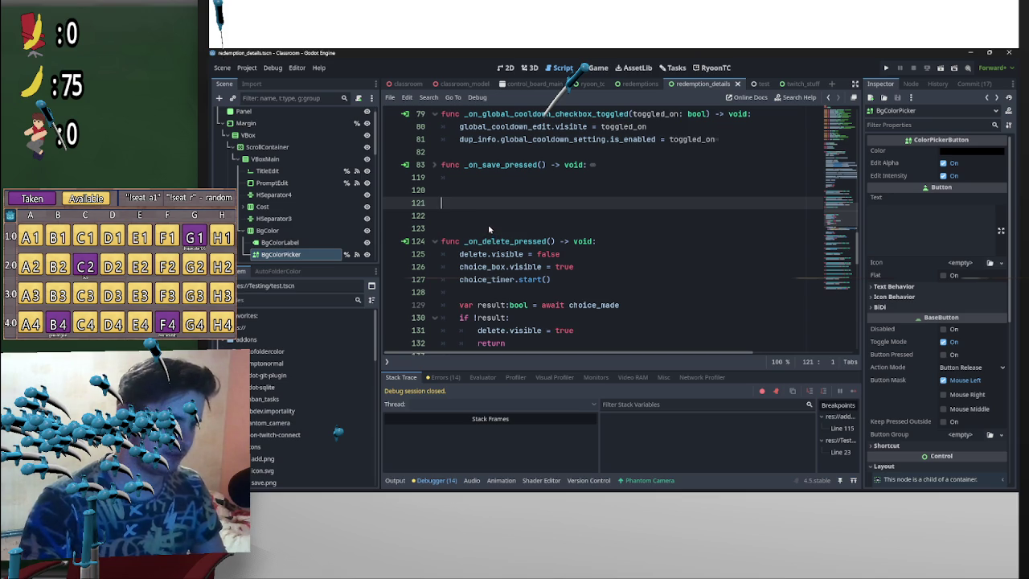
pyautogui.hotkey('ctrl', 'z')
pyautogui.click(471, 231)
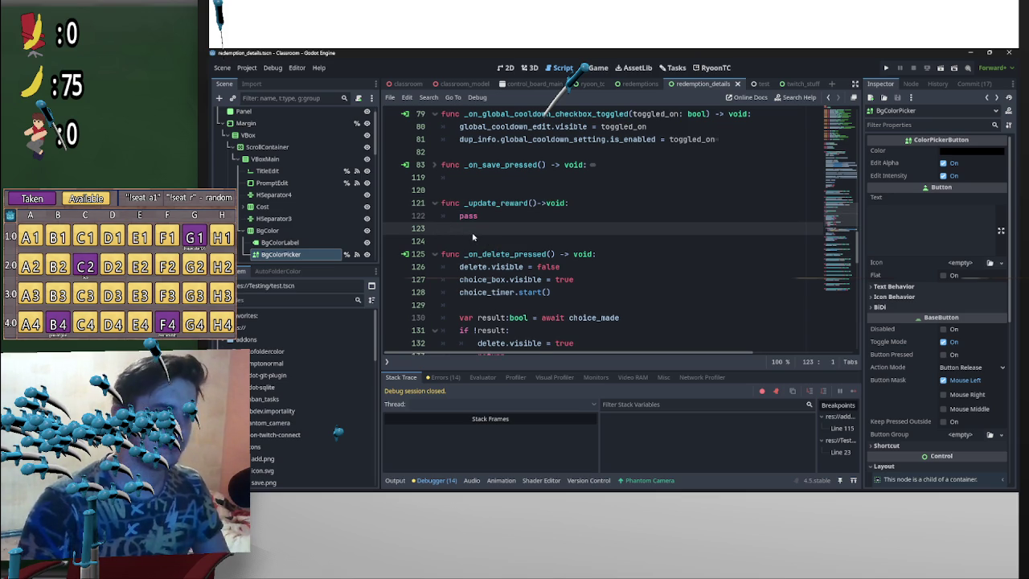
pyautogui.press('Return')
pyautogui.hotkey('ctrl', 'v')
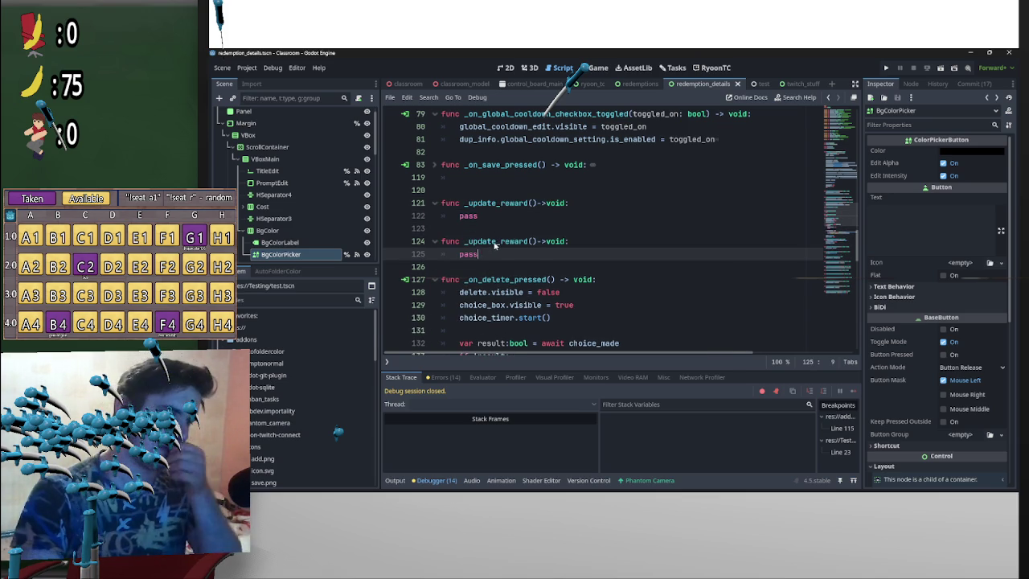
pyautogui.moveTo(496, 241); pyautogui.dragTo(468, 241)
pyautogui.write('create')
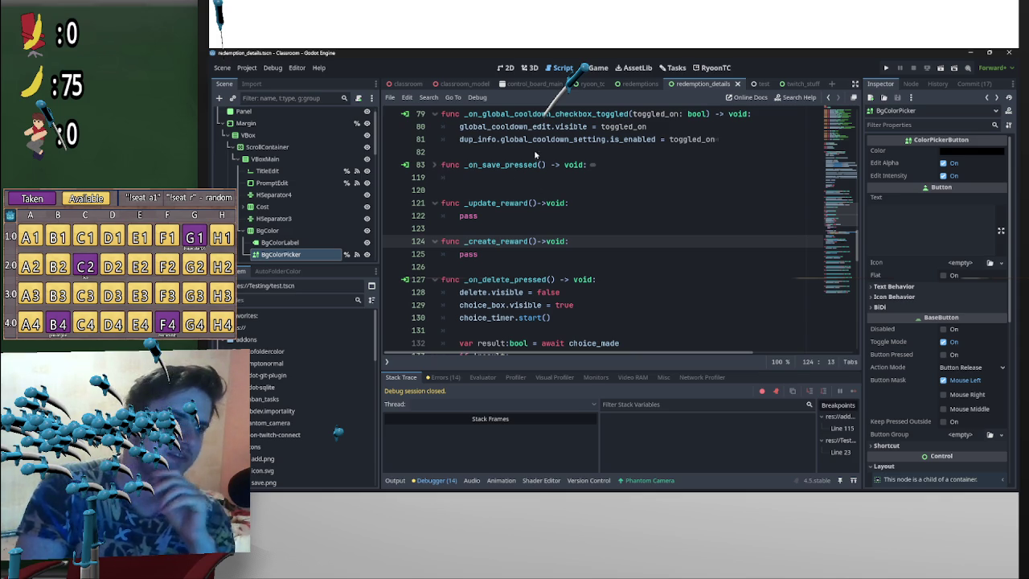
pyautogui.click(435, 164)
pyautogui.scroll(-3, 569, 244)
pyautogui.scroll(-2, 635, 261)
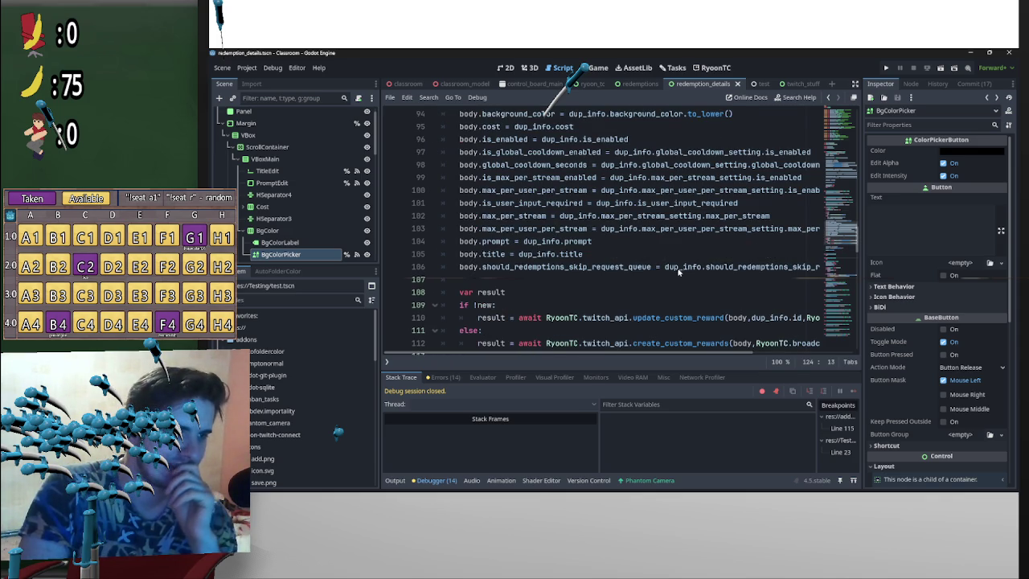
pyautogui.moveTo(736, 267); pyautogui.dragTo(856, 267)
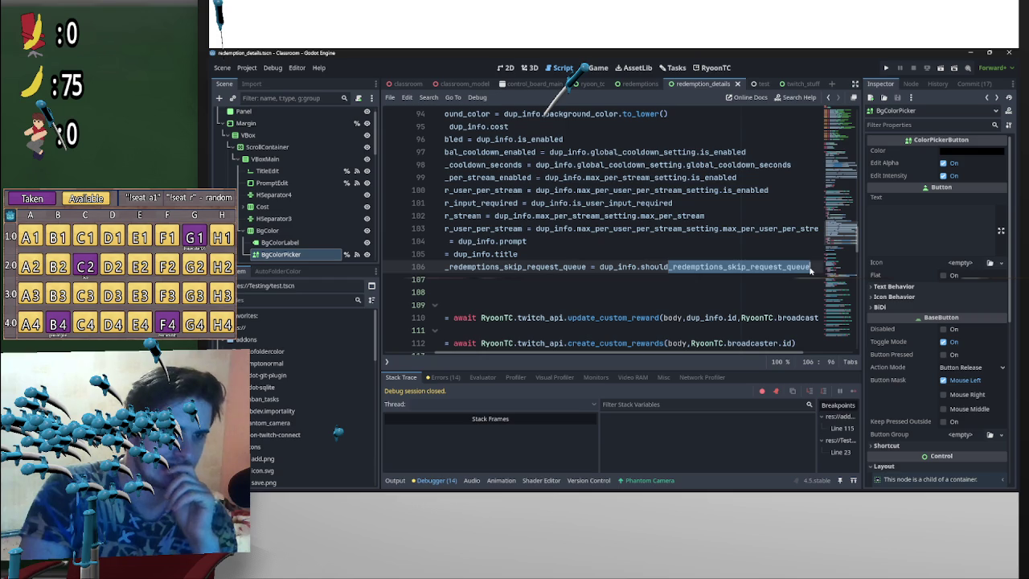
pyautogui.moveTo(582, 354); pyautogui.dragTo(533, 366)
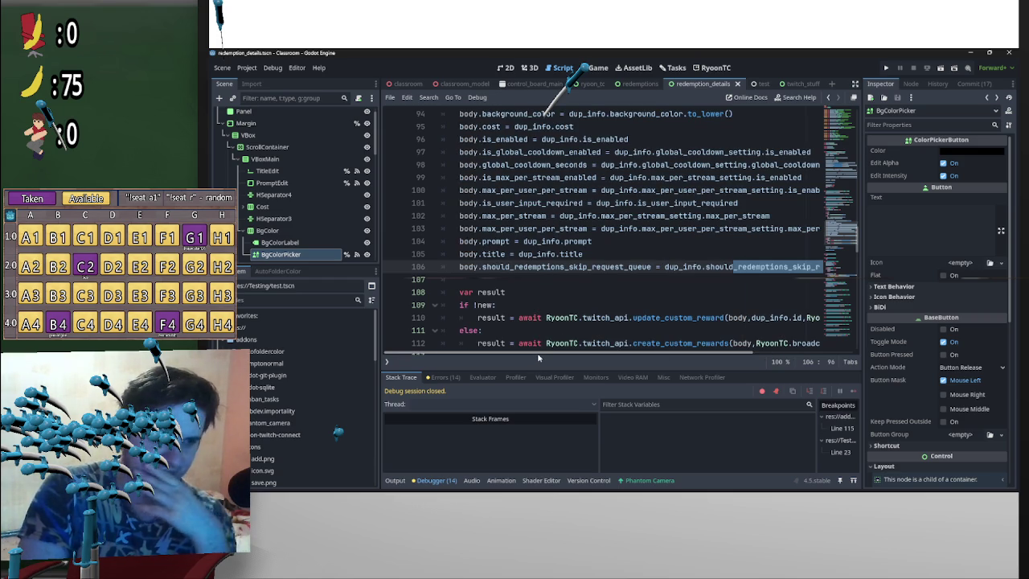
pyautogui.scroll(4, 498, 288)
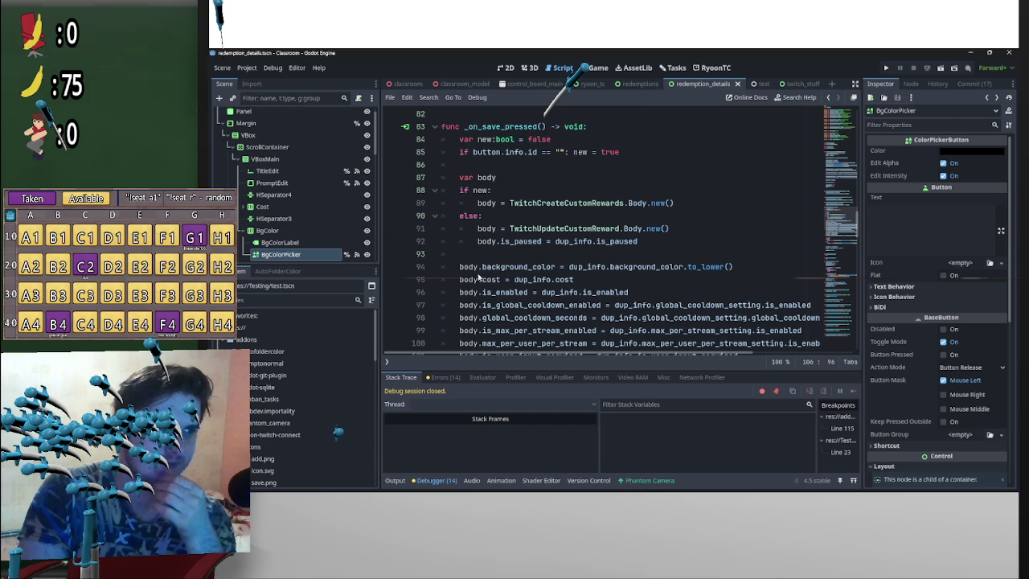
pyautogui.scroll(-2, 510, 234)
pyautogui.moveTo(638, 165); pyautogui.dragTo(504, 167)
pyautogui.scroll(3, 544, 208)
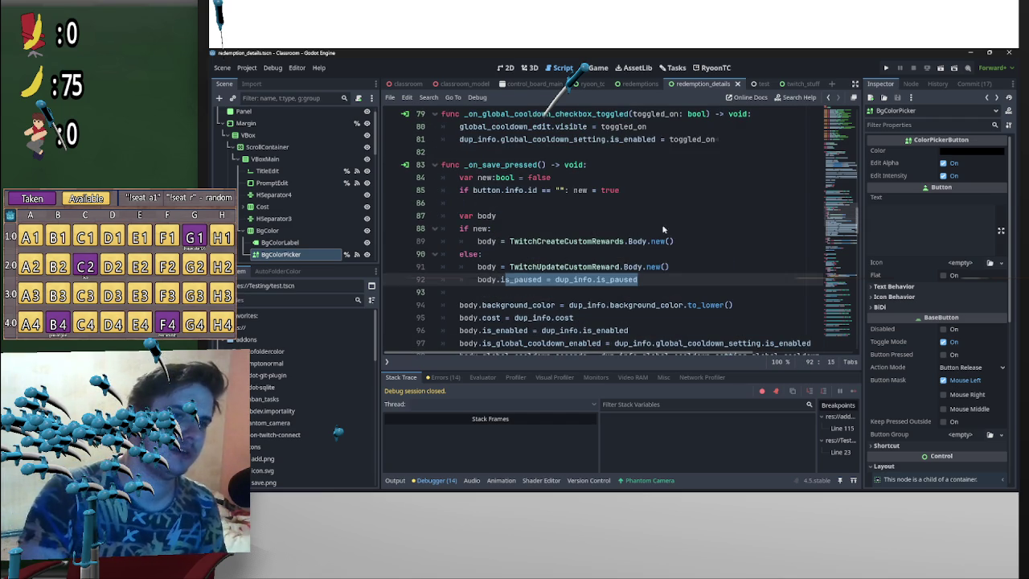
pyautogui.click(435, 165)
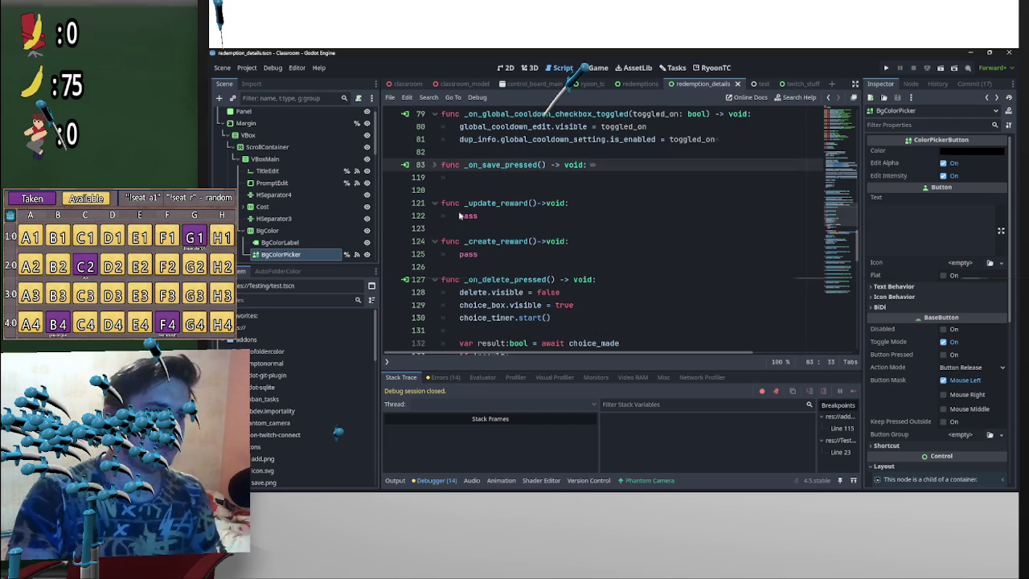
# Step: Add blank lines in both functions and start 'var body:' in _create_reward
pyautogui.click(458, 216)
pyautogui.press('Return')
pyautogui.press('Return')
pyautogui.click(457, 216)
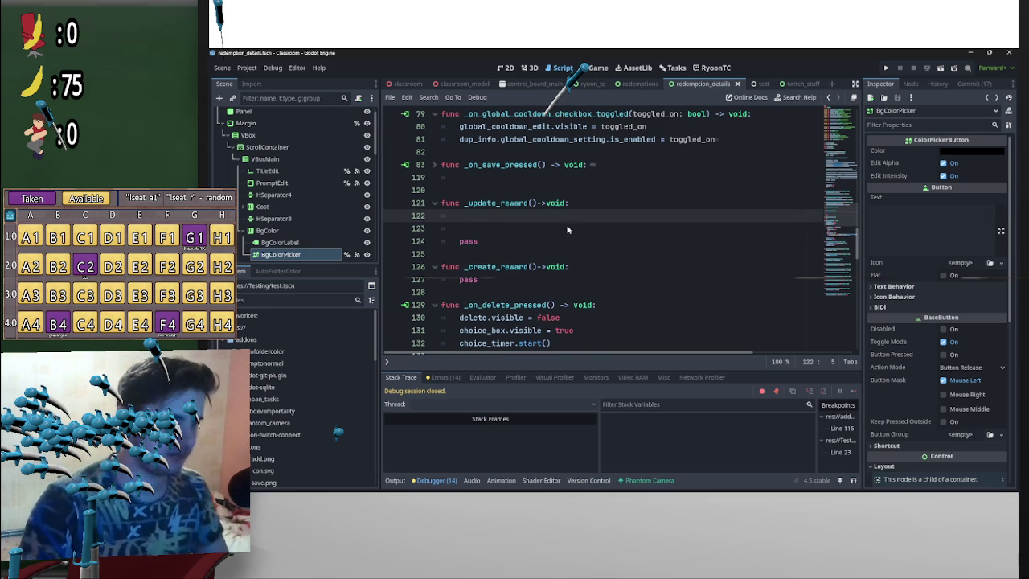
pyautogui.click(462, 279)
pyautogui.press('Return')
pyautogui.press('Return')
pyautogui.click(463, 280)
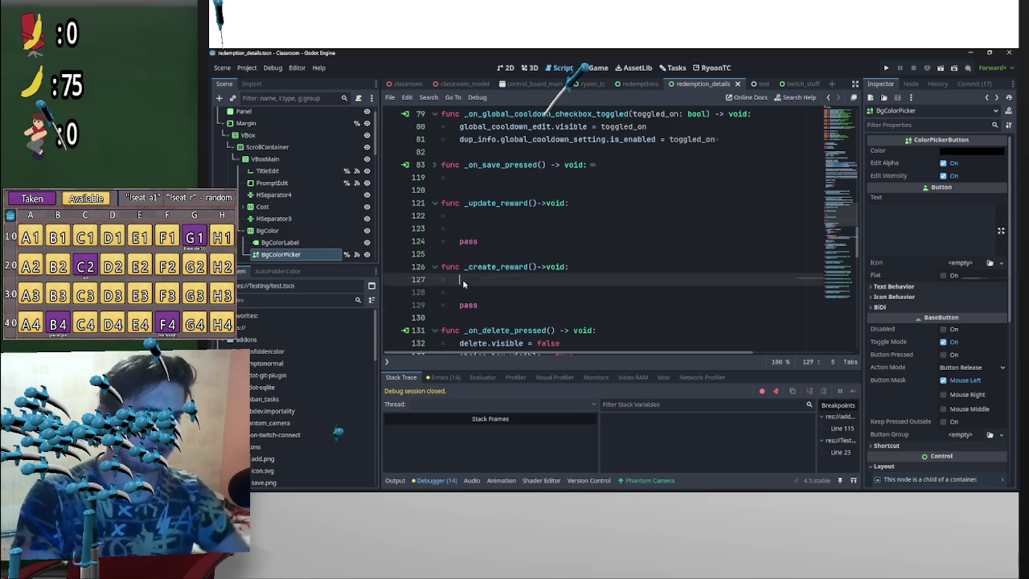
pyautogui.write('Var')
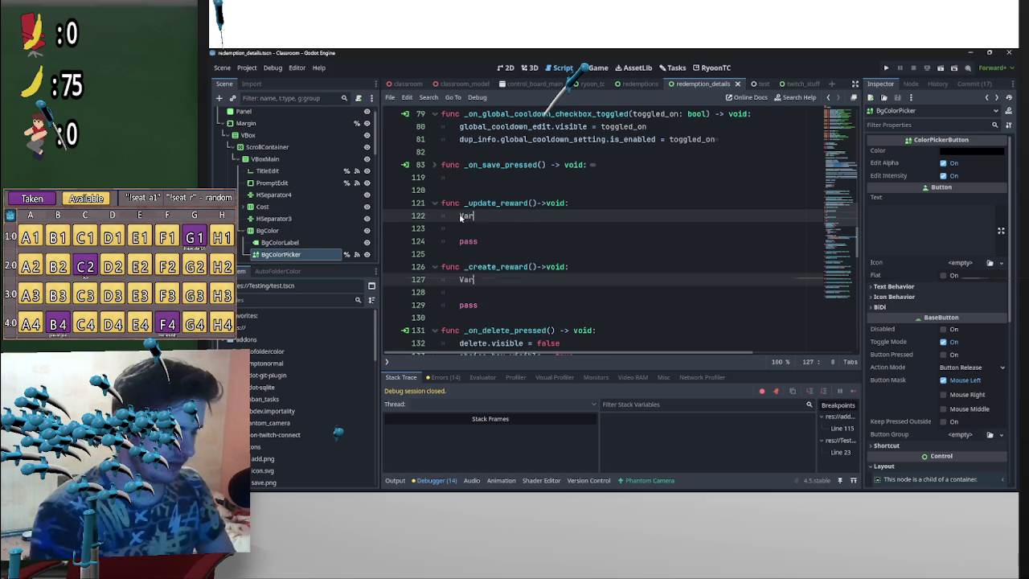
pyautogui.press('BackSpace')
pyautogui.press('BackSpace')
pyautogui.press('BackSpace')
pyautogui.write('var bod')
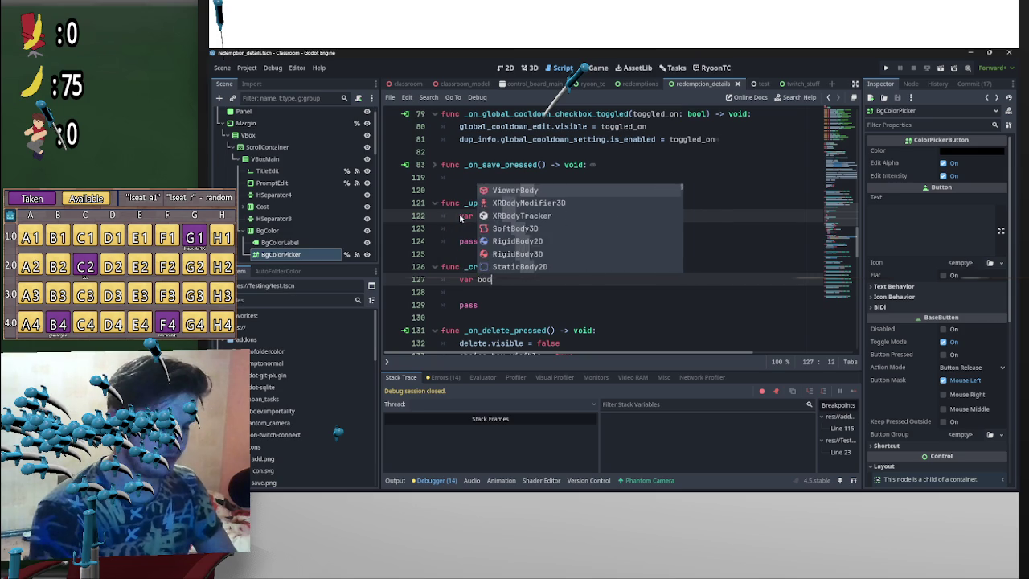
pyautogui.write('y:')
# Step: Type _update_reward's body variable as TwitchCreateCustomRewards.Body
pyautogui.click(556, 217)
pyautogui.write('Twitch')
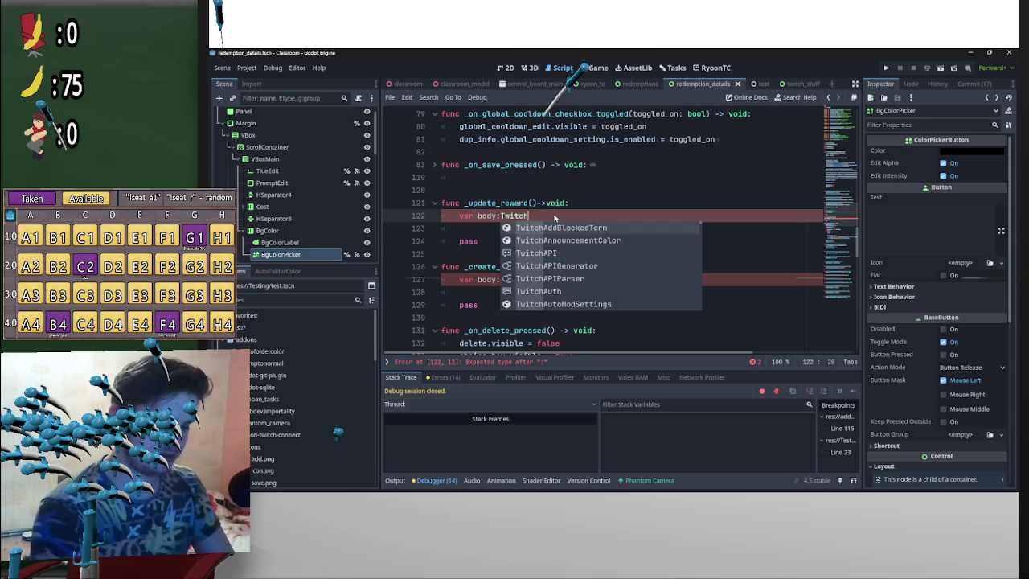
pyautogui.write('Reaw')
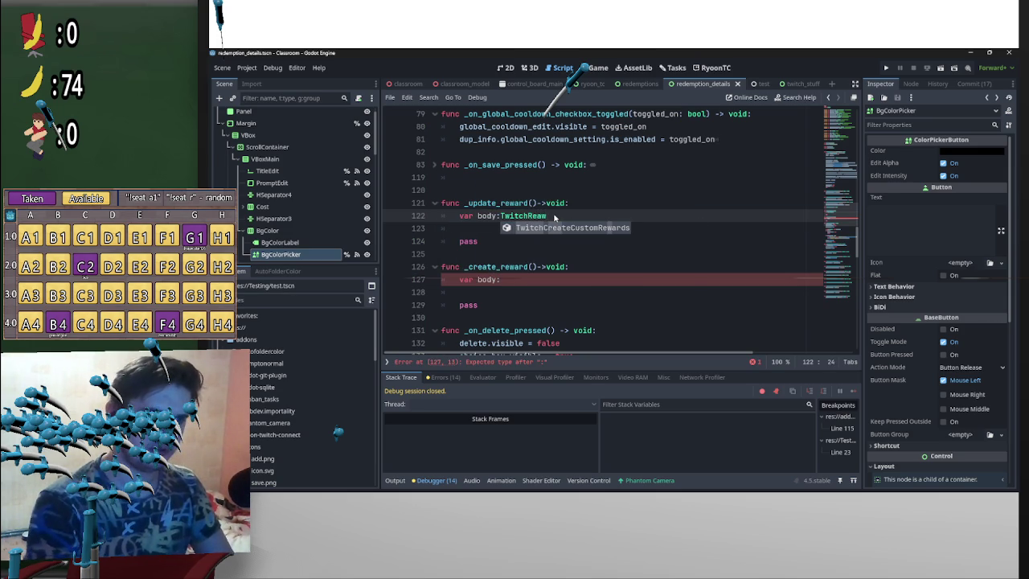
pyautogui.press('BackSpace')
pyautogui.press('BackSpace')
pyautogui.write('ward')
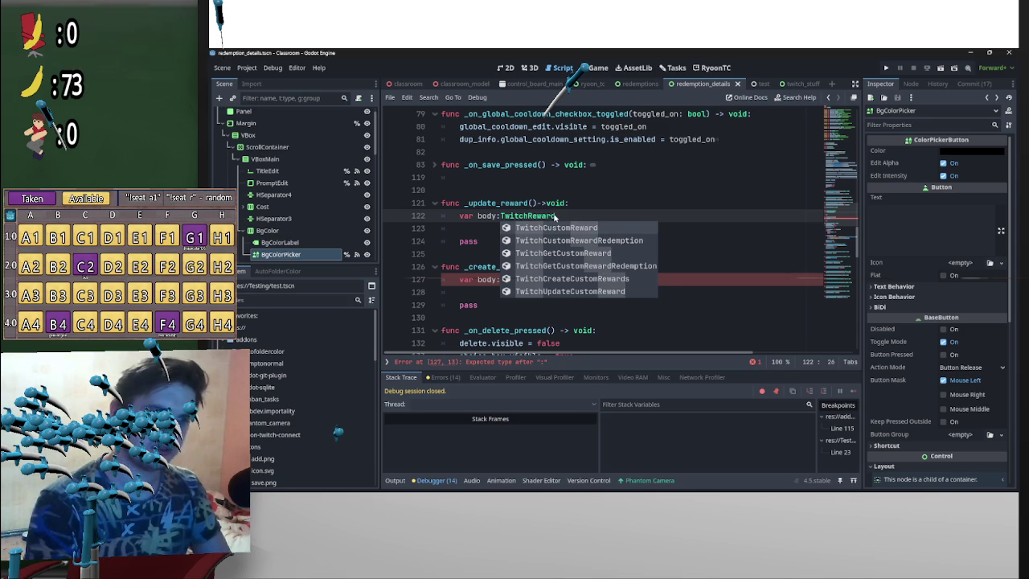
pyautogui.press('Down')
pyautogui.press('Down')
pyautogui.press('Down')
pyautogui.press('Up')
pyautogui.press('Down')
pyautogui.press('Down')
pyautogui.press('Return')
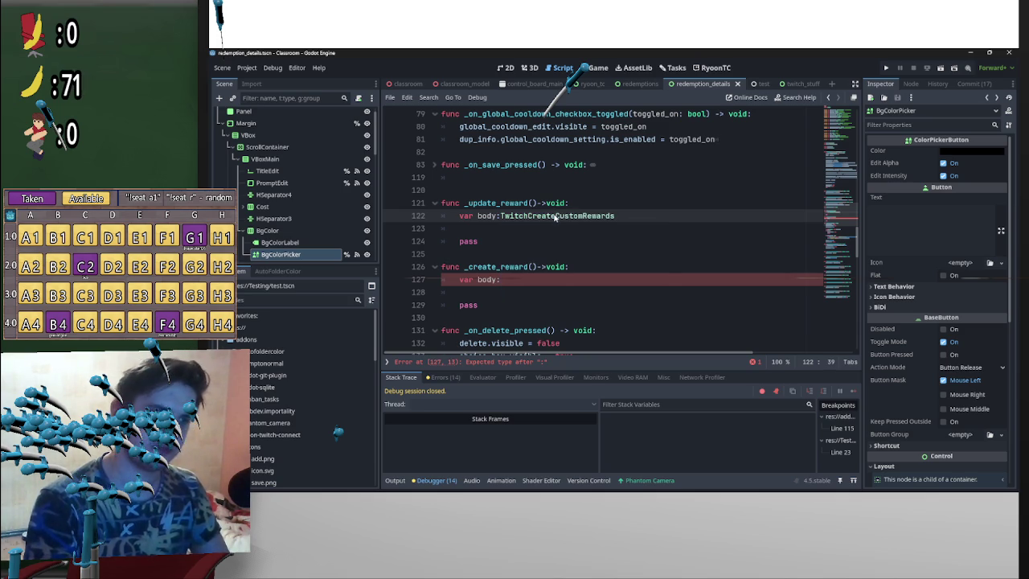
pyautogui.write('.Body')
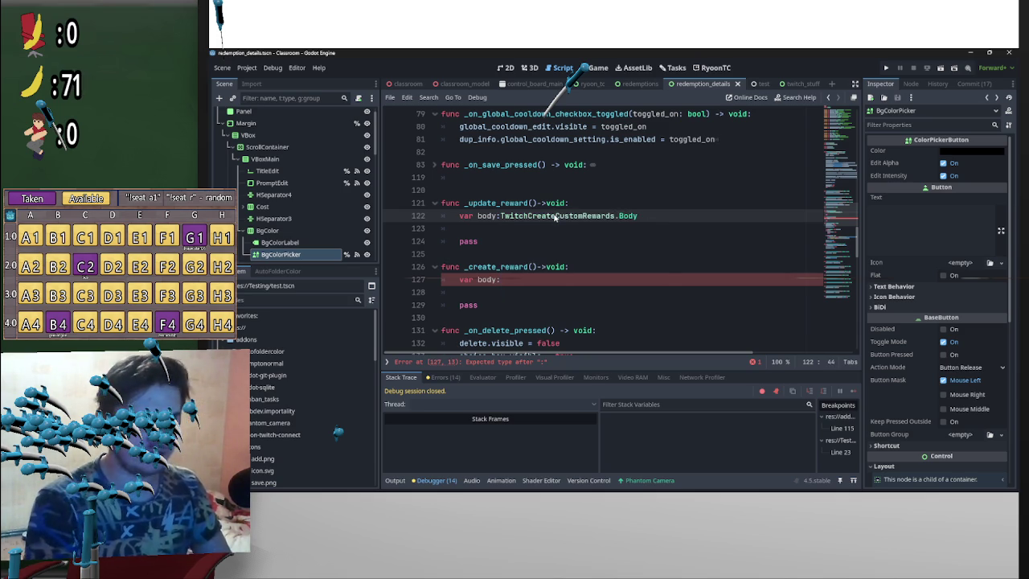
pyautogui.write('.cre')
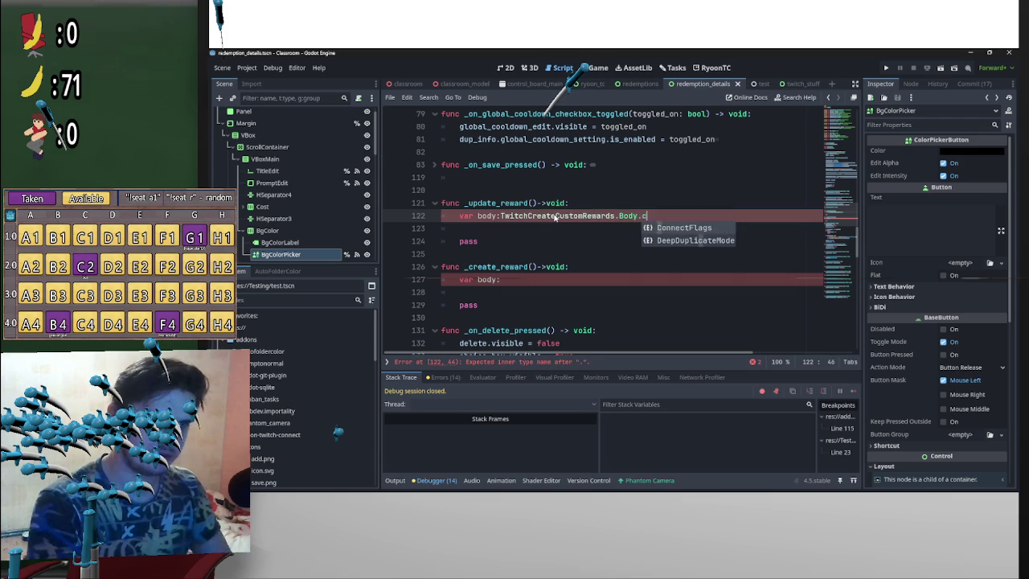
pyautogui.press('BackSpace')
pyautogui.press('BackSpace')
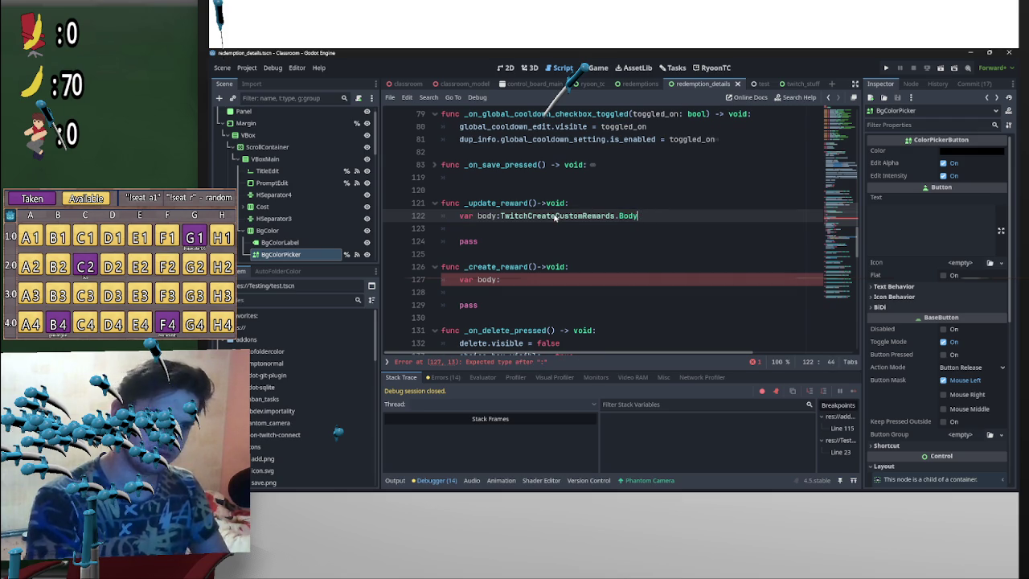
pyautogui.write('.cre')
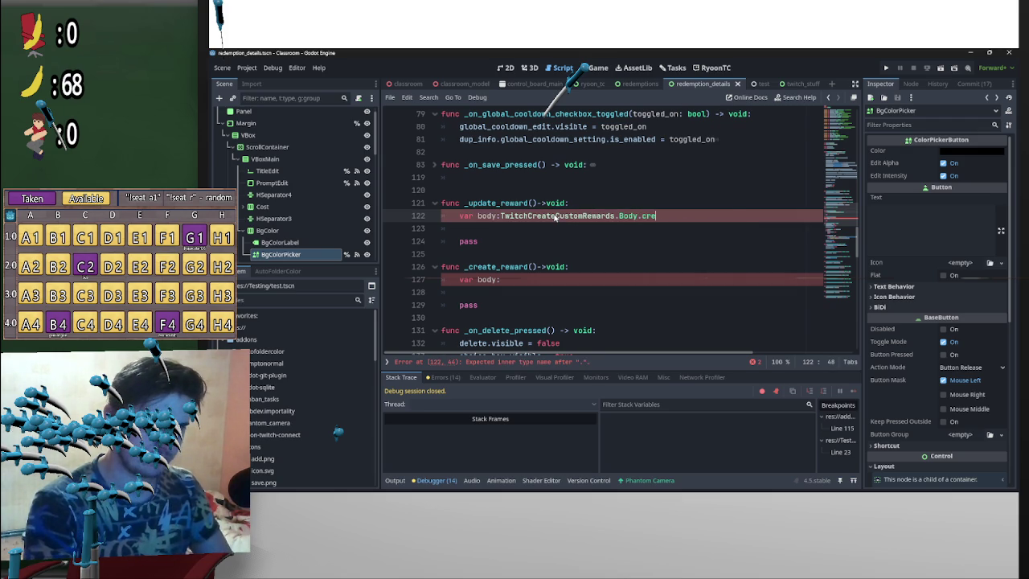
pyautogui.press('BackSpace')
pyautogui.press('BackSpace')
pyautogui.press('BackSpace')
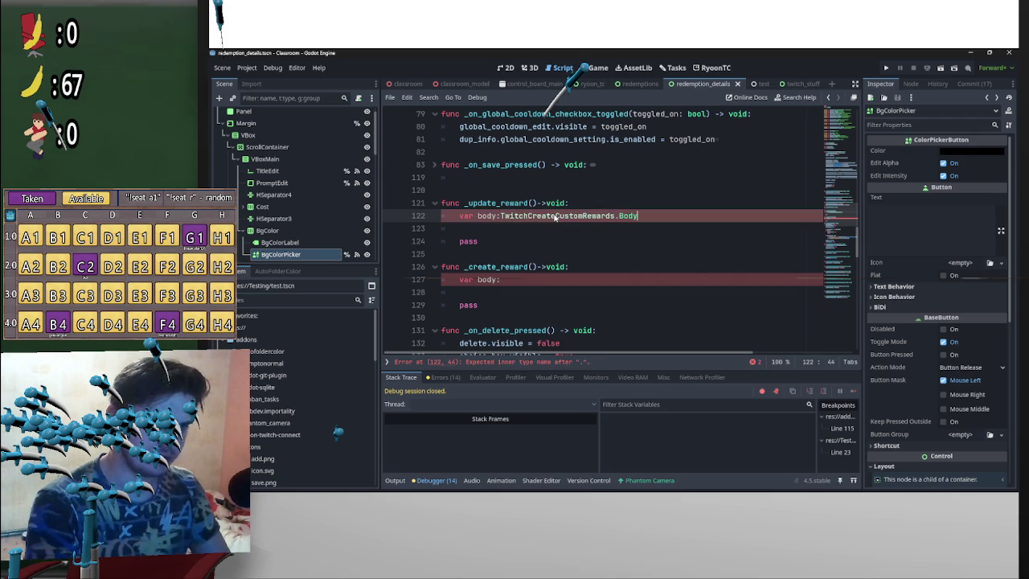
pyautogui.write('.new(')
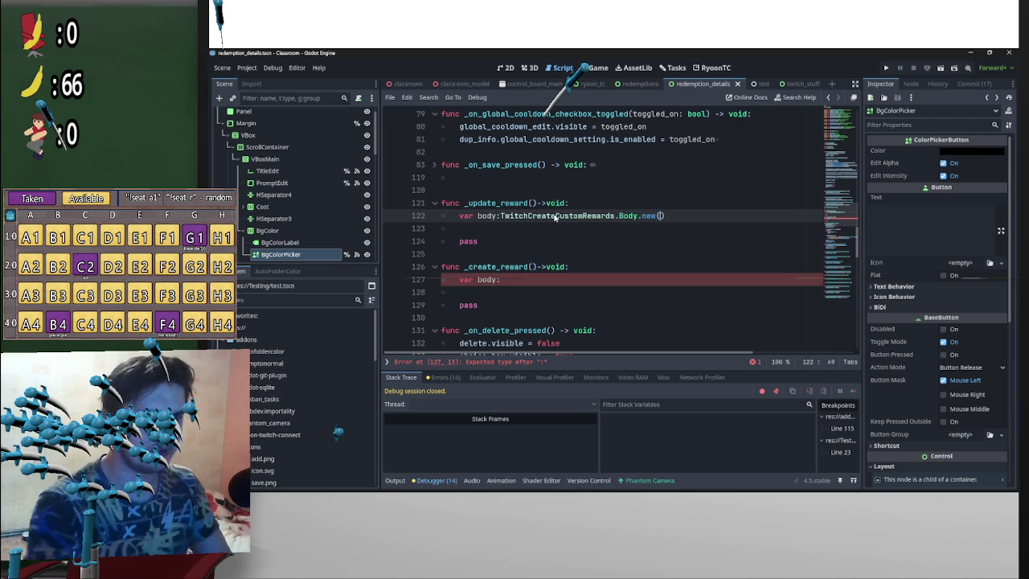
pyautogui.press('BackSpace')
pyautogui.press('BackSpace')
pyautogui.press('BackSpace')
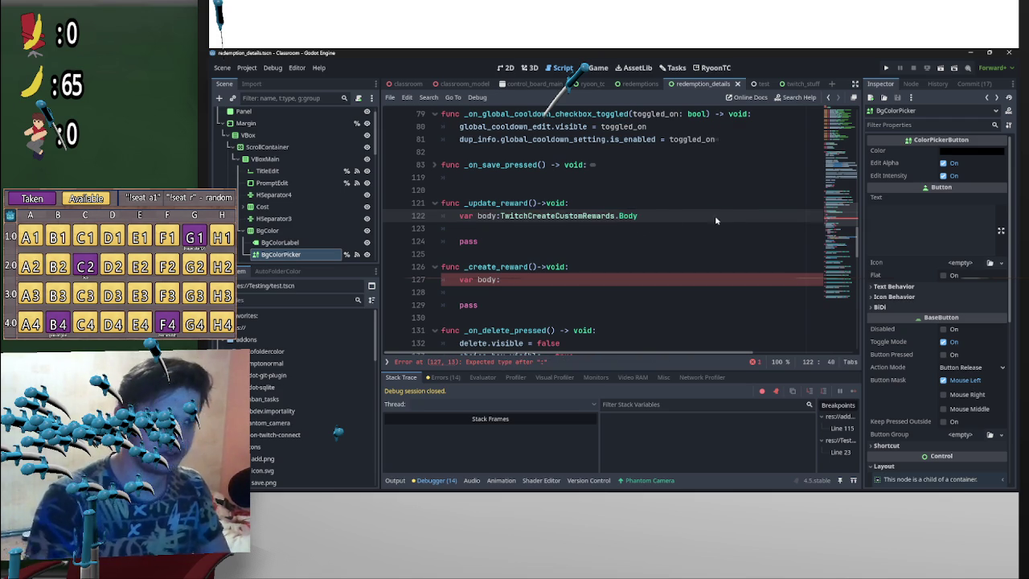
pyautogui.click(618, 216)
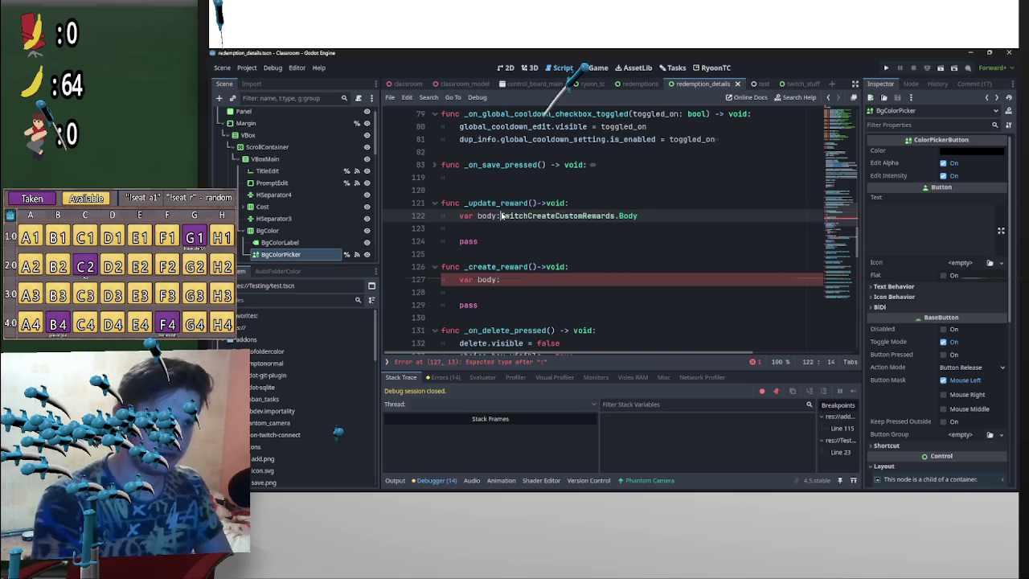
# Step: Make line 122 'var body:= TwitchCreateCustomRewards.Body.create(dup.info.title,dup.info.cost)'
pyautogui.write('=')
pyautogui.click(671, 215)
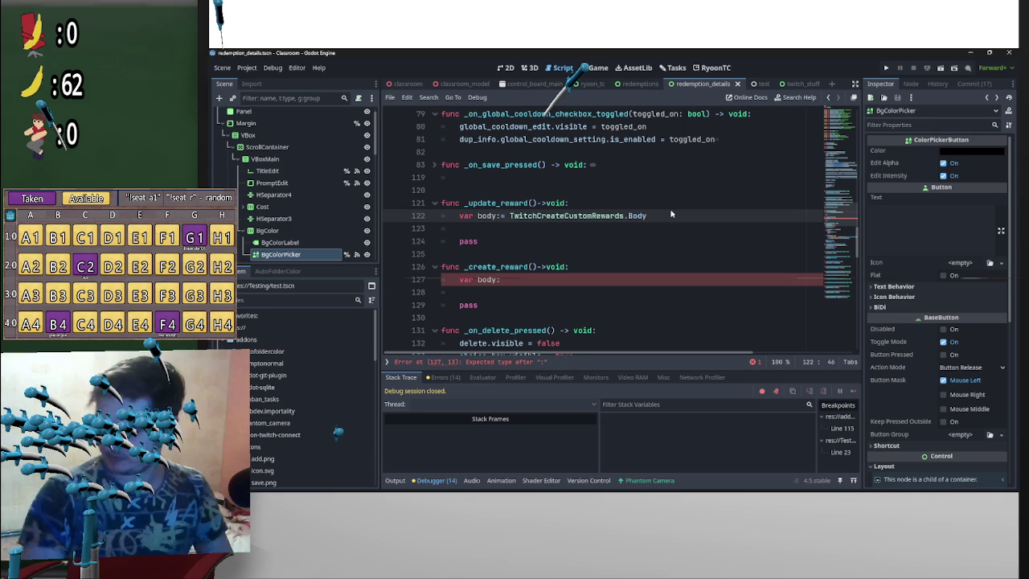
pyautogui.write('.cre')
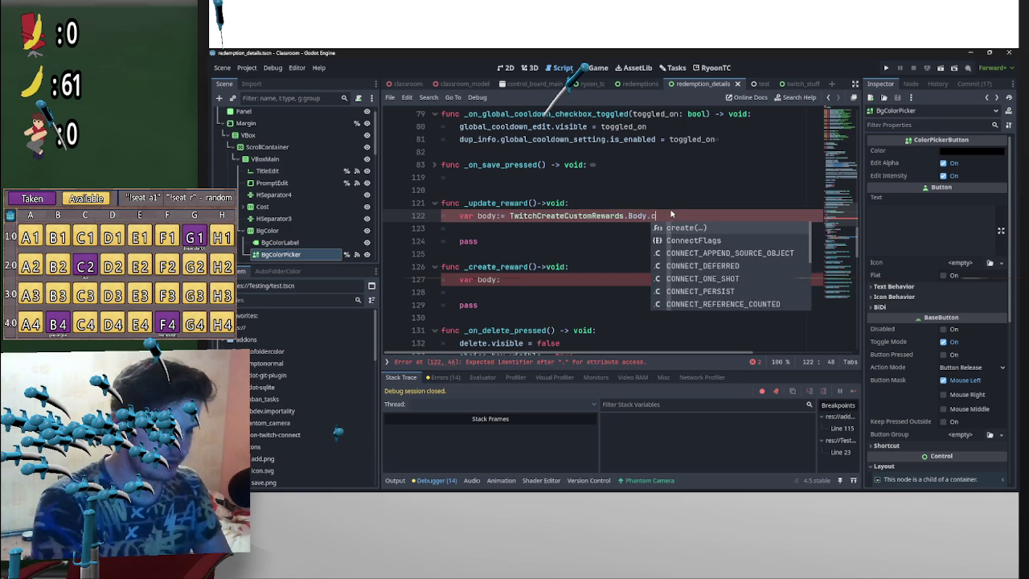
pyautogui.press('Return')
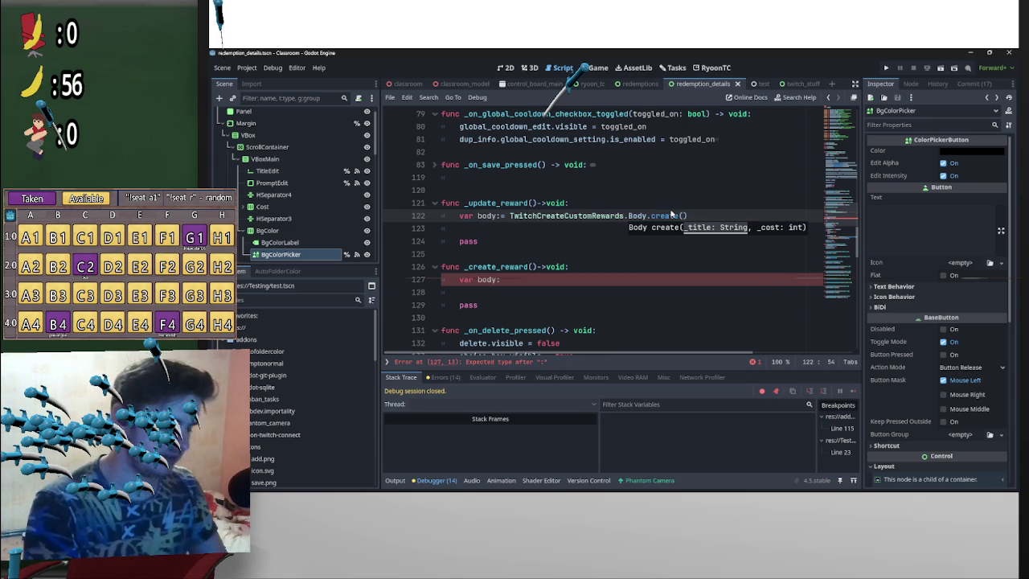
pyautogui.write('du')
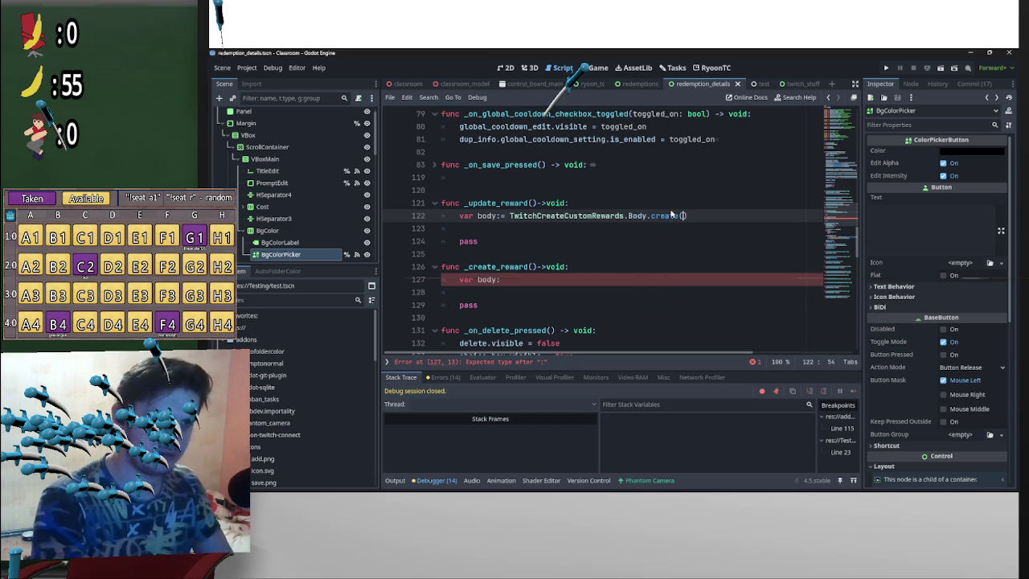
pyautogui.write('po')
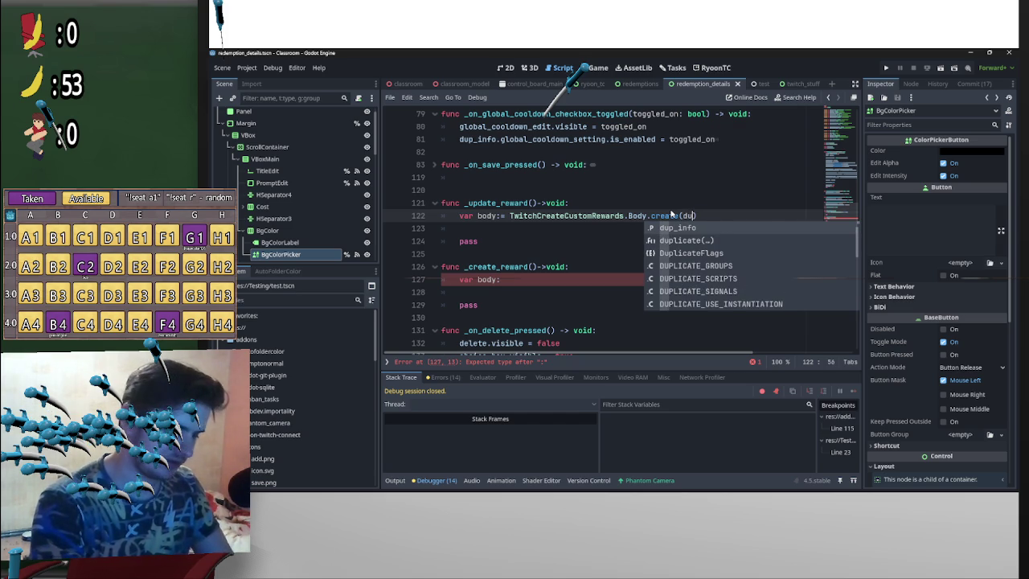
pyautogui.press('BackSpace')
pyautogui.write(',')
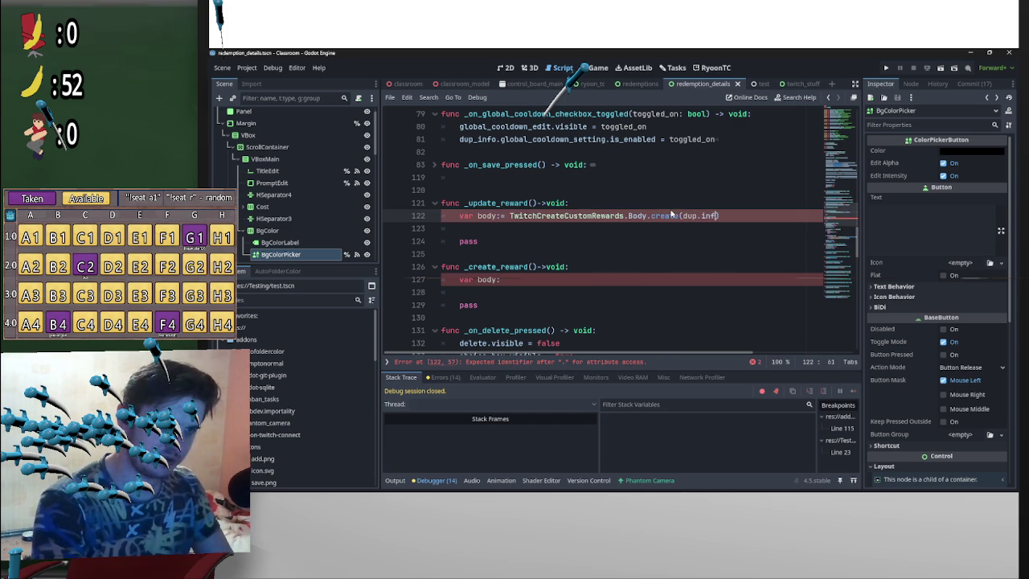
pyautogui.write('title')
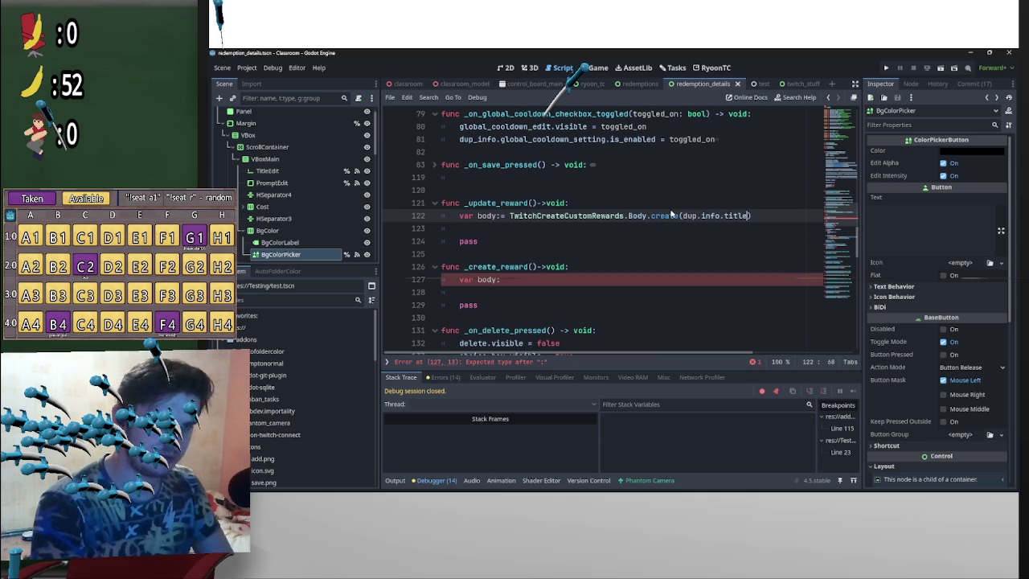
pyautogui.write('up.i nf')
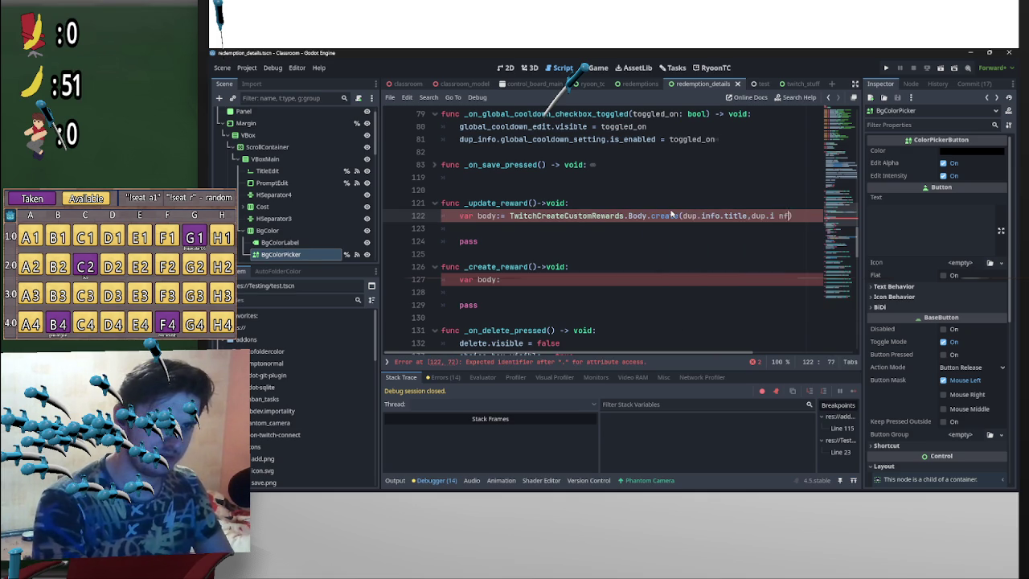
pyautogui.write('nfo.cost')
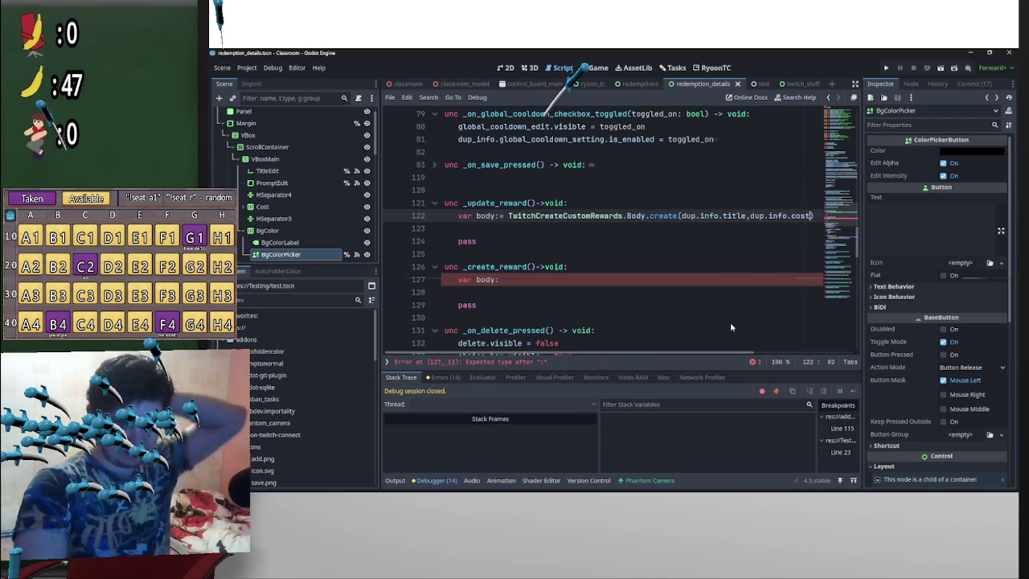
# Step: Open the classroom scene in the 3D editor
pyautogui.scroll(1, 759, 301)
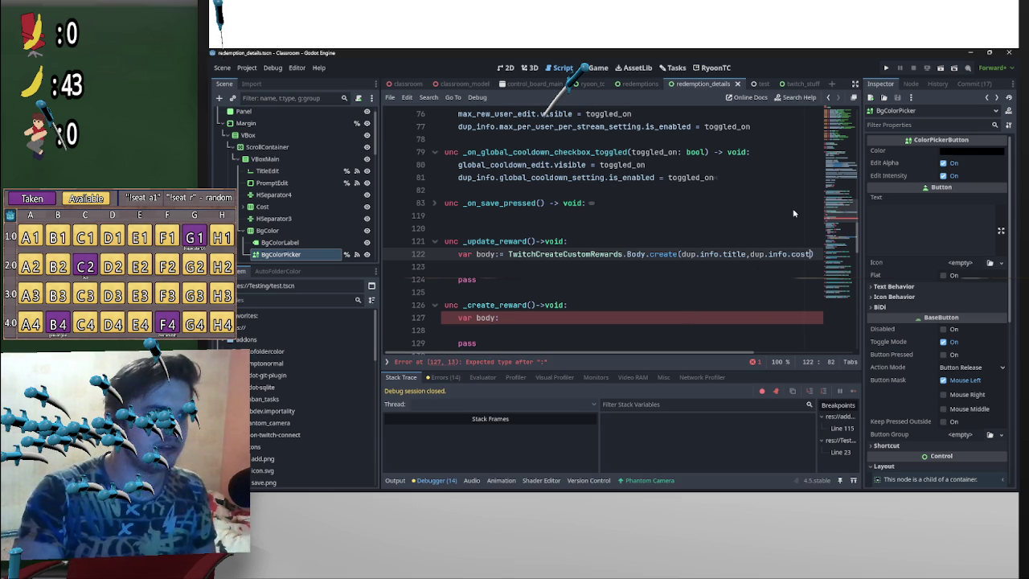
pyautogui.click(406, 83)
pyautogui.click(532, 69)
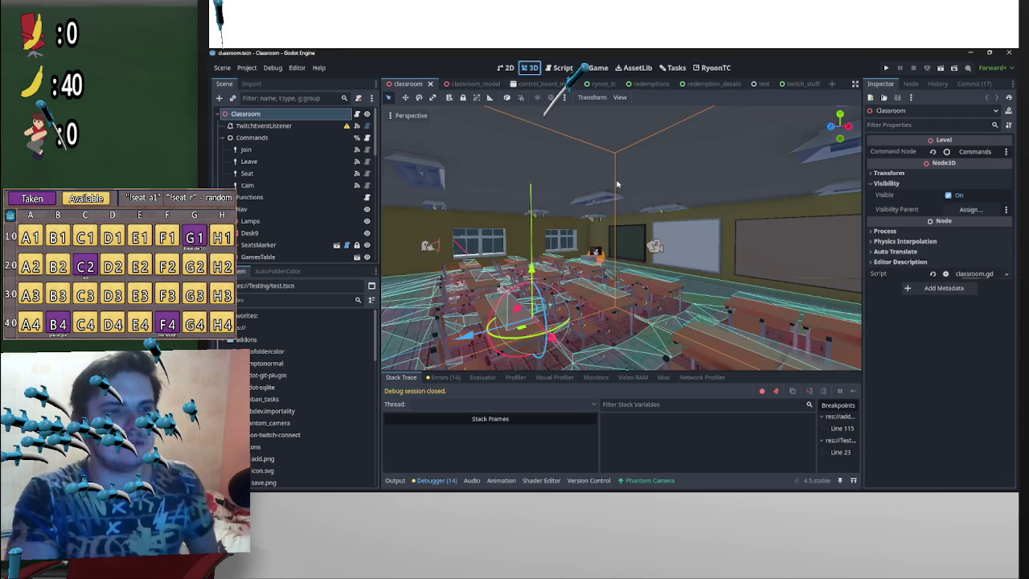
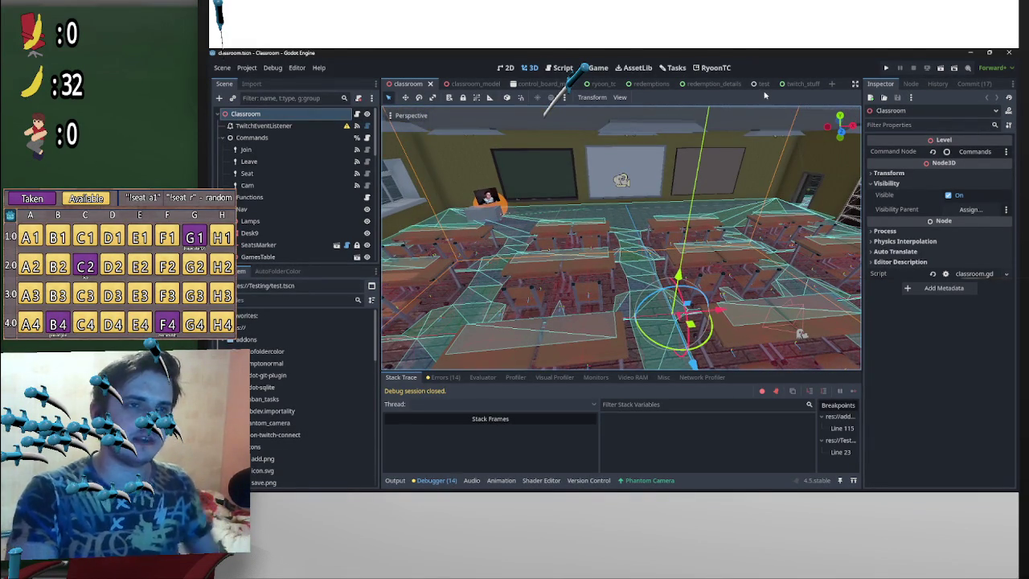
# Step: Switch to the RyoonTC main screen and scroll through the channel's reward tiles in Redemptions
pyautogui.click(708, 69)
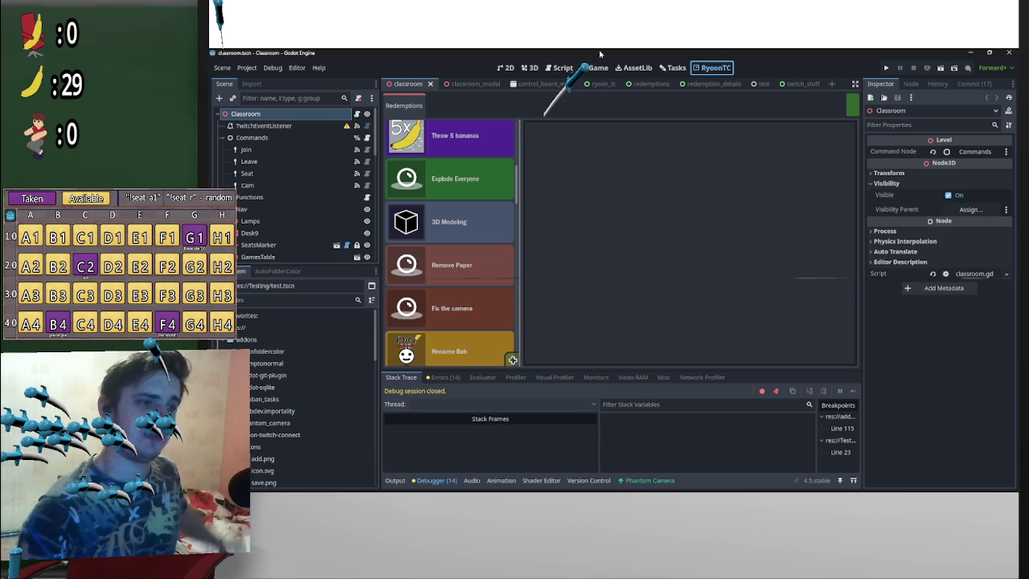
pyautogui.scroll(-5, 515, 193)
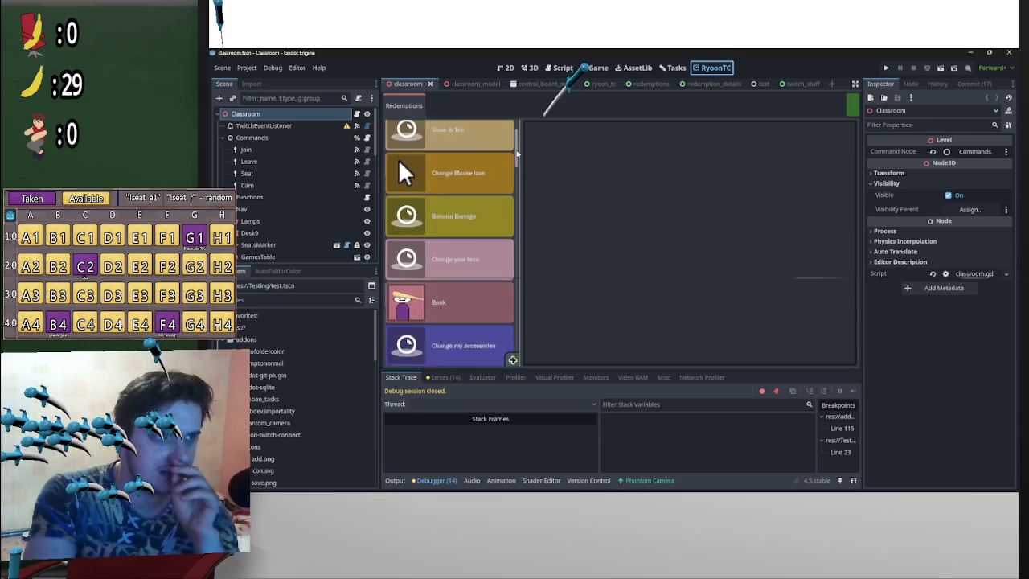
pyautogui.scroll(-10, 516, 241)
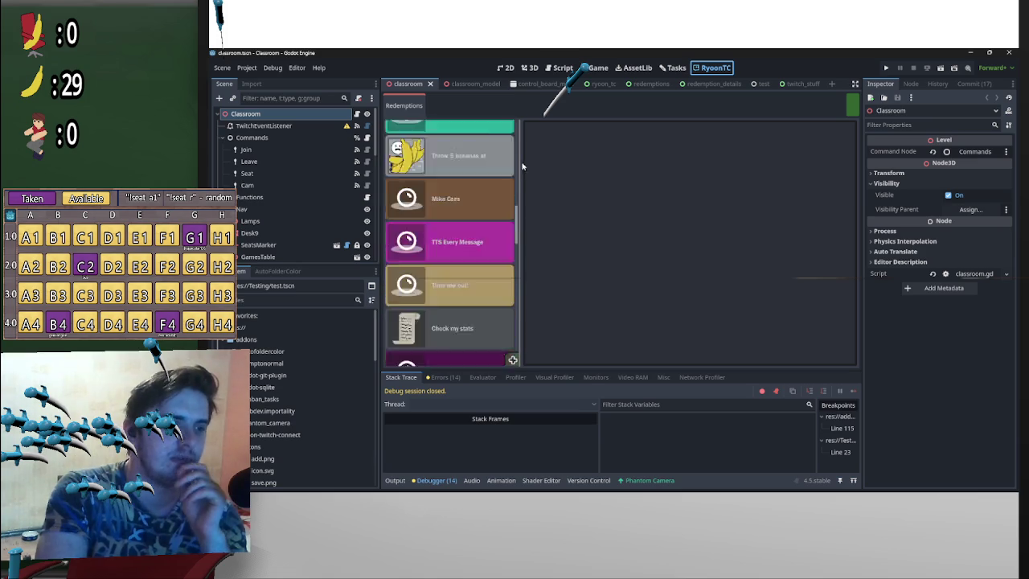
pyautogui.scroll(15, 513, 186)
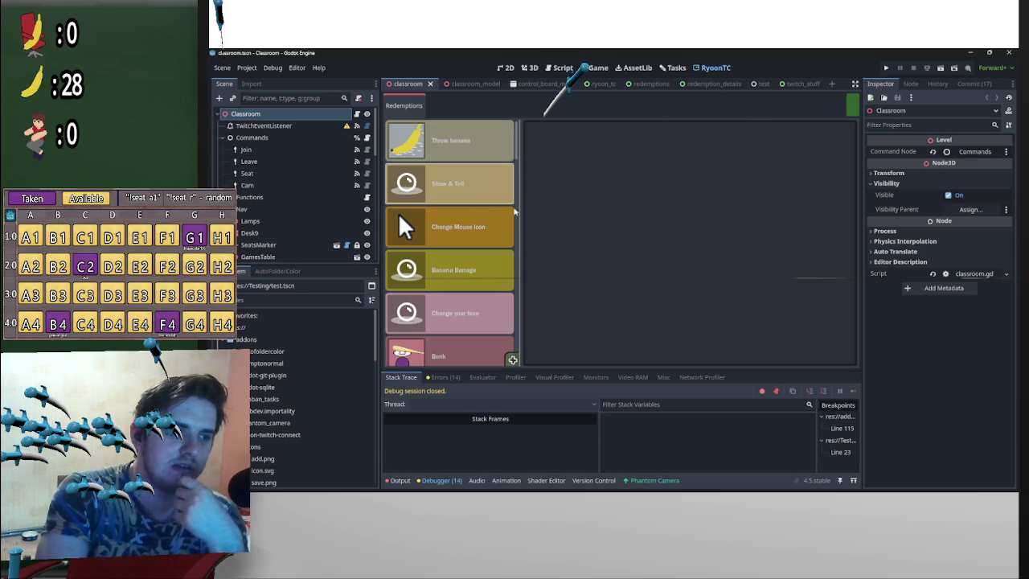
pyautogui.scroll(-5, 516, 226)
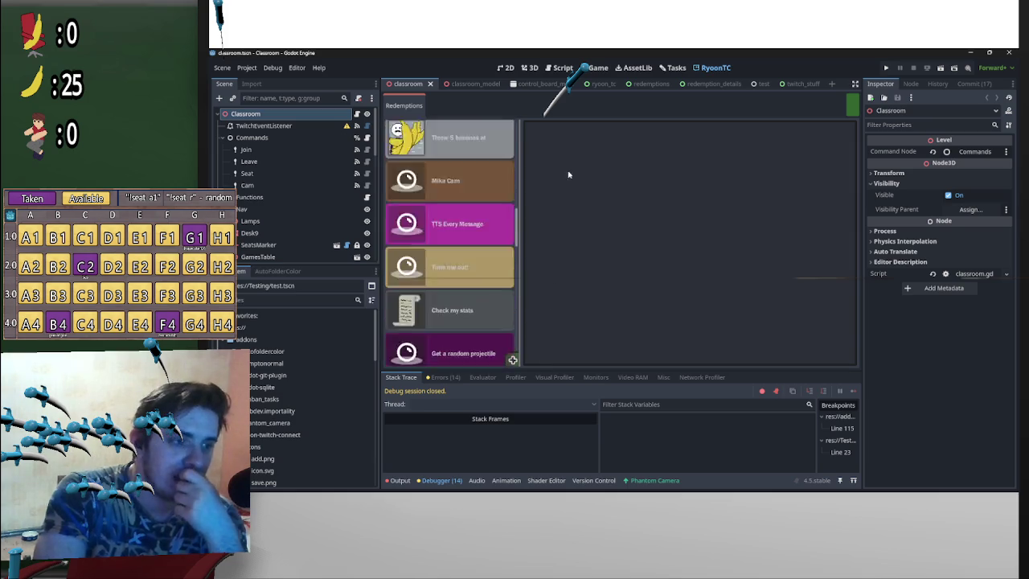
pyautogui.click(247, 69)
# Step: Disable the RyoonTC plugin in Project Settings' Plugins list and close the dialog
pyautogui.click(275, 81)
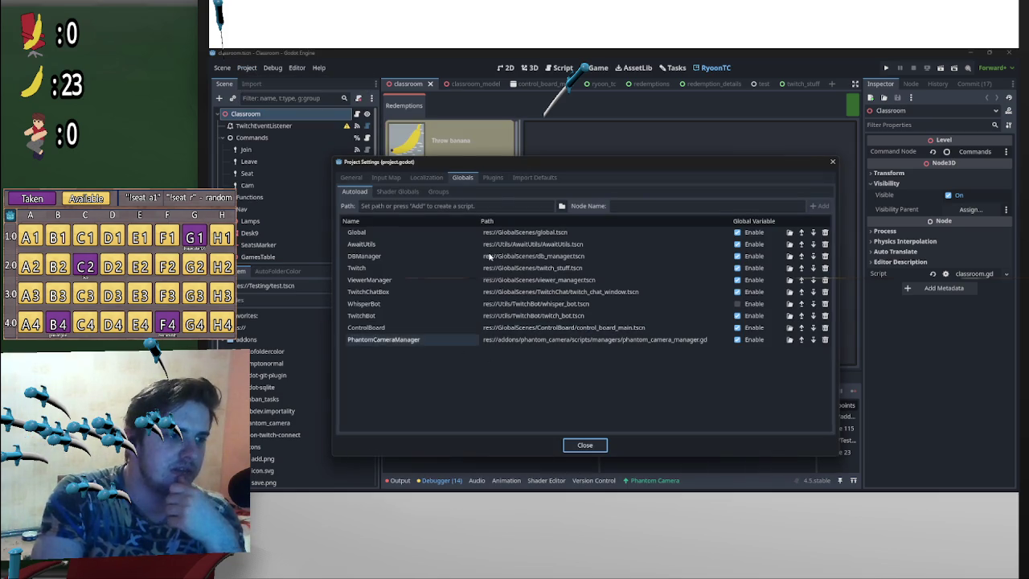
pyautogui.click(493, 178)
pyautogui.click(358, 302)
pyautogui.click(587, 445)
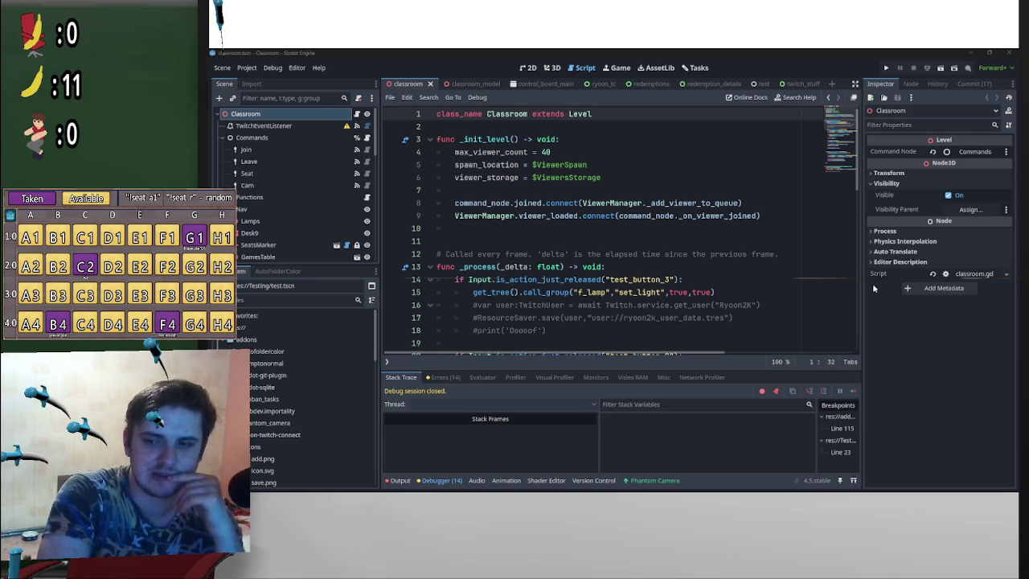
# Step: Check the viewer spawn logic on classroom.gd line 24, then switch to the redemptions script
pyautogui.scroll(-4, 687, 252)
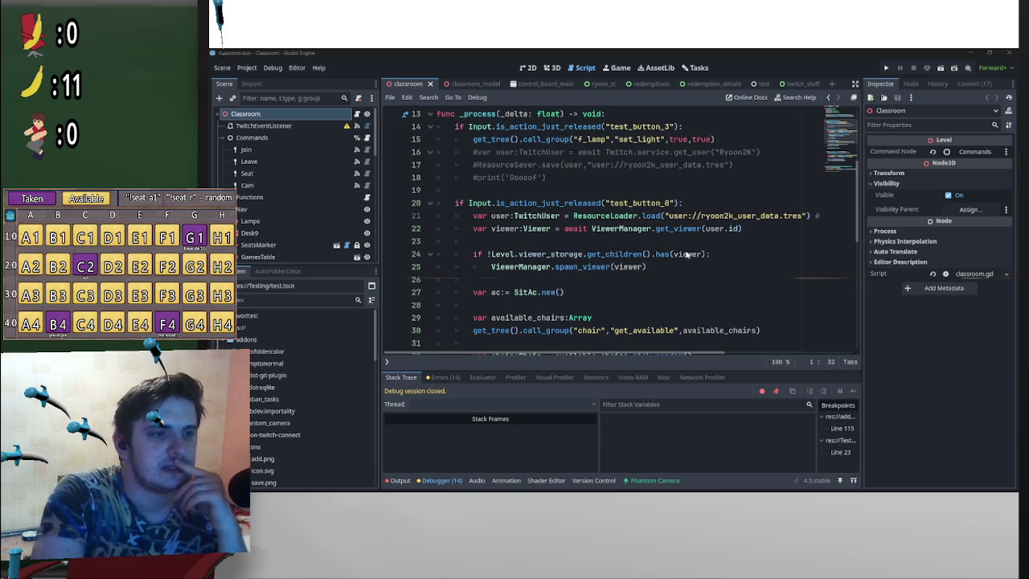
pyautogui.click(687, 254)
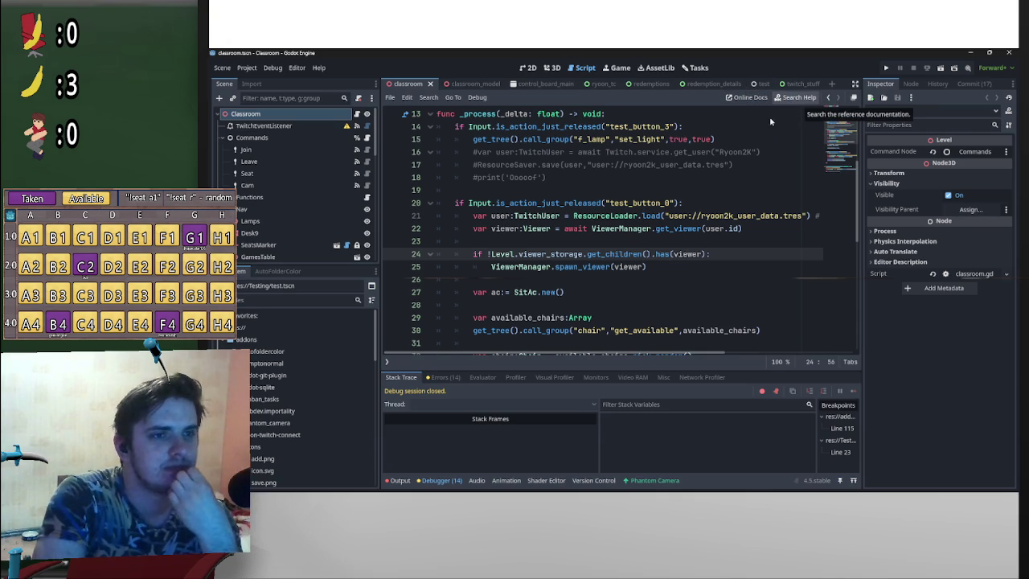
pyautogui.scroll(4, 844, 213)
pyautogui.moveTo(854, 177); pyautogui.dragTo(866, 351)
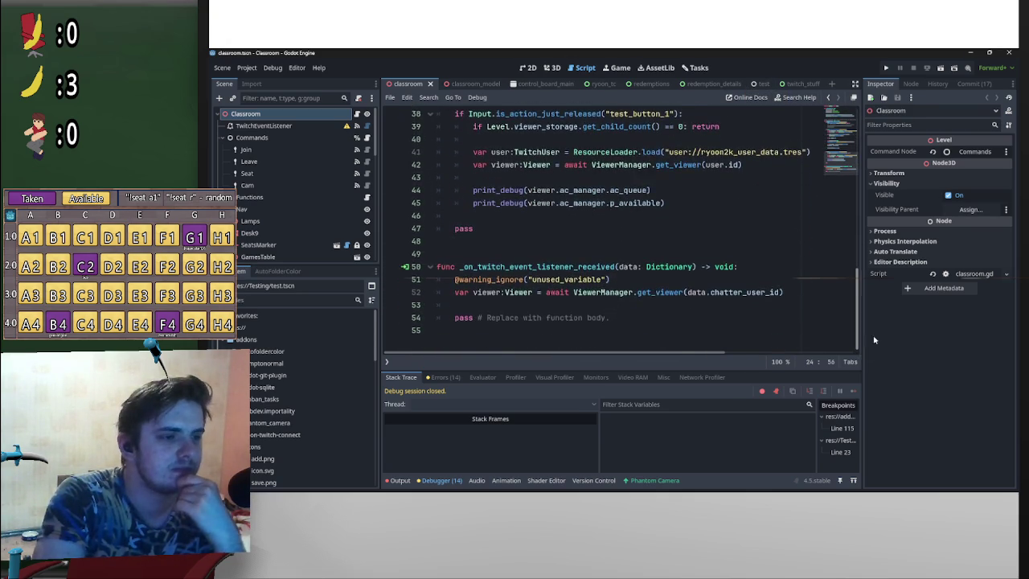
pyautogui.click(596, 83)
pyautogui.click(652, 83)
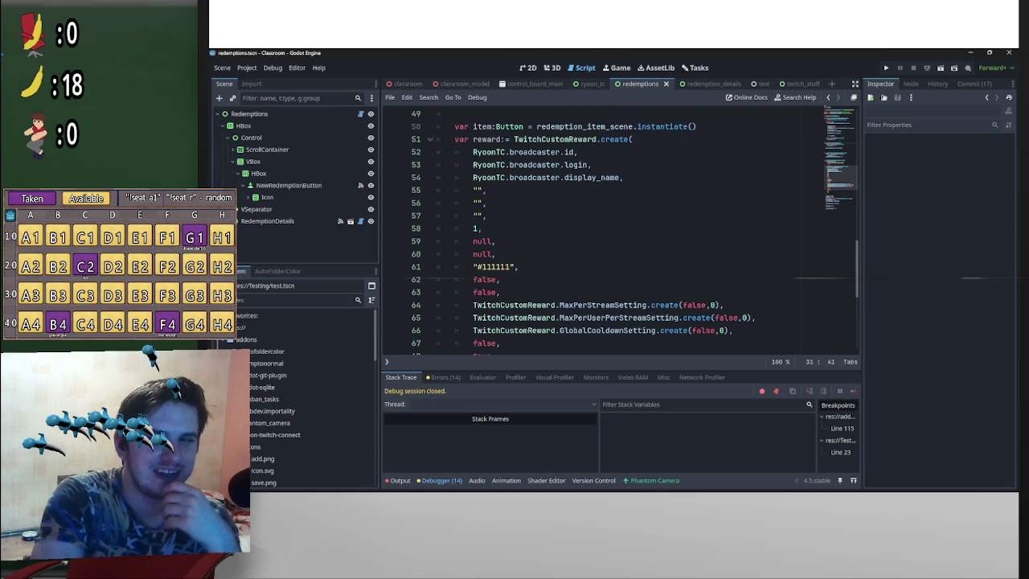
# Step: In redemption_details, copy line 122's ':= ...Body.create(...)' onto line 127 and strip its arguments
pyautogui.click(698, 84)
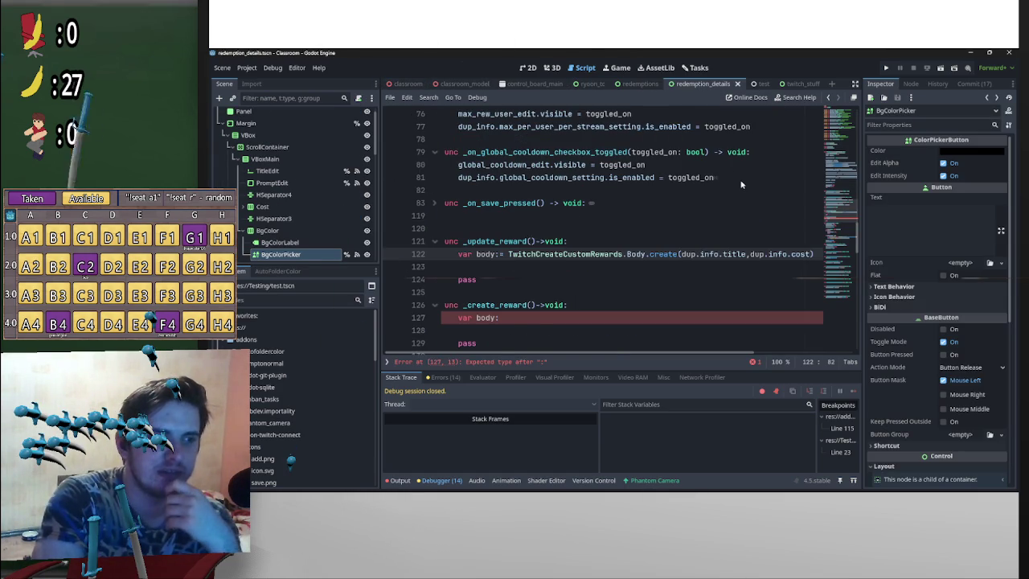
pyautogui.scroll(-2, 617, 230)
pyautogui.scroll(1, 617, 230)
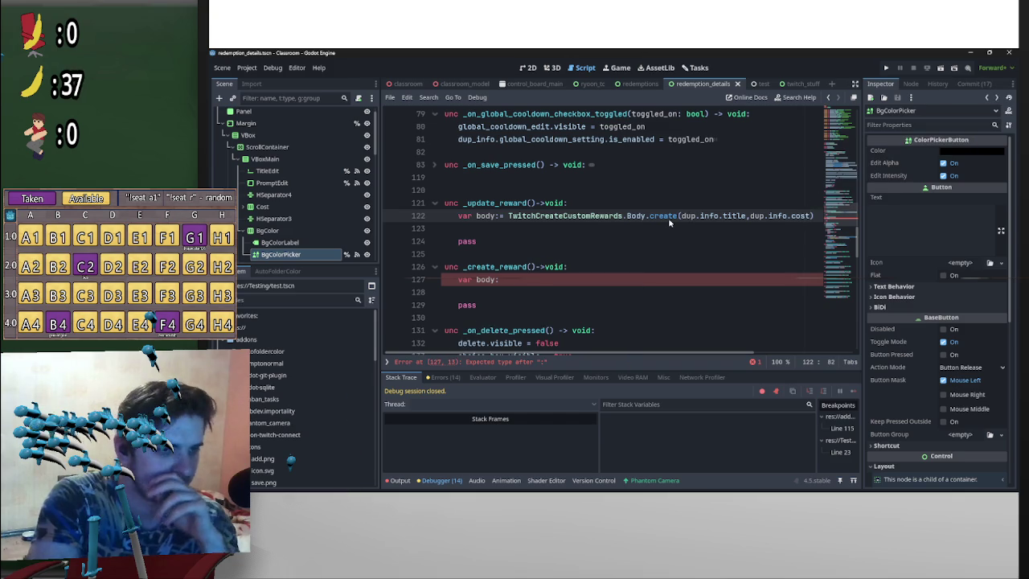
pyautogui.moveTo(812, 217); pyautogui.dragTo(505, 217)
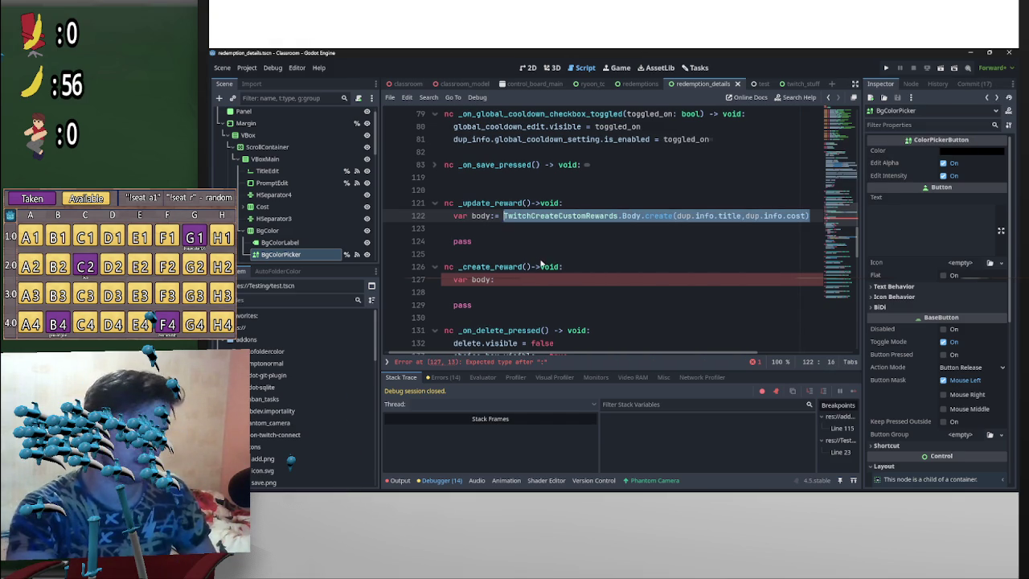
pyautogui.moveTo(490, 218); pyautogui.dragTo(542, 217)
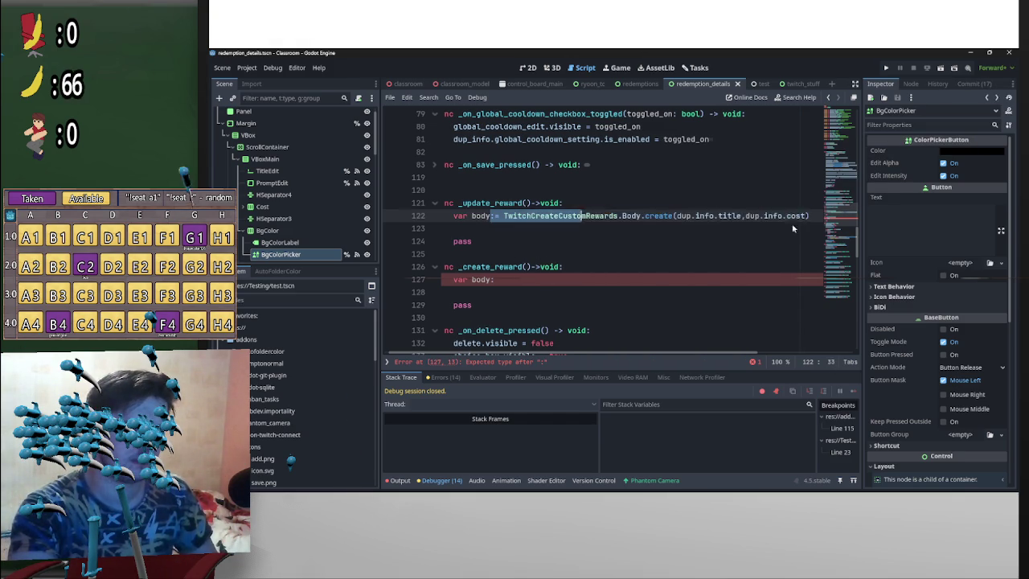
pyautogui.hotkey('shift', 'End')
pyautogui.hotkey('ctrl', 'c')
pyautogui.click(589, 285)
pyautogui.hotkey('ctrl', 'v')
pyautogui.press('BackSpace')
pyautogui.moveTo(803, 279); pyautogui.dragTo(674, 281)
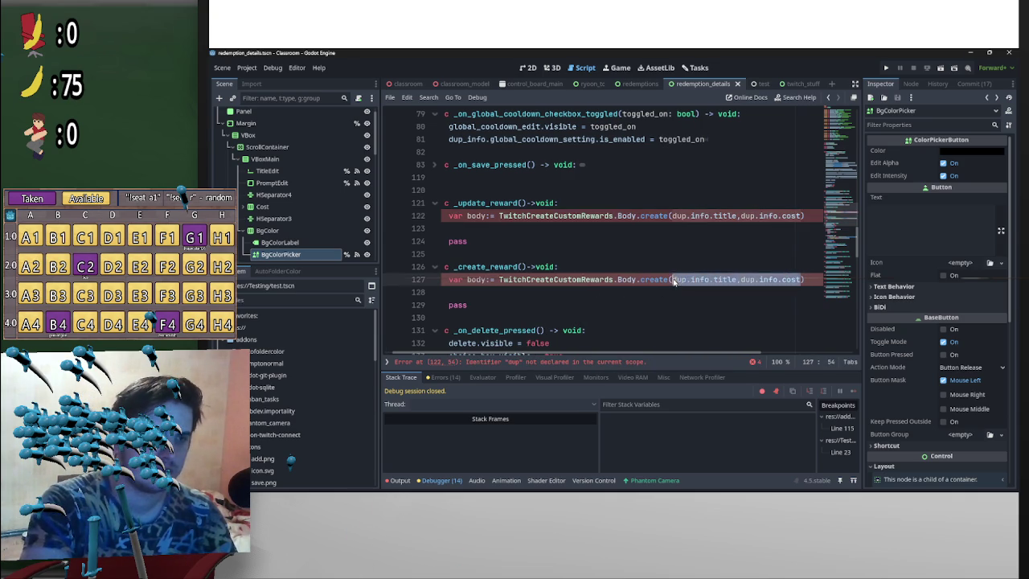
pyautogui.press('BackSpace')
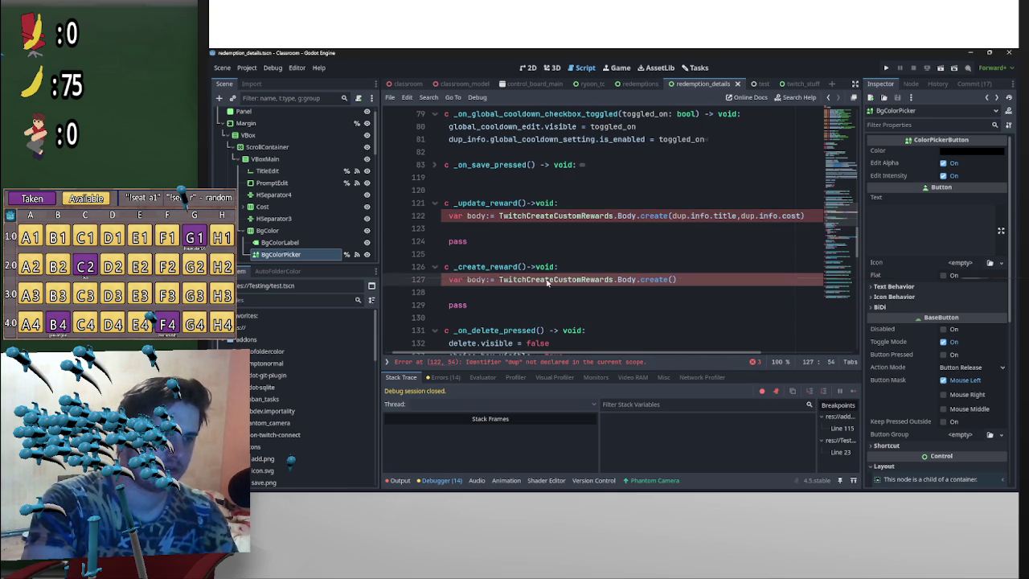
# Step: Rename the class on line 127 to TwitchUpdateCustomReward via autocomplete, removing leftover CreateCustomRewards text
pyautogui.click(526, 280)
pyautogui.write('up')
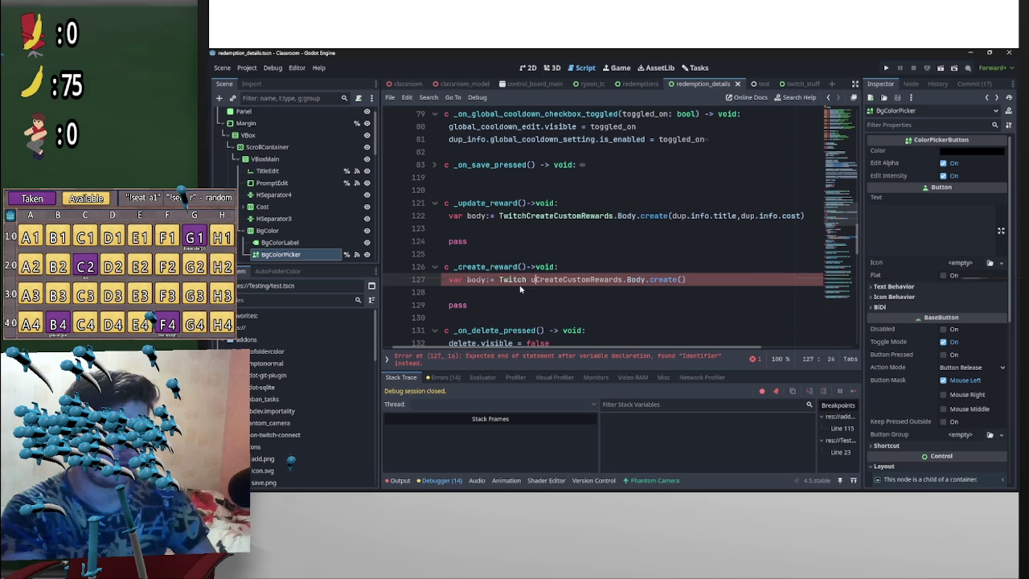
pyautogui.write('da')
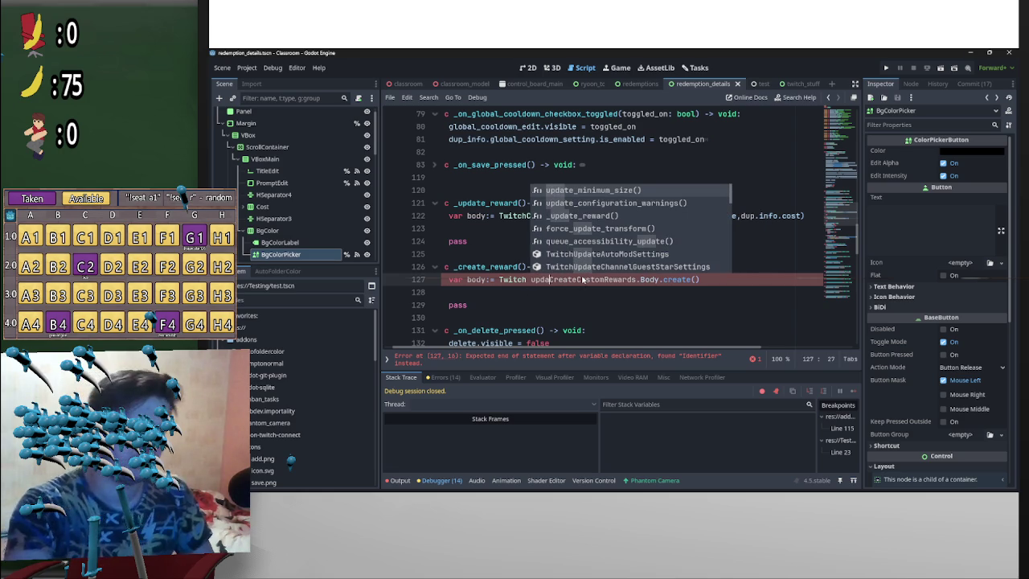
pyautogui.press('BackSpace')
pyautogui.press('BackSpace')
pyautogui.press('BackSpace')
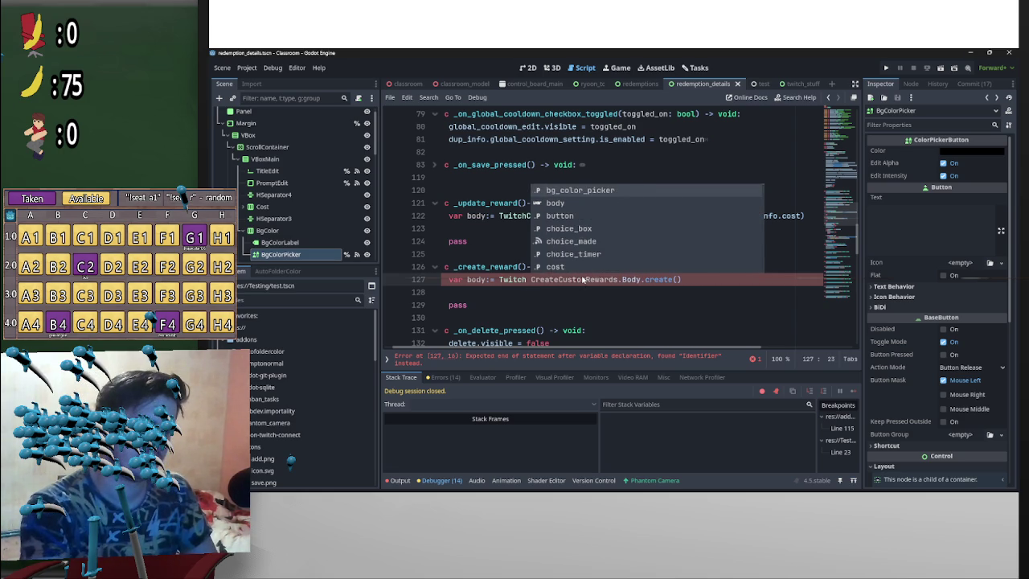
pyautogui.hotkey('ctrl', 'Left')
pyautogui.hotkey('ctrl', 'Right')
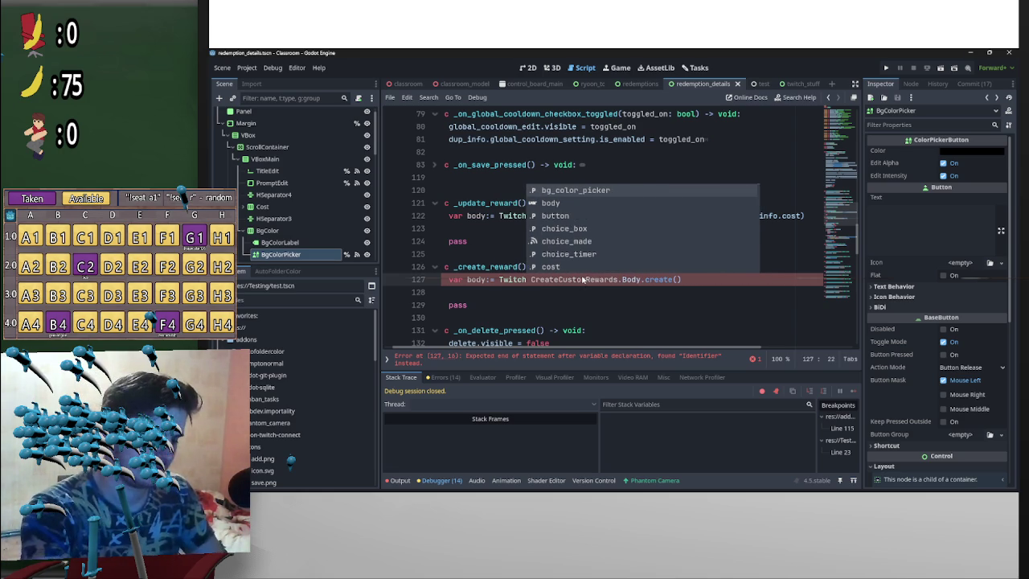
pyautogui.write('updatecus')
pyautogui.press('Return')
pyautogui.moveTo(700, 284); pyautogui.dragTo(615, 284)
pyautogui.press('BackSpace')
pyautogui.press('BackSpace')
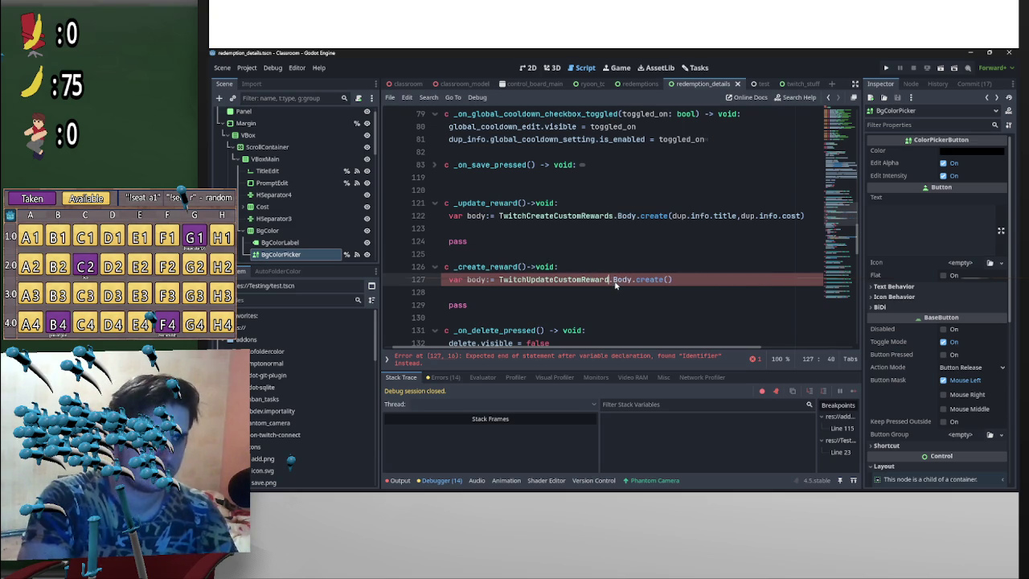
pyautogui.click(686, 258)
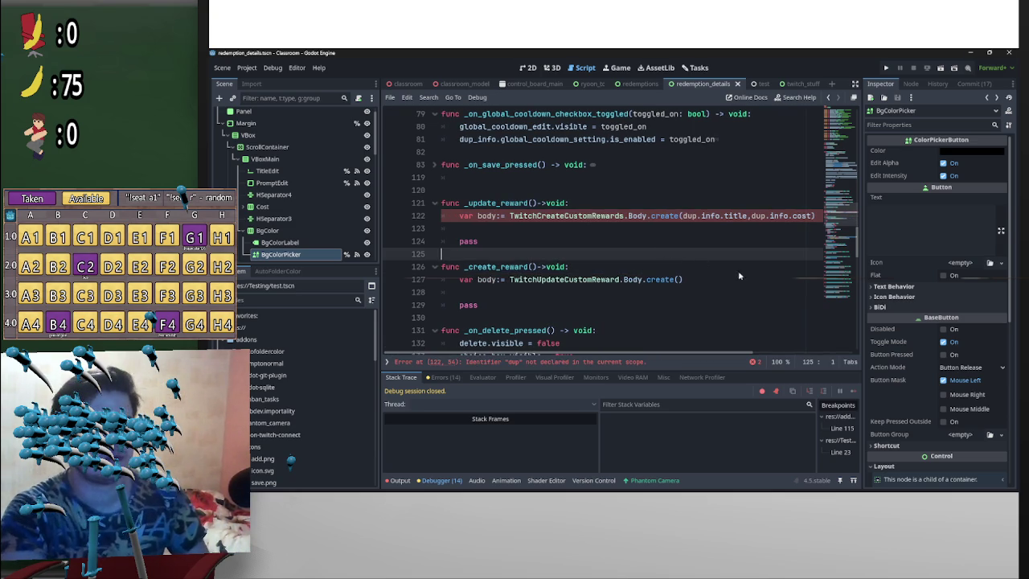
# Step: Change the first dup reference on line 122 to dup_info.title
pyautogui.click(700, 216)
pyautogui.write('e')
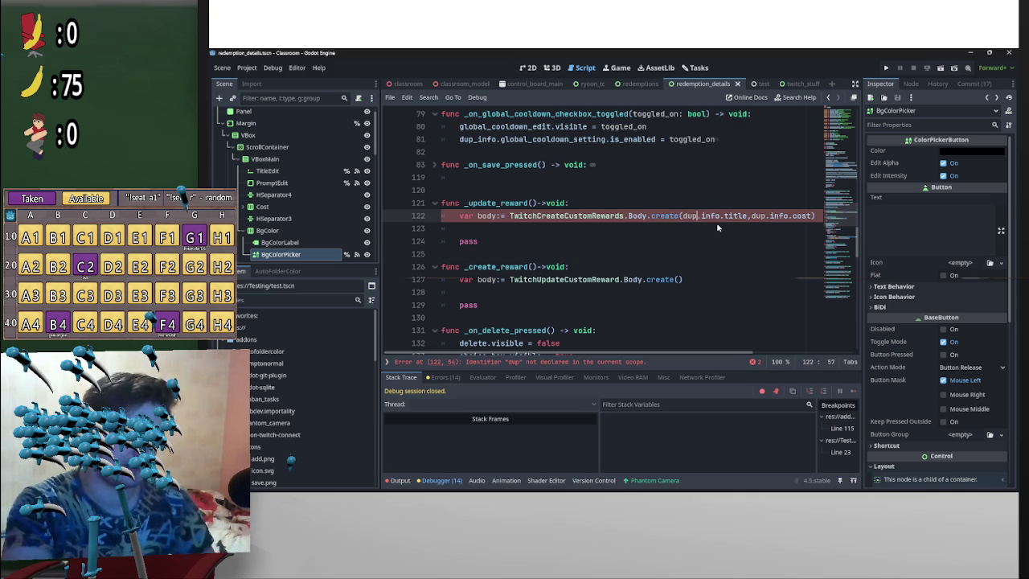
pyautogui.click(730, 207)
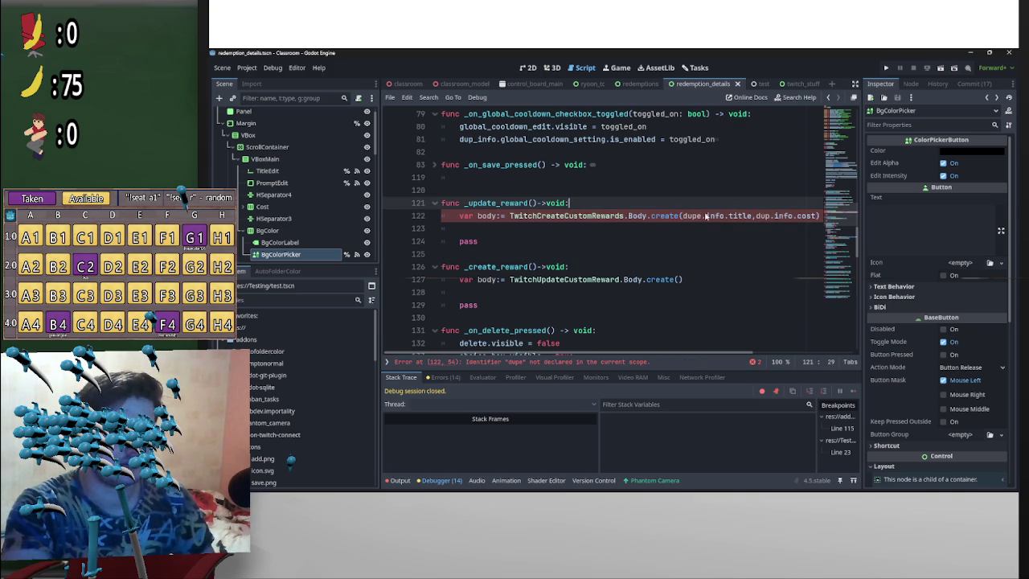
pyautogui.scroll(15, 716, 242)
pyautogui.scroll(4, 707, 266)
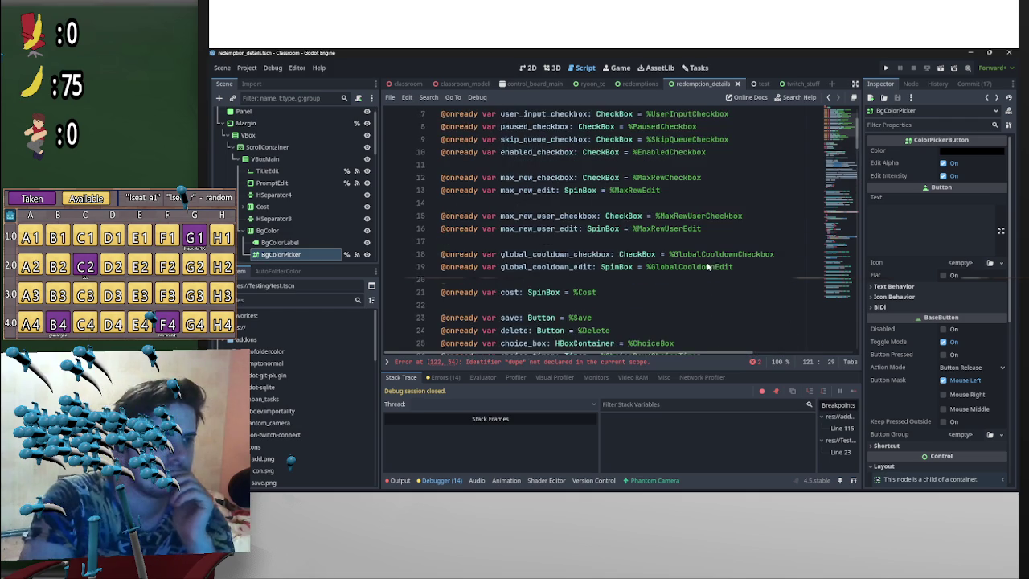
pyautogui.scroll(-3, 683, 274)
pyautogui.scroll(-14, 529, 285)
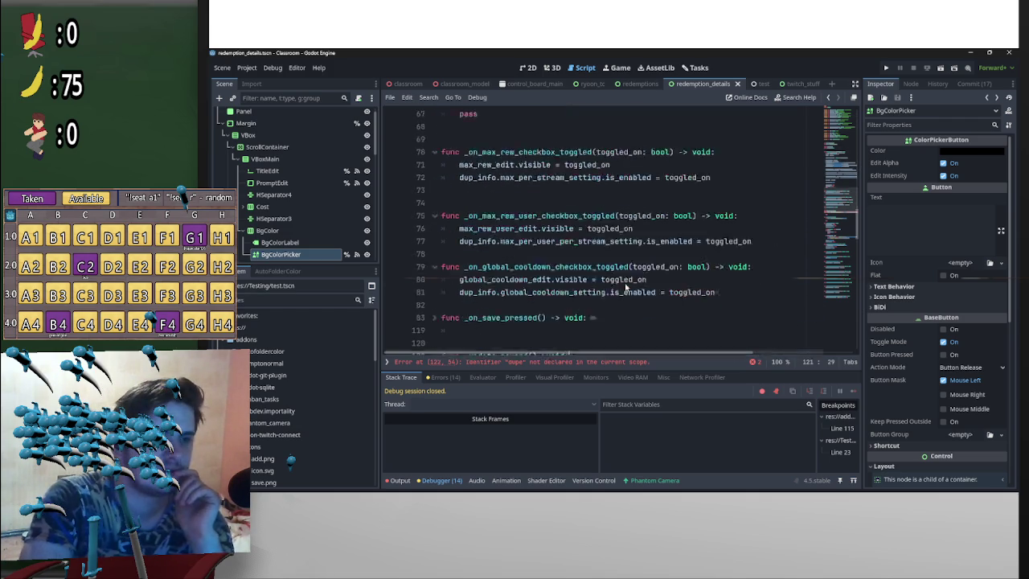
pyautogui.click(702, 293)
pyautogui.press('BackSpace')
pyautogui.press('BackSpace')
pyautogui.write('_info.title,dup_info.cost)')
# Step: Change the second dup reference to dup_info.cost, then go to _create_reward's empty line
pyautogui.click(767, 294)
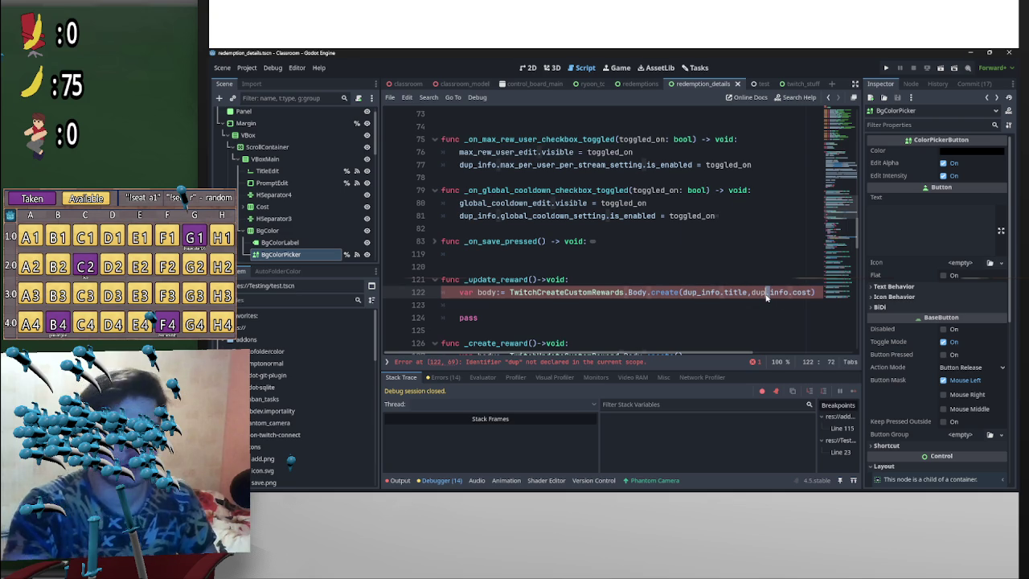
pyautogui.write('_')
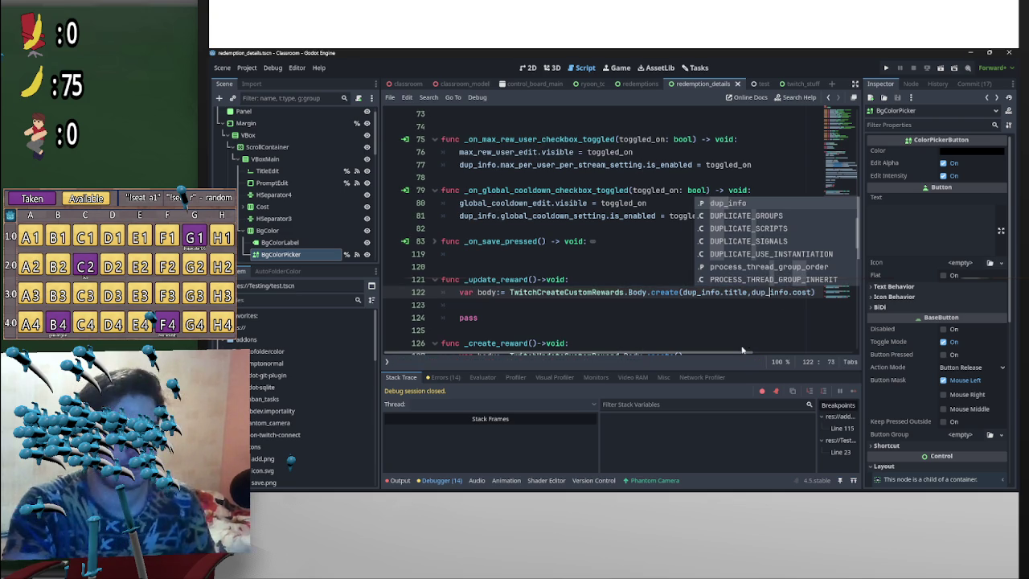
pyautogui.click(674, 313)
pyautogui.scroll(-2, 674, 313)
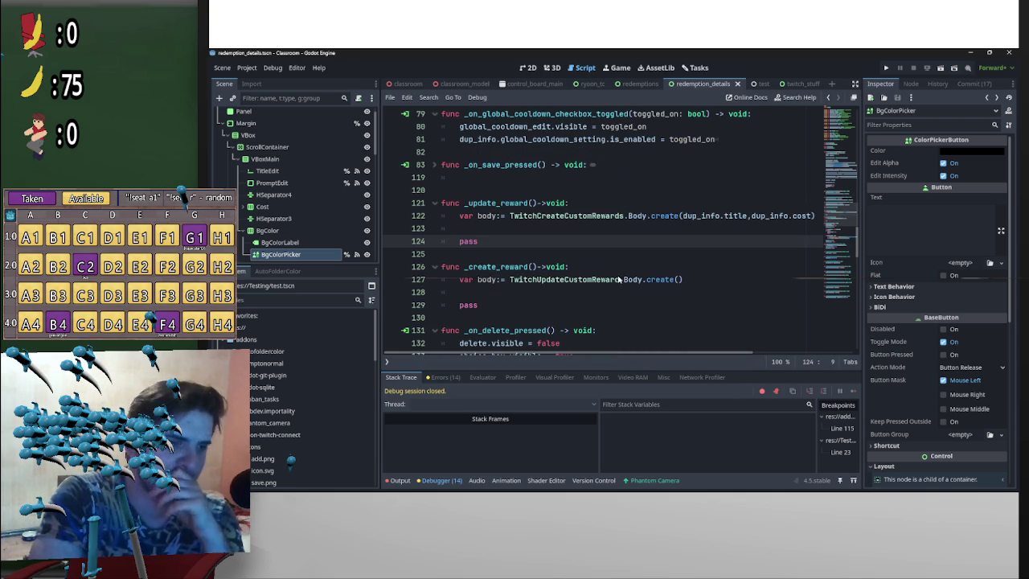
pyautogui.click(538, 291)
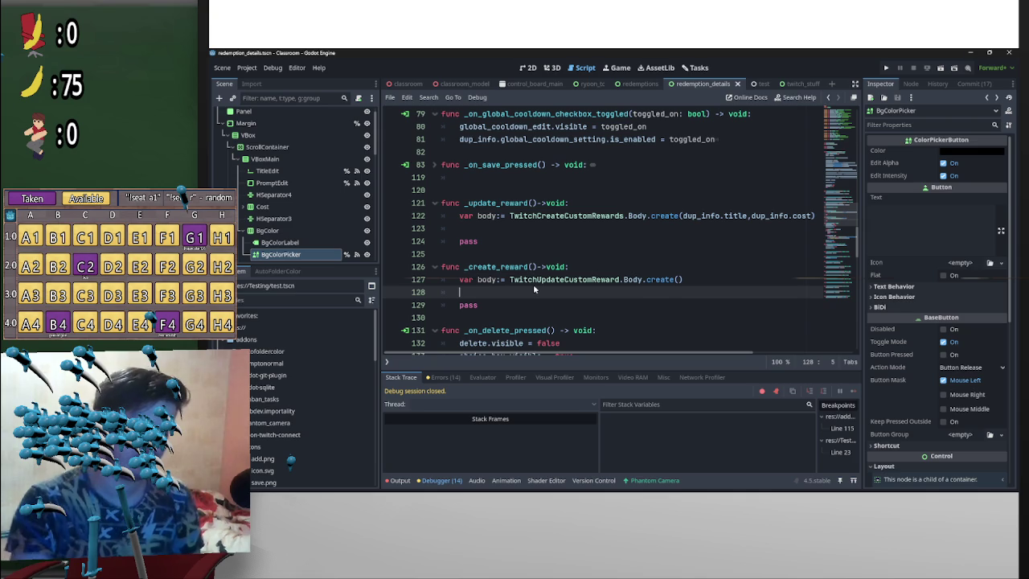